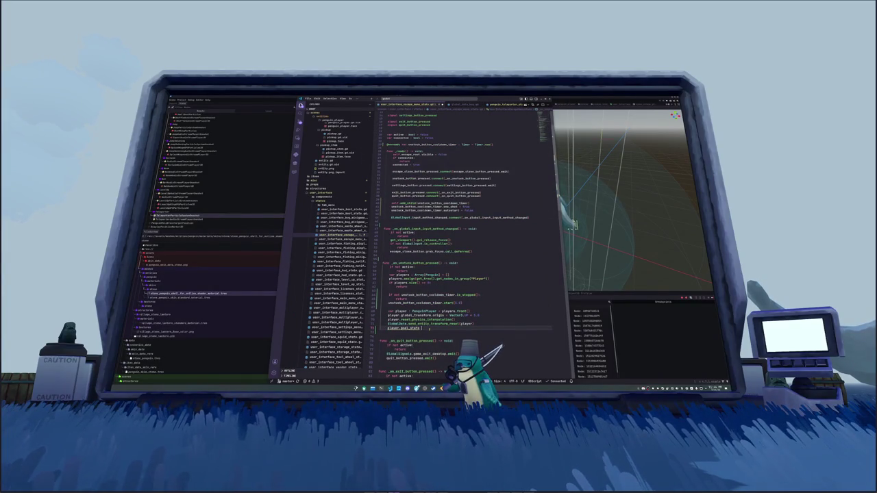
Assign goal_state = PenguinStateMachine.PenguinStateEnum.TELEPORT in the unstuck handler, then jump to goal_state's definition
{"action": "type", "text": " = PenguinStateM"}
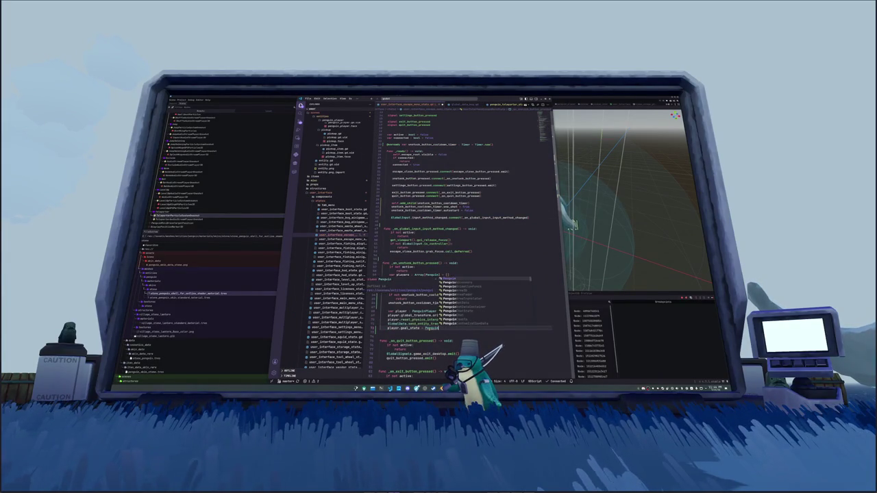
{"action": "key", "text": "Return"}
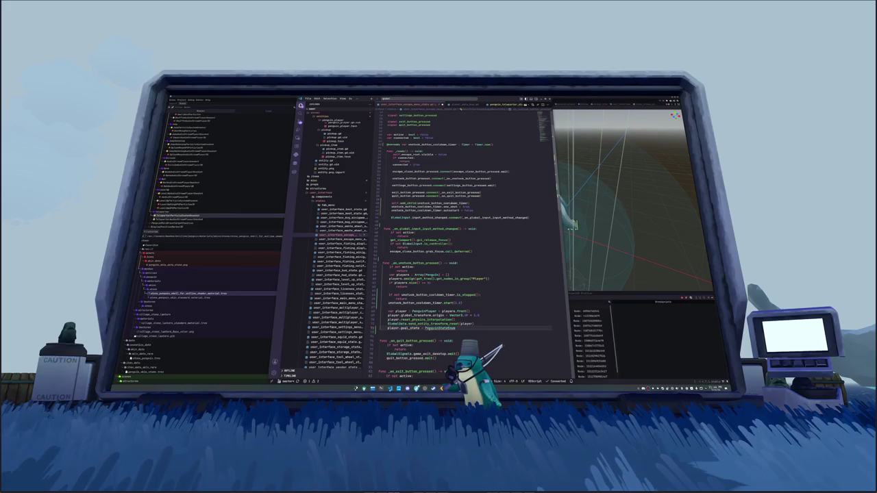
{"action": "key", "text": "ctrl+BackSpace"}
{"action": "type", "text": "Penguin"}
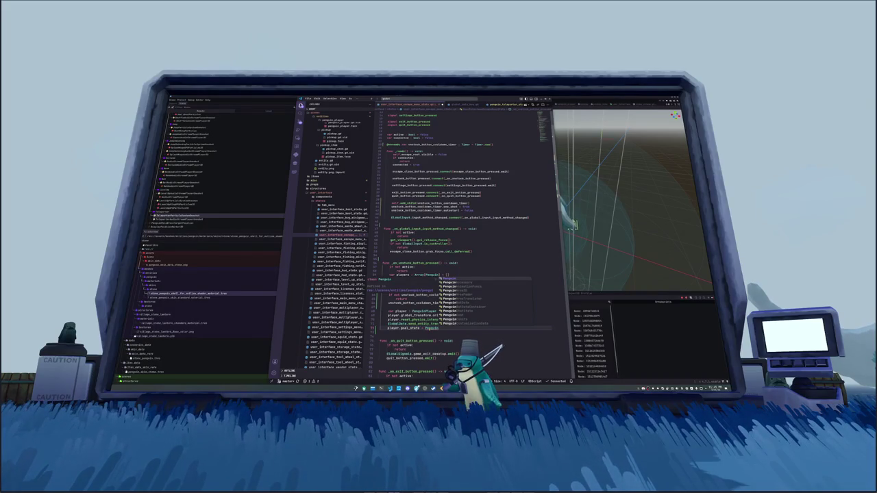
{"action": "mouse_move", "coordinate": [431, 328]}
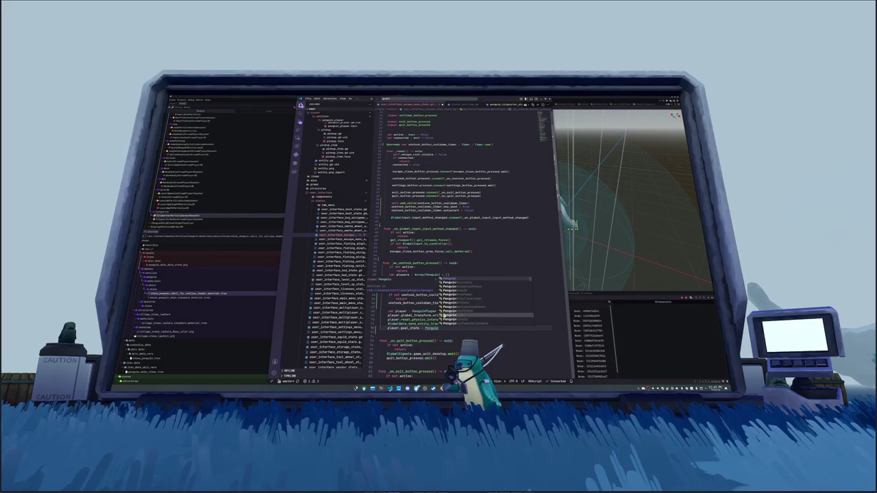
{"action": "type", "text": "State"}
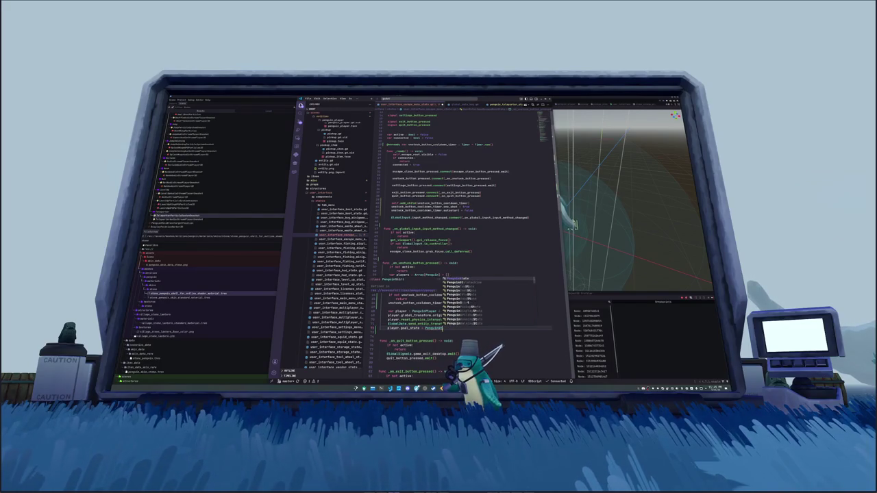
{"action": "key", "text": "Return"}
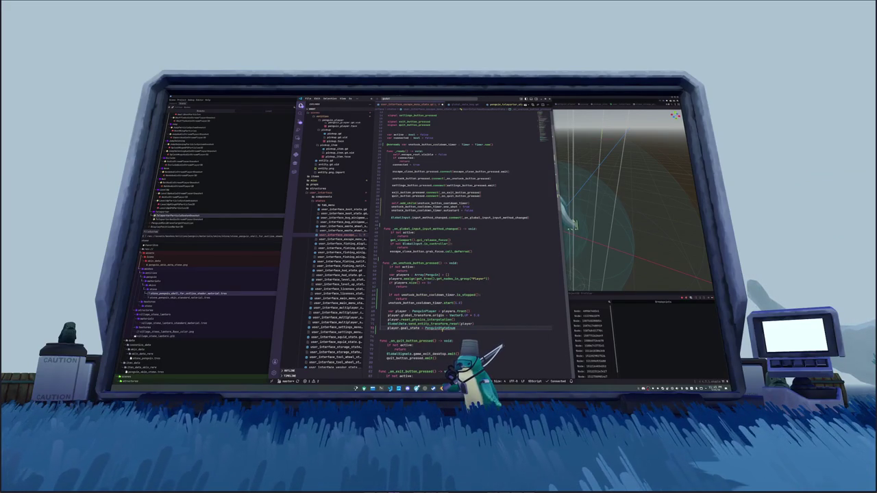
{"action": "key", "text": "BackSpace"}
{"action": "key", "text": "BackSpace"}
{"action": "key", "text": "BackSpace"}
{"action": "type", "text": "StateMachine.Pe"}
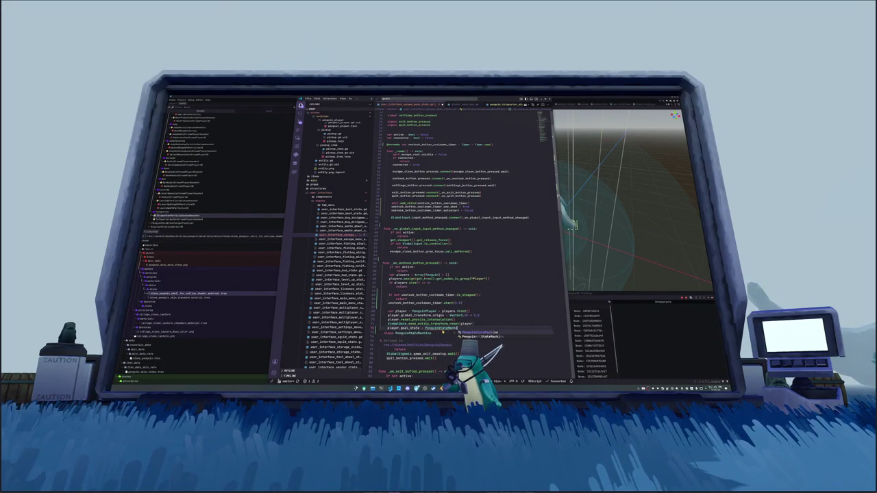
{"action": "key", "text": "Return"}
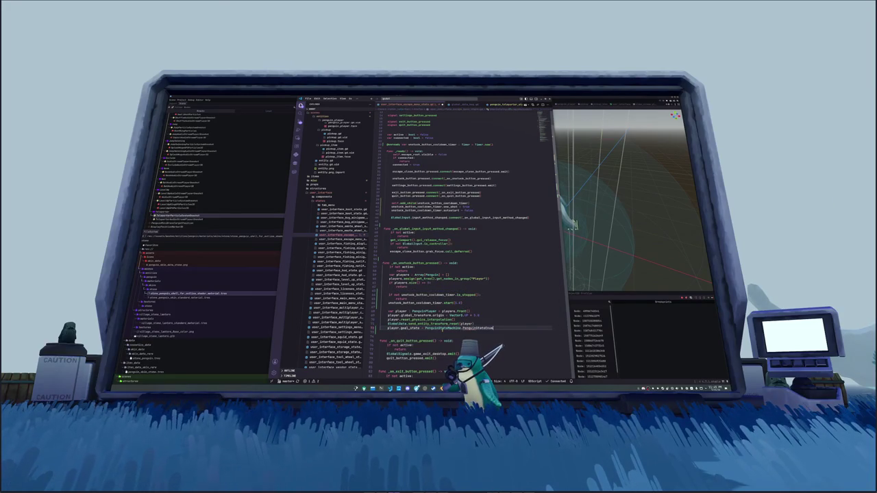
{"action": "type", "text": ".TEL"}
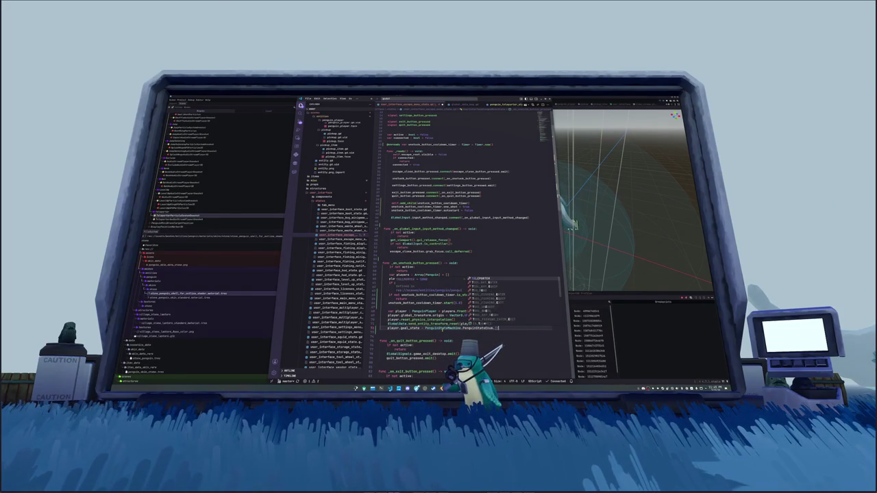
{"action": "key", "text": "Return"}
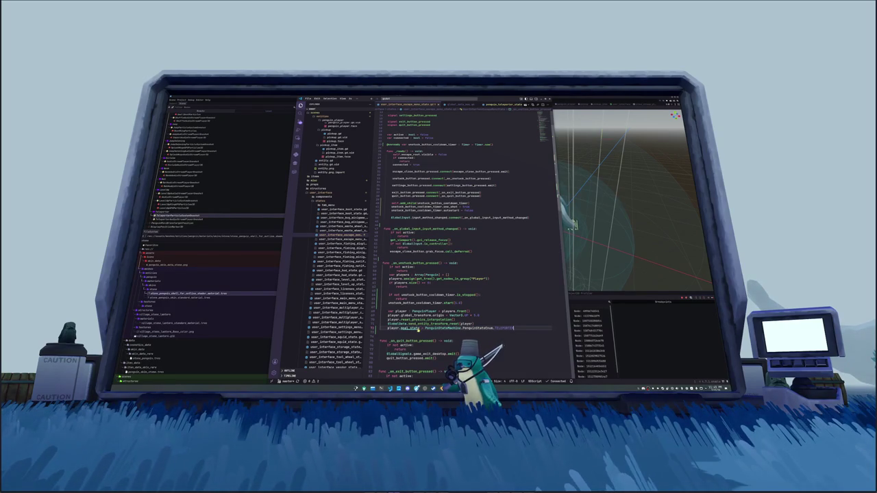
{"action": "left_click", "coordinate": [410, 328], "text": "ctrl"}
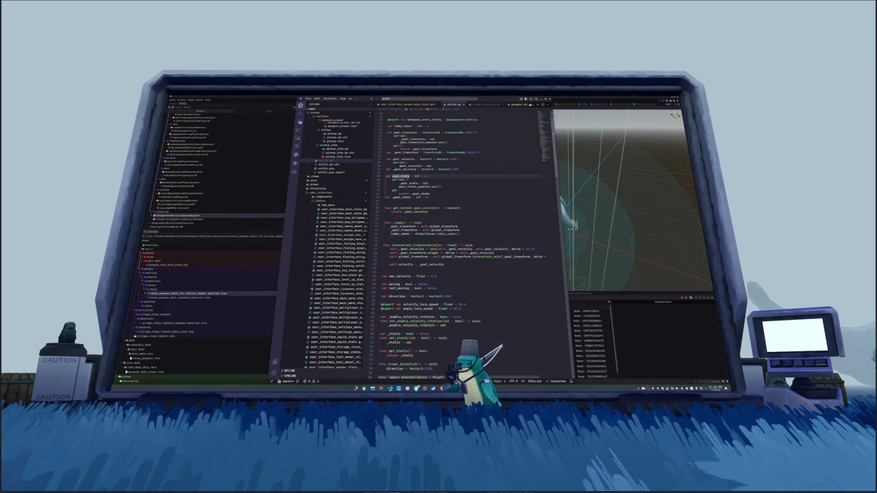
From goal_state's definition in entity.gd, search project files for 'state' to list the penguin state scripts
{"action": "mouse_move", "coordinate": [400, 176]}
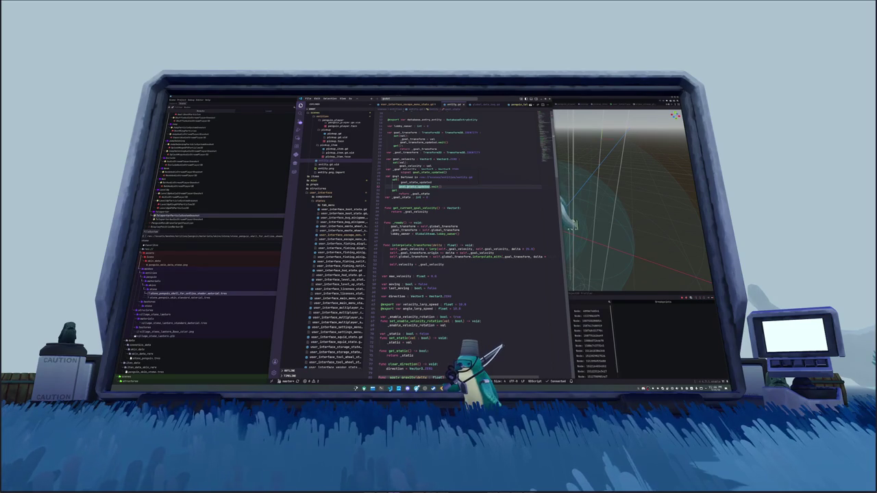
{"action": "key", "text": "ctrl+p"}
{"action": "type", "text": "state"}
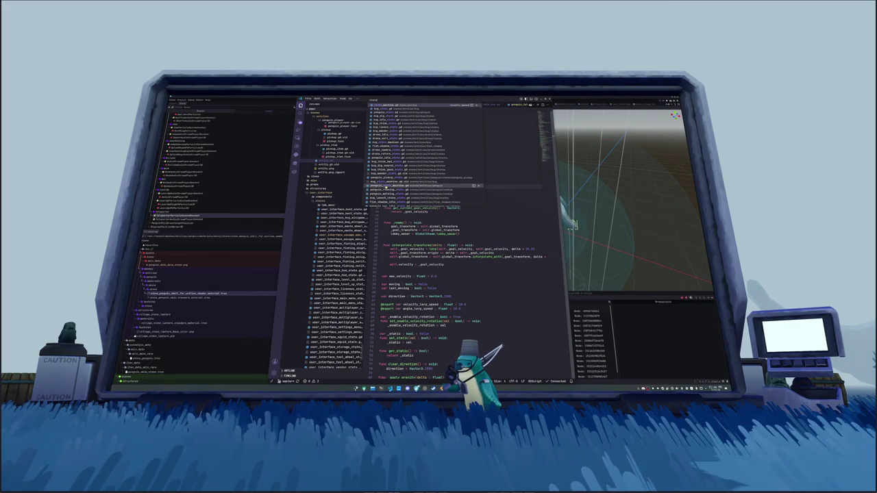
{"action": "scroll", "coordinate": [339, 228], "scroll_direction": "up", "scroll_amount": 10}
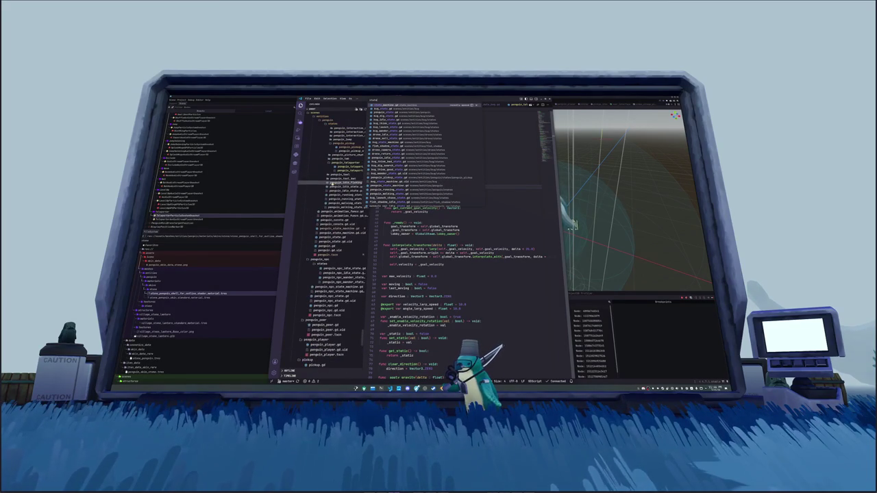
Open penguin_state_machine.gd and highlight the uses of change_state below the push_error line
{"action": "left_click", "coordinate": [339, 229]}
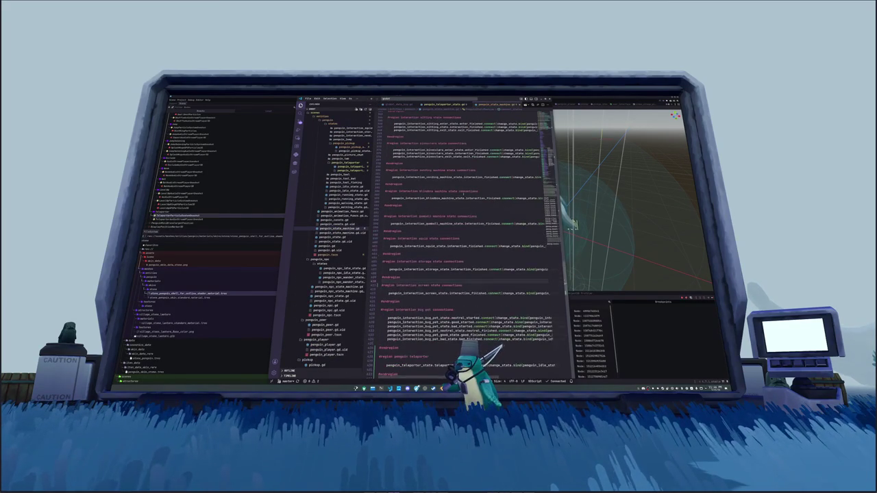
{"action": "scroll", "coordinate": [466, 240], "scroll_direction": "down", "scroll_amount": 5}
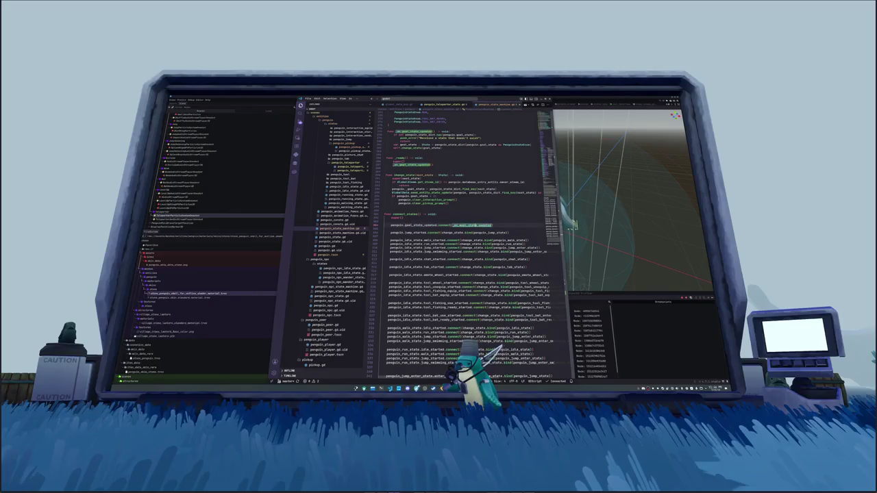
{"action": "scroll", "coordinate": [466, 240], "scroll_direction": "up", "scroll_amount": 3}
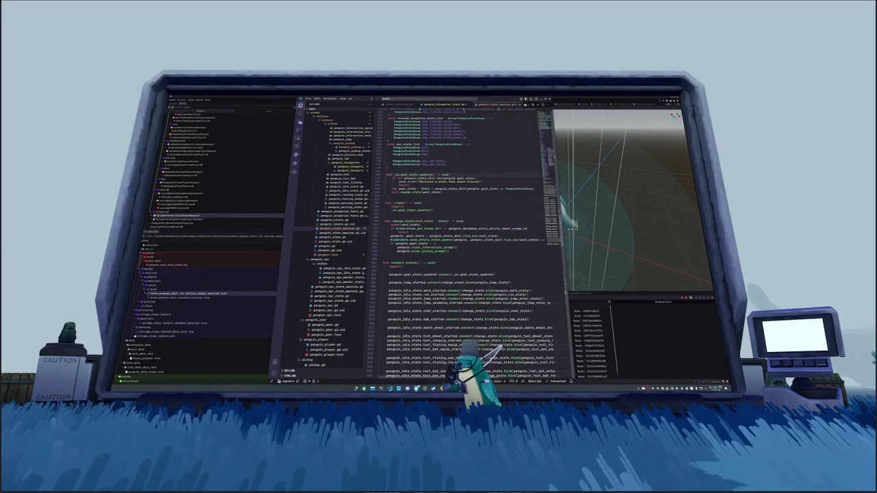
{"action": "left_click", "coordinate": [482, 180]}
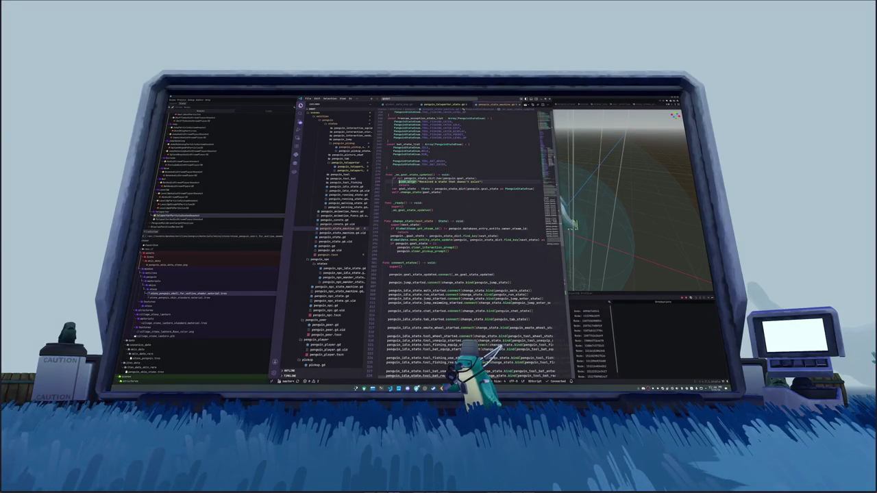
{"action": "left_click", "coordinate": [405, 197]}
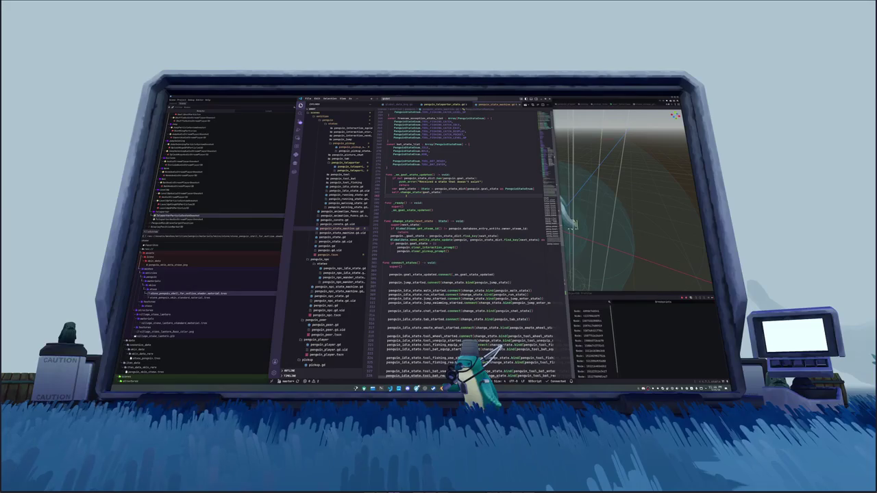
{"action": "double_click", "coordinate": [410, 191]}
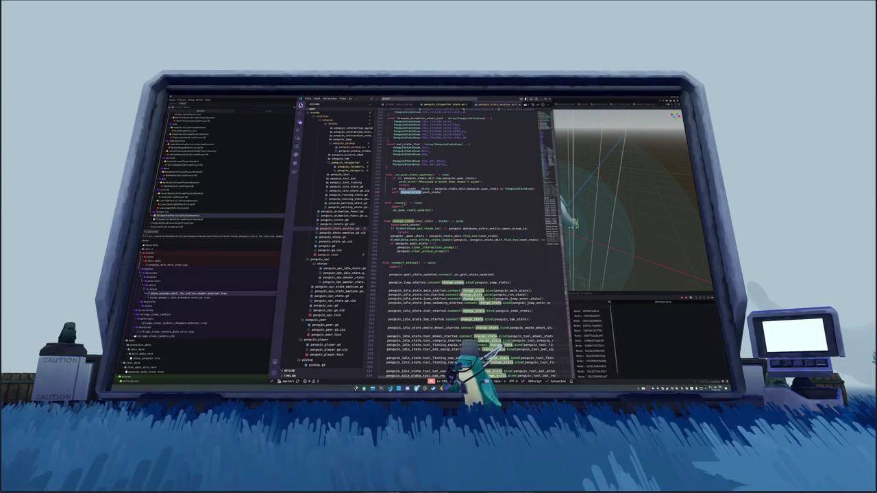
{"action": "left_click", "coordinate": [399, 232]}
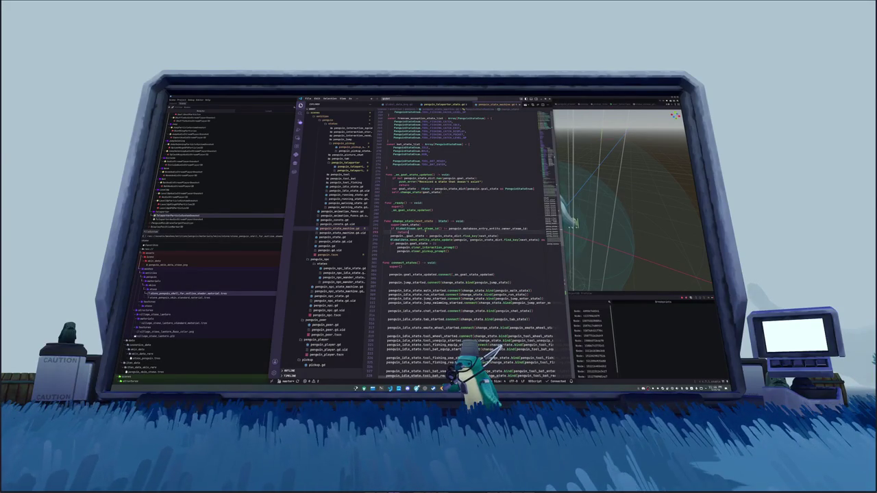
Inspect goal_state, find_key and send_entity_state_update in the update code, then search files for 'global_ncd_ent'
{"action": "double_click", "coordinate": [414, 236]}
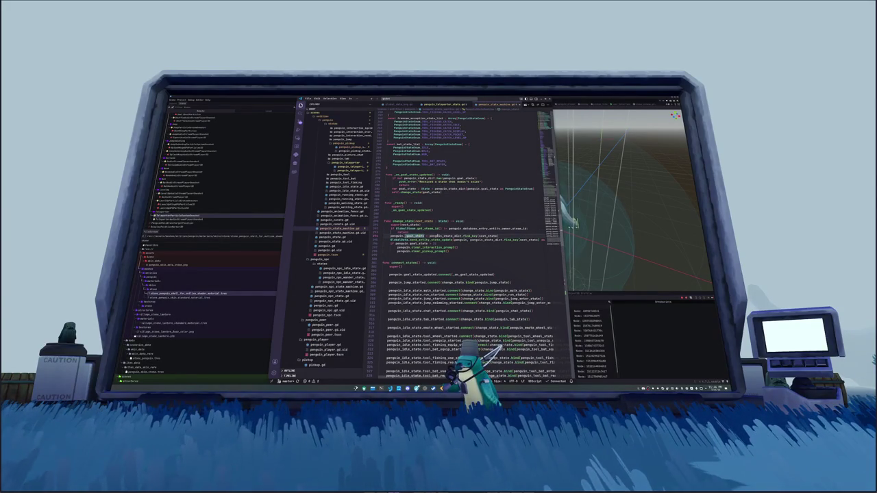
{"action": "double_click", "coordinate": [470, 236]}
{"action": "double_click", "coordinate": [431, 239]}
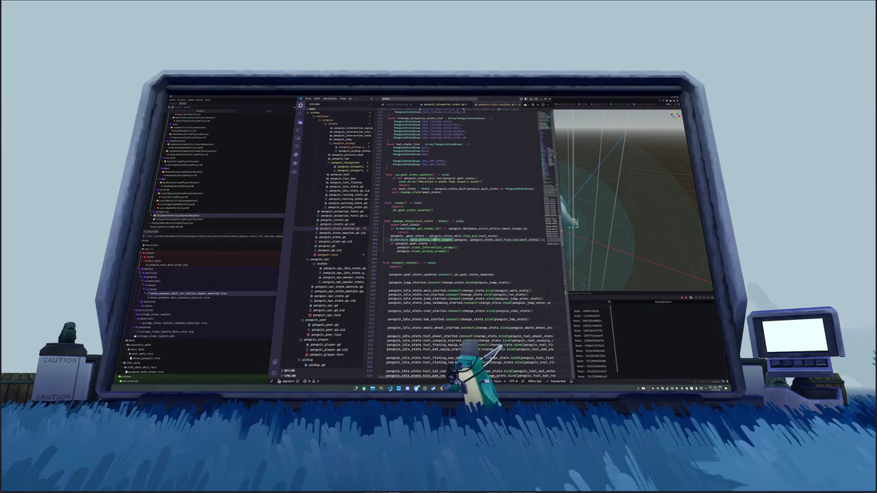
{"action": "mouse_move", "coordinate": [435, 239]}
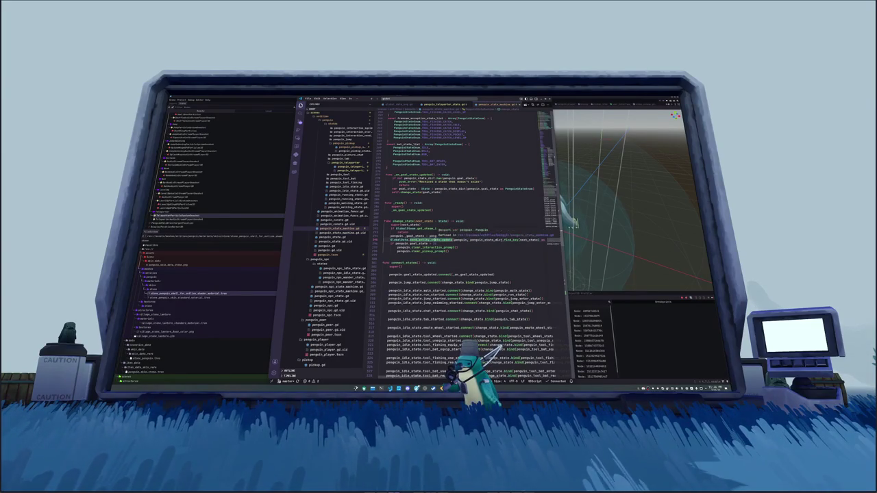
{"action": "left_click", "coordinate": [438, 258]}
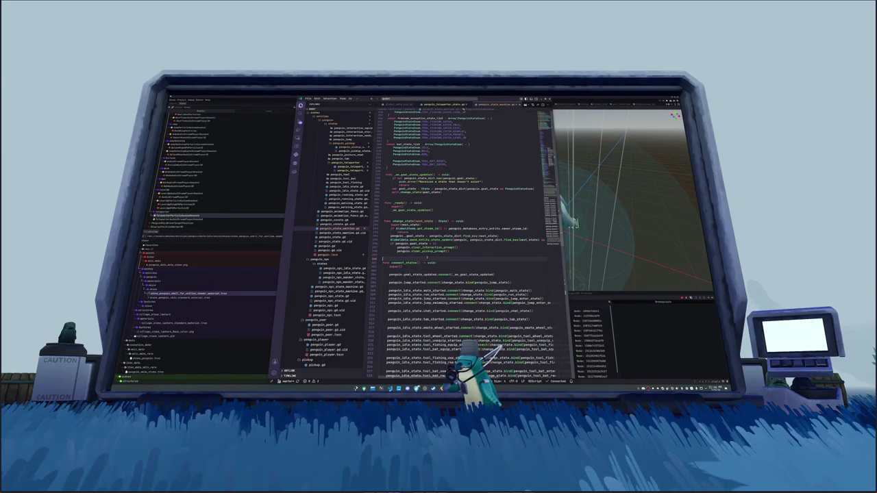
{"action": "key", "text": "ctrl+p"}
{"action": "type", "text": "global"}
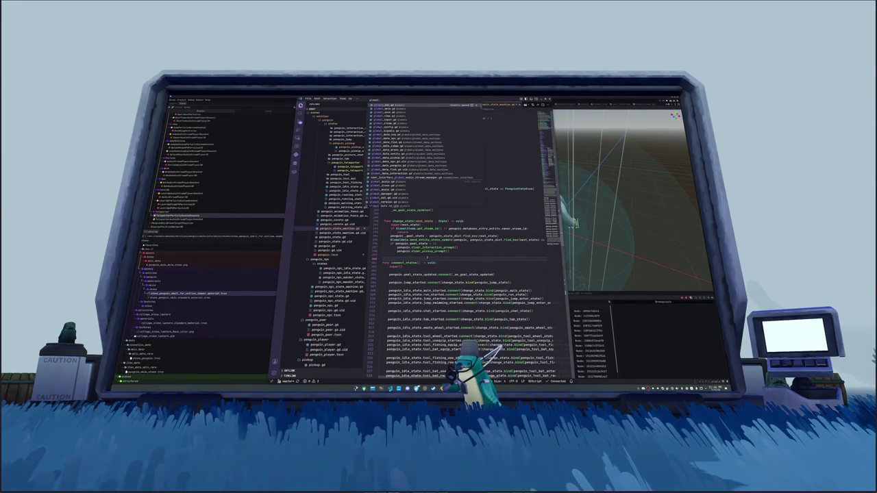
{"action": "type", "text": "_ncdata_ent"}
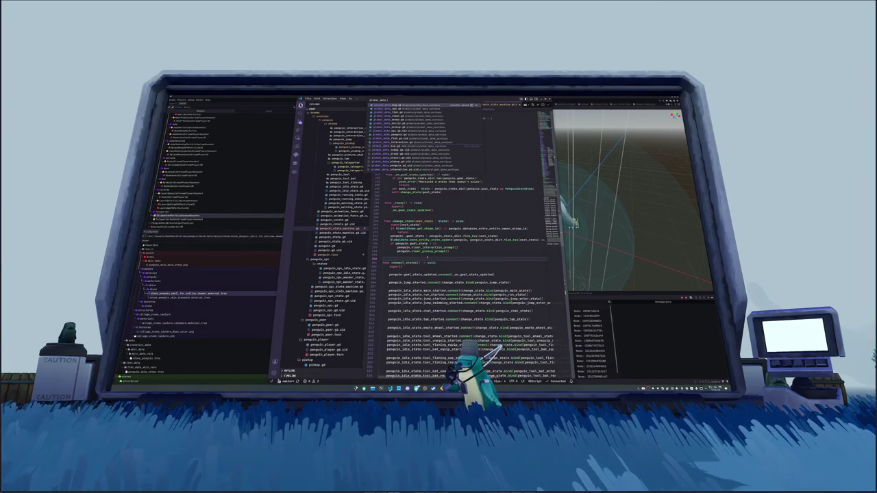
Open global_data_entity.gd and scroll down through its code
{"action": "key", "text": "Return"}
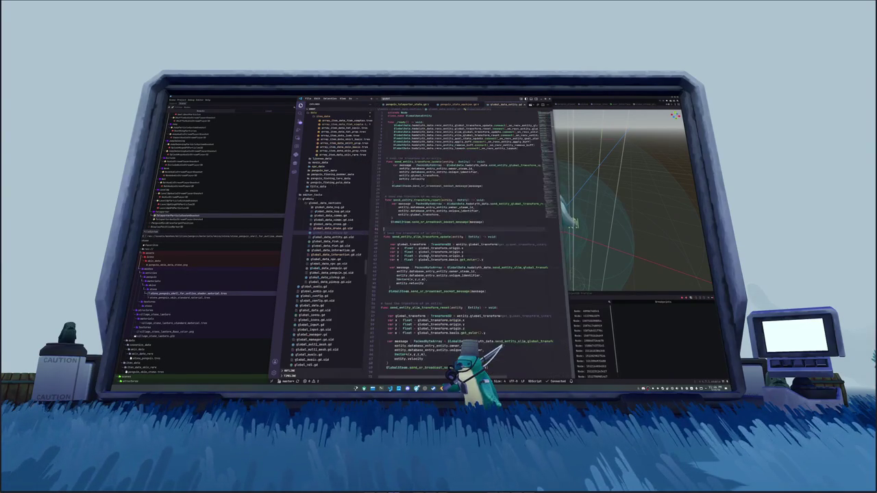
{"action": "scroll", "coordinate": [466, 240], "scroll_direction": "down", "scroll_amount": 15}
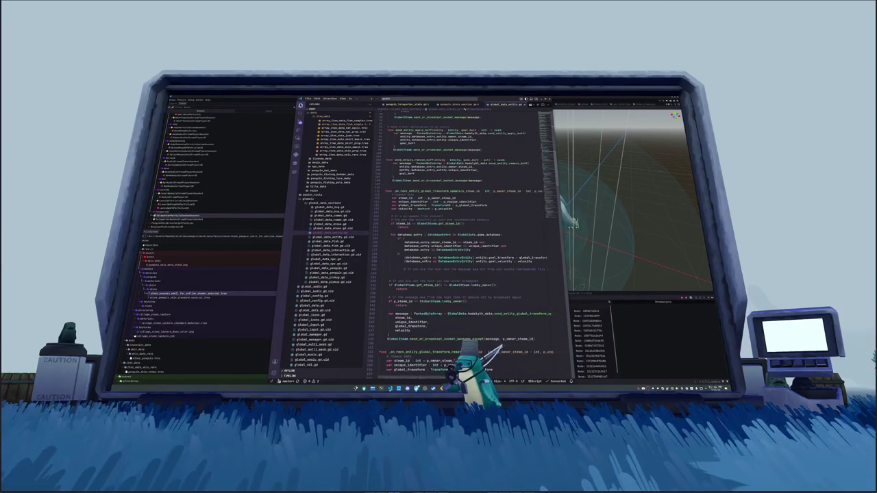
{"action": "scroll", "coordinate": [461, 244], "scroll_direction": "down", "scroll_amount": 6}
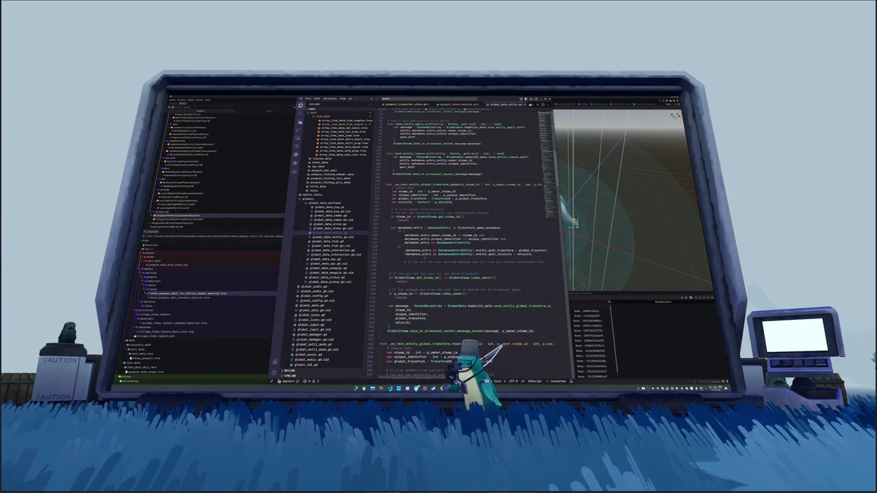
{"action": "scroll", "coordinate": [461, 244], "scroll_direction": "down", "scroll_amount": 10}
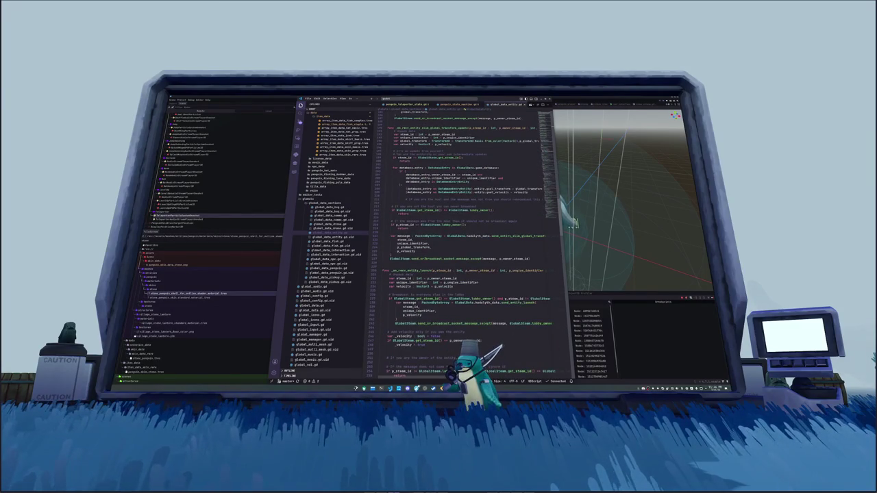
{"action": "scroll", "coordinate": [465, 243], "scroll_direction": "down", "scroll_amount": 10}
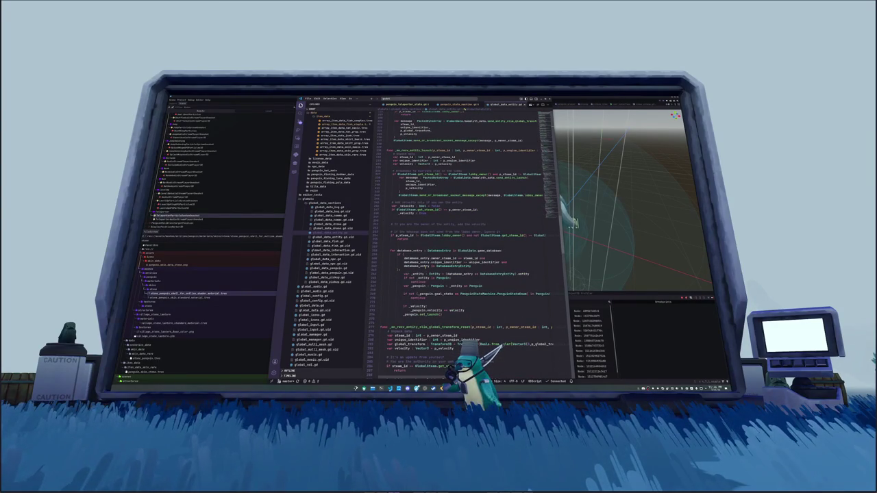
Find the 'state_up' matches in the database script, then open penguin_teleporter_state.gd
{"action": "key", "text": "ctrl+f"}
{"action": "type", "text": "state"}
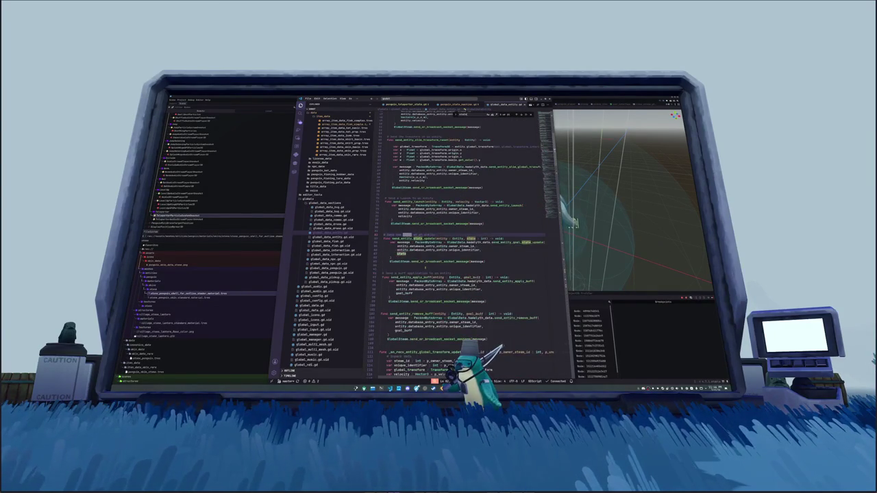
{"action": "type", "text": "_upd"}
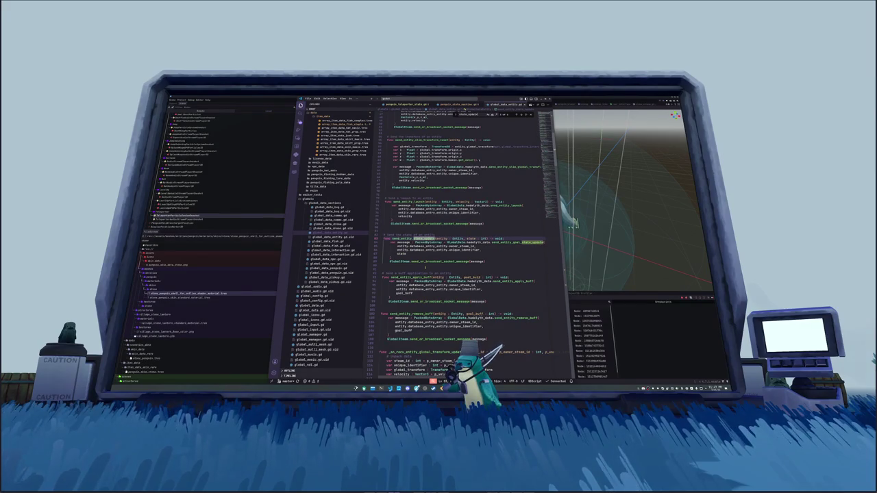
{"action": "key", "text": "Return"}
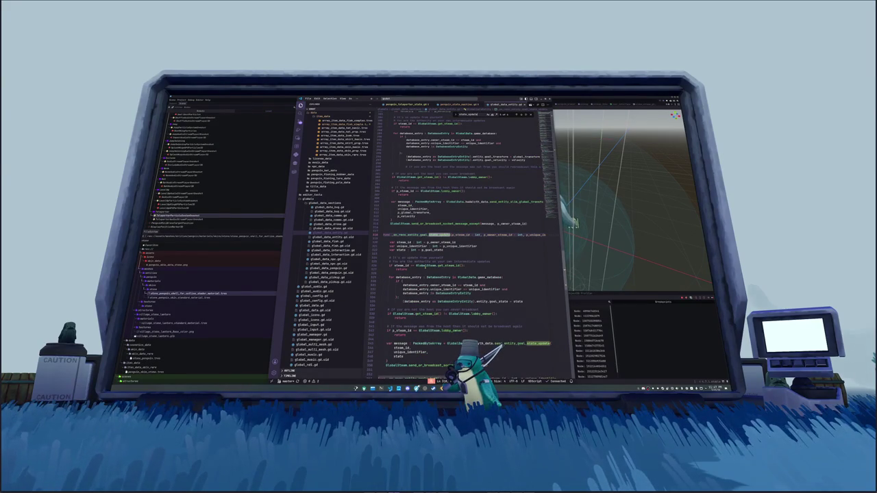
{"action": "key", "text": "Escape"}
{"action": "key", "text": "Down"}
{"action": "key", "text": "Down"}
{"action": "key", "text": "Down"}
{"action": "key", "text": "Down"}
{"action": "key", "text": "Down"}
{"action": "key", "text": "Down"}
{"action": "key", "text": "Down"}
{"action": "key", "text": "Down"}
{"action": "key", "text": "Down"}
{"action": "key", "text": "Up"}
{"action": "key", "text": "Up"}
{"action": "key", "text": "Up"}
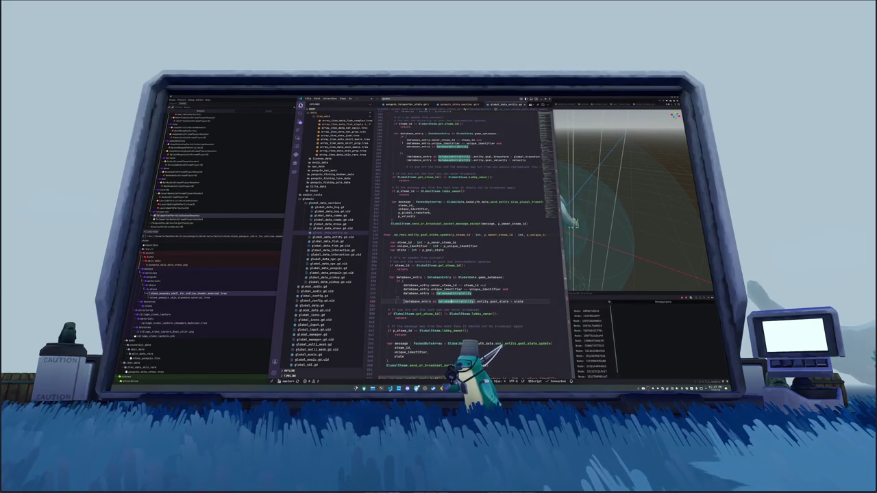
{"action": "left_click", "coordinate": [404, 104]}
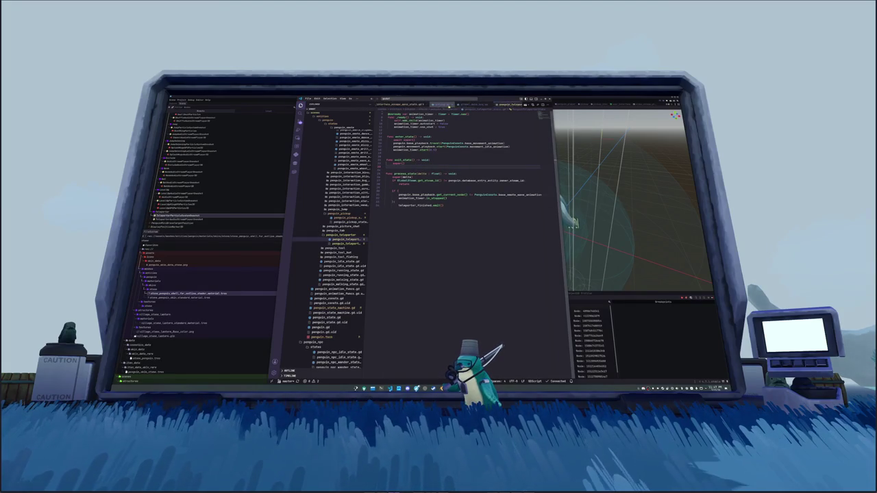
Inspect the Penguin, penguin state and teleporter-related nodes in the Inspector, then run the game with F5
{"action": "left_click", "coordinate": [452, 105]}
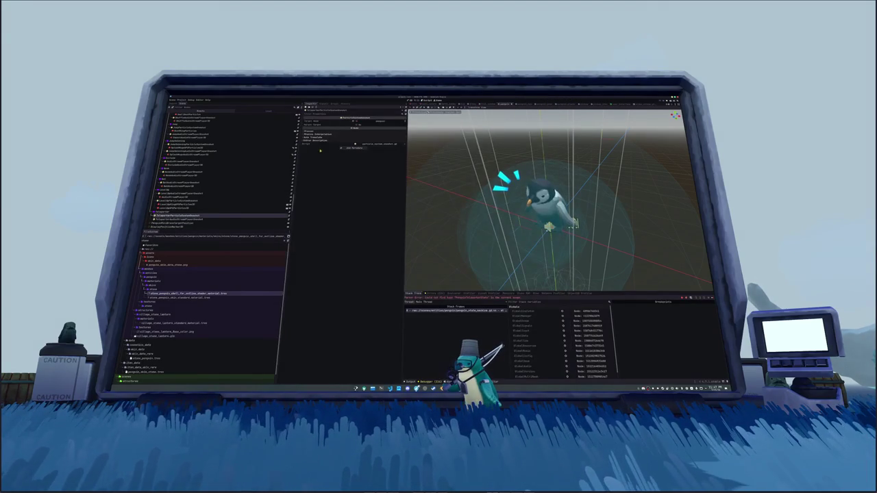
{"action": "left_click", "coordinate": [183, 220]}
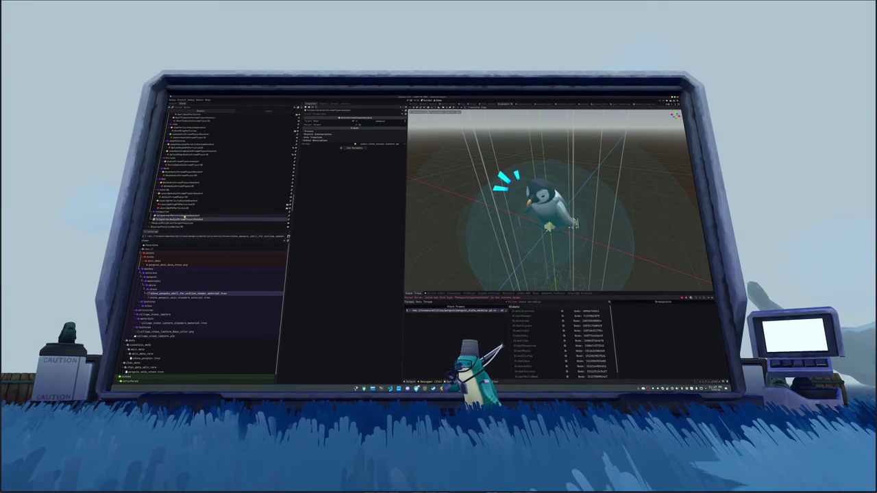
{"action": "scroll", "coordinate": [187, 208], "scroll_direction": "up", "scroll_amount": 10}
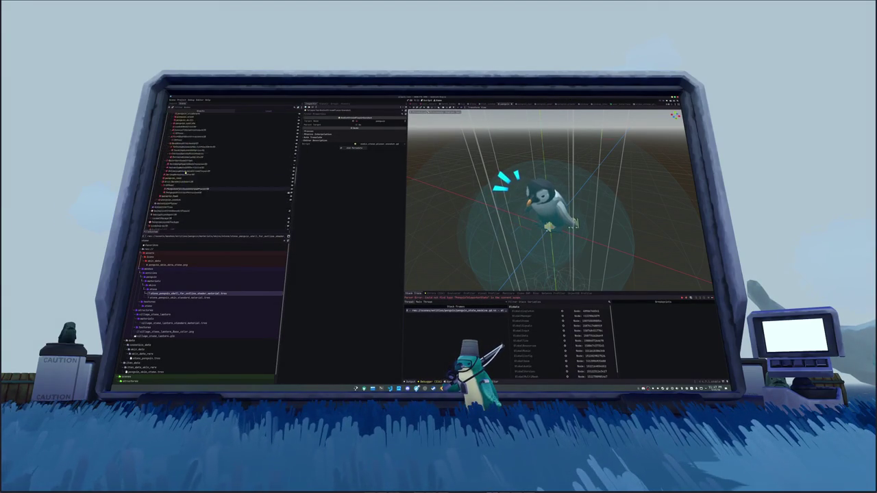
{"action": "left_click", "coordinate": [199, 123]}
{"action": "left_click", "coordinate": [198, 128]}
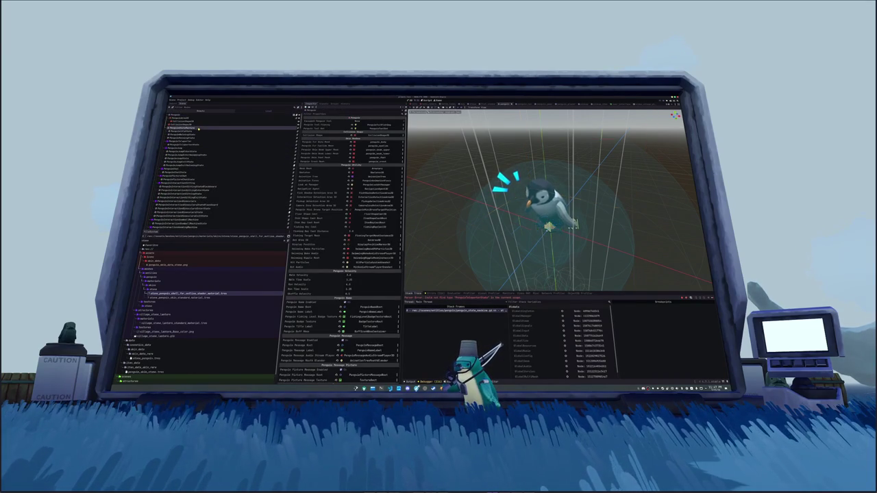
{"action": "left_click", "coordinate": [188, 145]}
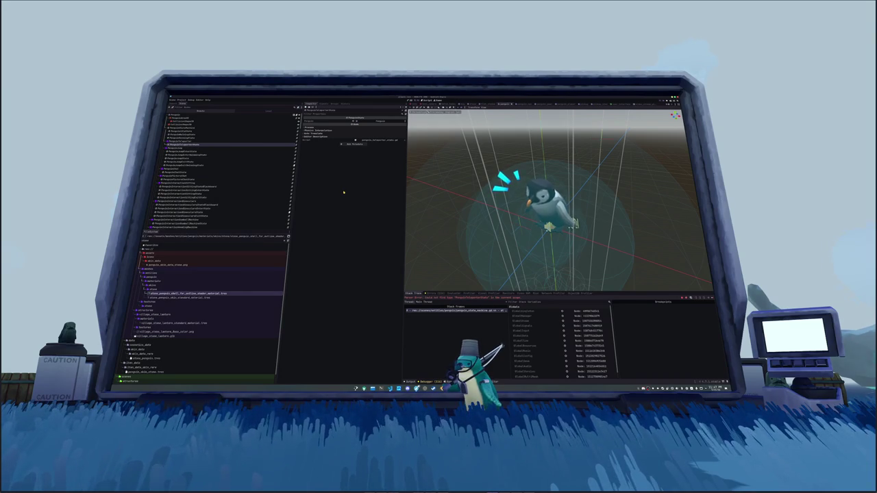
{"action": "key", "text": "F5"}
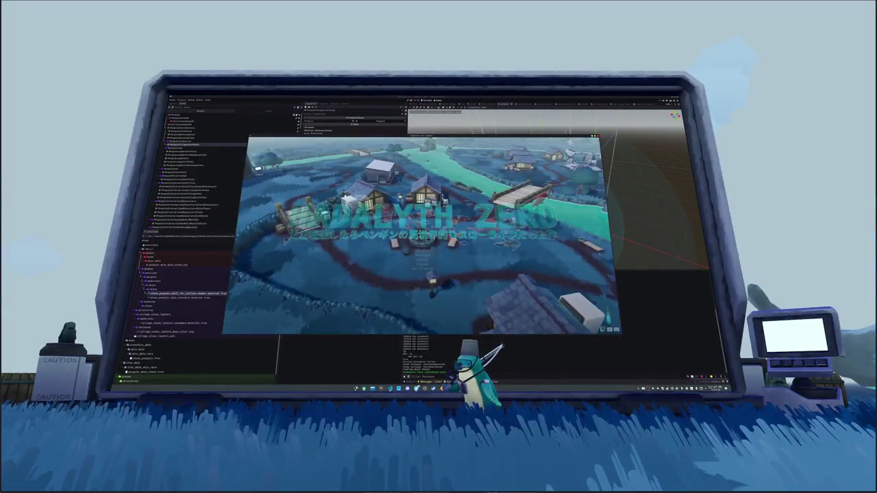
Start a singleplayer game and open and close the pause menu beside the teleporter
{"action": "left_click", "coordinate": [422, 252]}
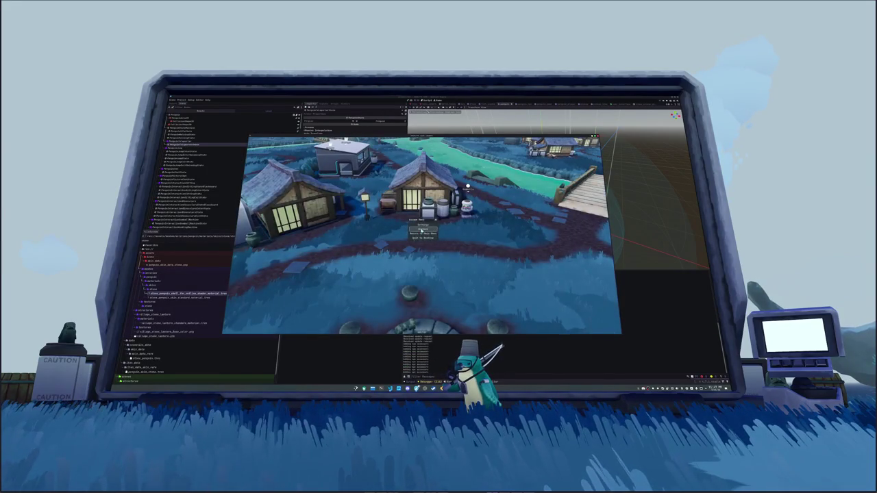
{"action": "left_click", "coordinate": [422, 229]}
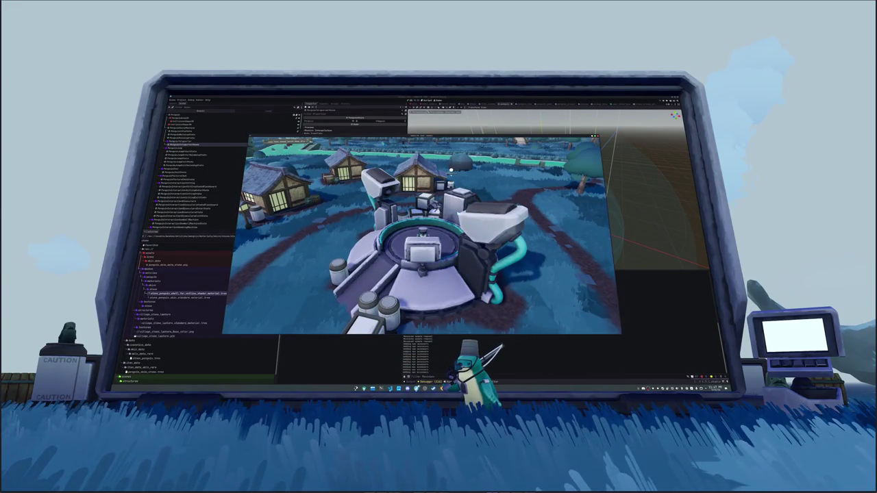
{"action": "key", "text": "Escape"}
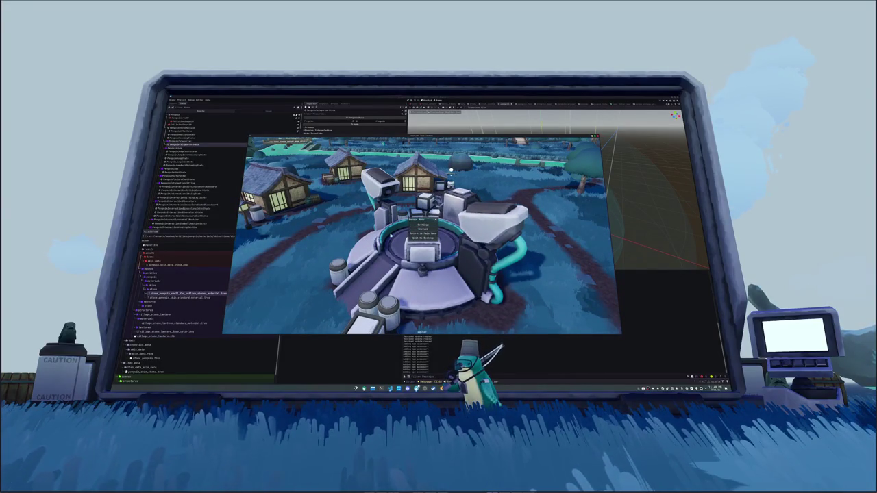
{"action": "key", "text": "Escape"}
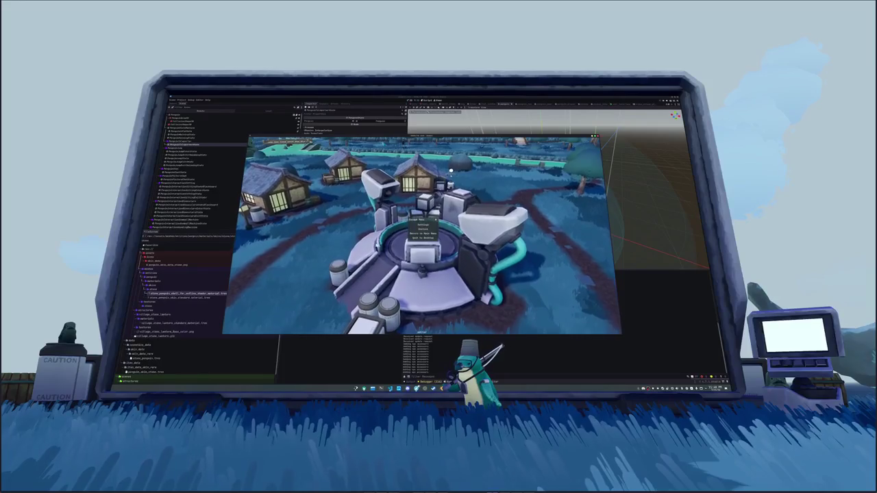
{"action": "key", "text": "Escape"}
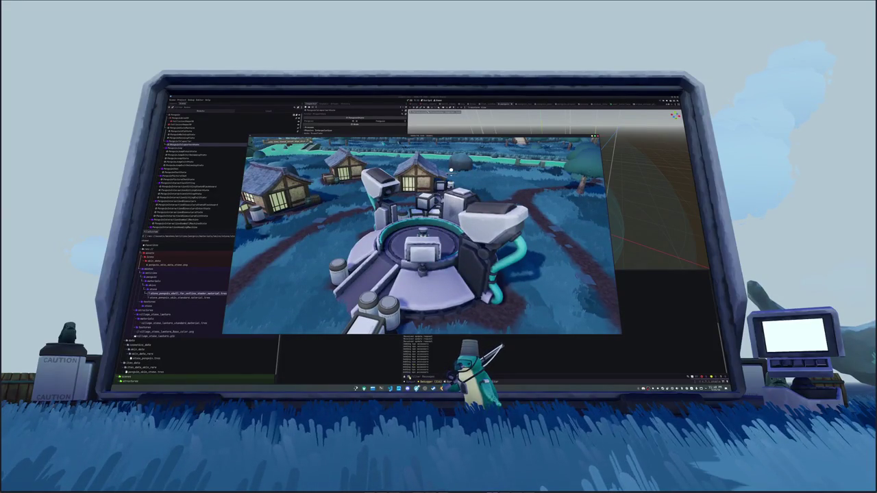
Return to VS Code at the unstuck handler's 'if connected:' line and bring up the file search
{"action": "key", "text": "alt+Tab"}
{"action": "left_click", "coordinate": [453, 159]}
{"action": "key", "text": "ctrl+p"}
Open the teleporter state script at the animation_timer.start(0.5) line
{"action": "type", "text": "teleporter"}
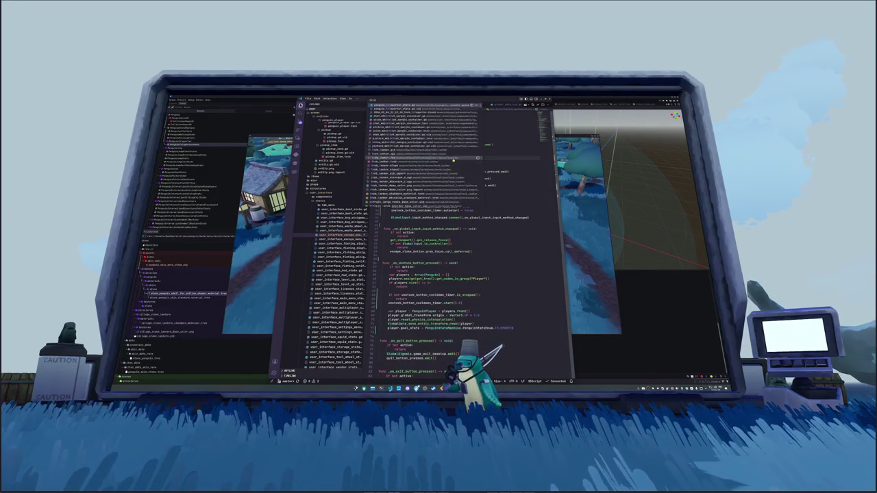
{"action": "key", "text": "Return"}
{"action": "key", "text": "Up"}
{"action": "key", "text": "Up"}
{"action": "key", "text": "Up"}
{"action": "key", "text": "End"}
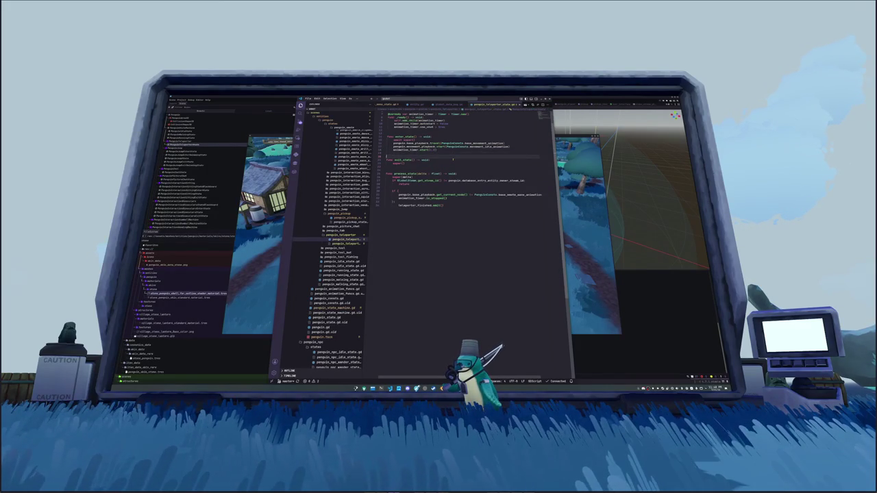
Recheck the in-game pause menu, then open penguin_state_machine.gd back in VS Code
{"action": "key", "text": "alt+Tab"}
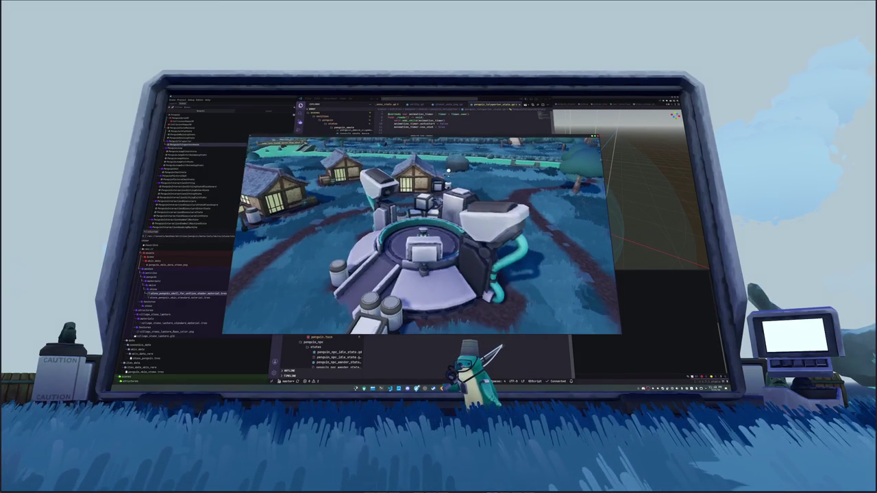
{"action": "key", "text": "Escape"}
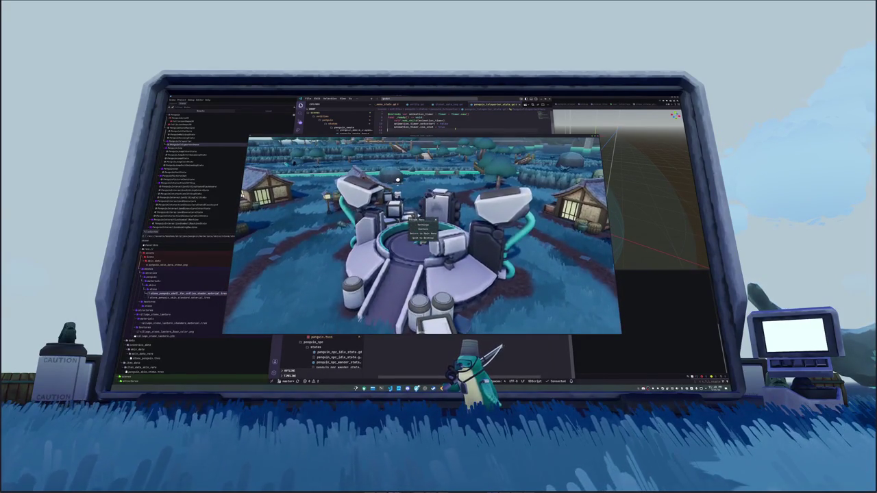
{"action": "left_click", "coordinate": [452, 133]}
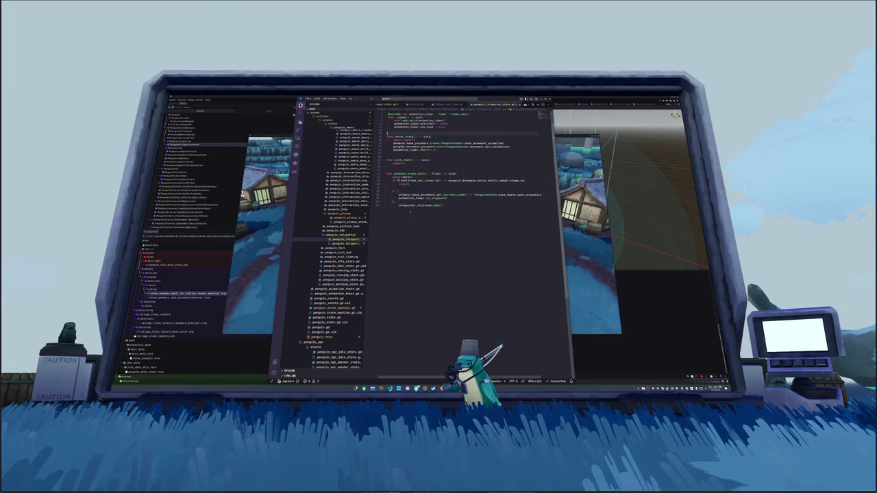
{"action": "left_click", "coordinate": [336, 308]}
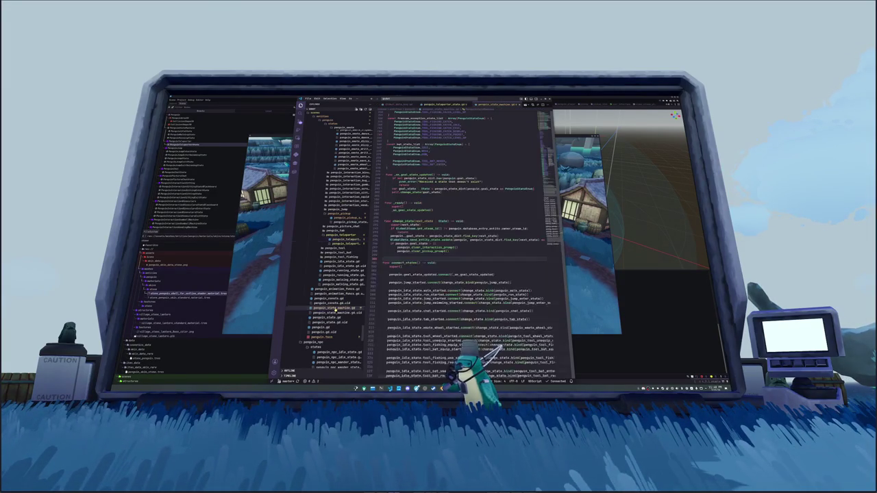
{"action": "left_click", "coordinate": [415, 271]}
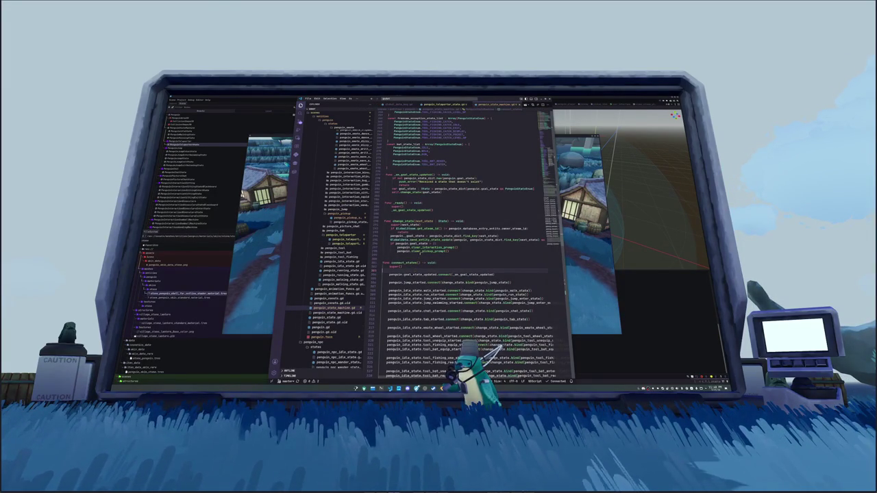
{"action": "scroll", "coordinate": [465, 261], "scroll_direction": "up", "scroll_amount": 6}
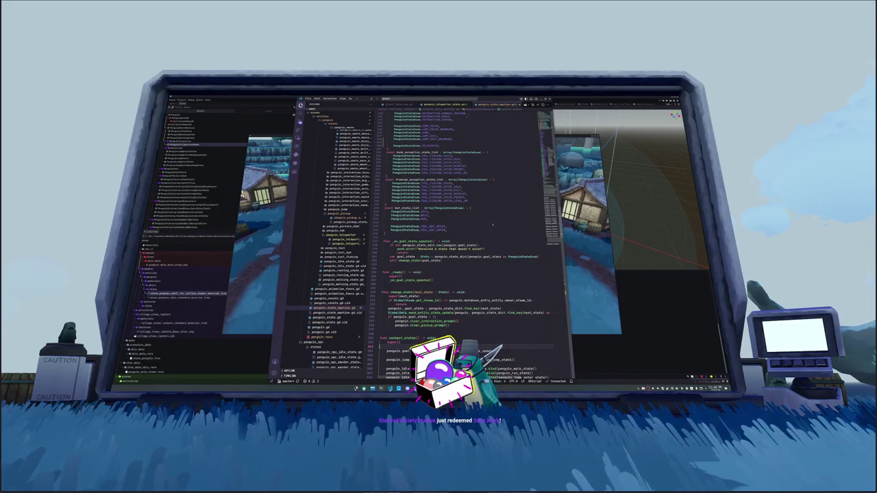
{"action": "scroll", "coordinate": [492, 224], "scroll_direction": "up", "scroll_amount": 8}
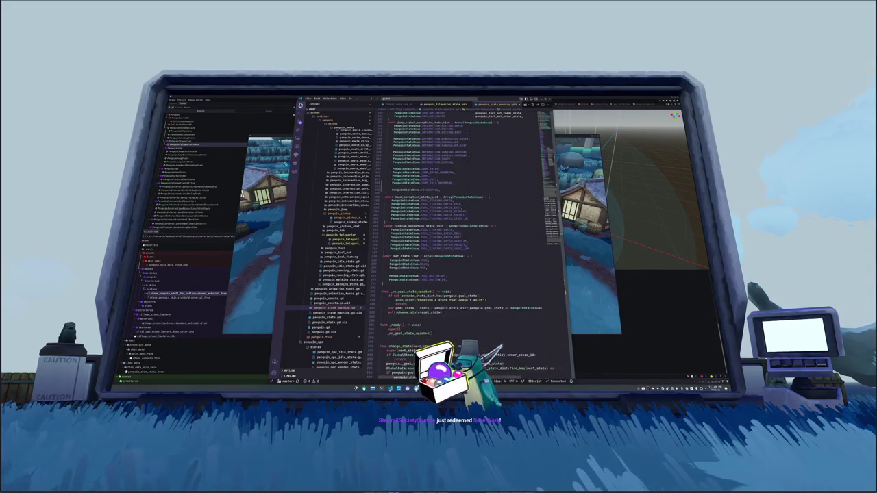
{"action": "type", "text": "ED_"}
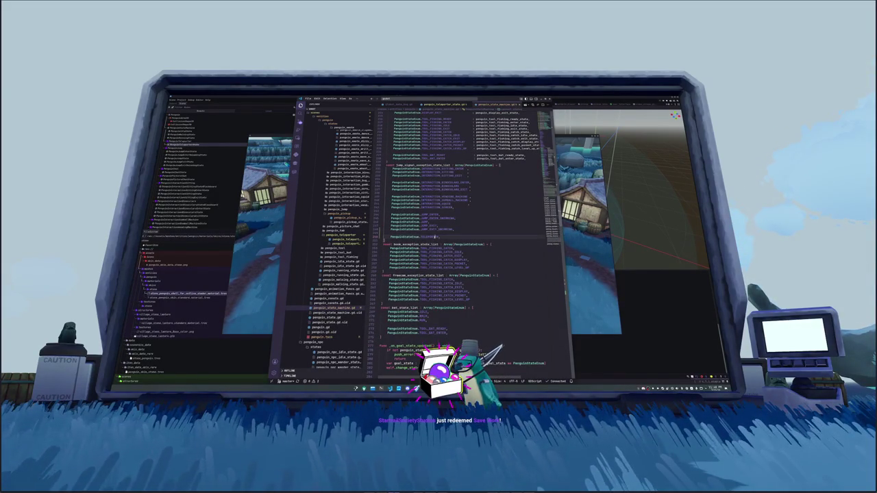
{"action": "scroll", "coordinate": [466, 240], "scroll_direction": "down", "scroll_amount": 10}
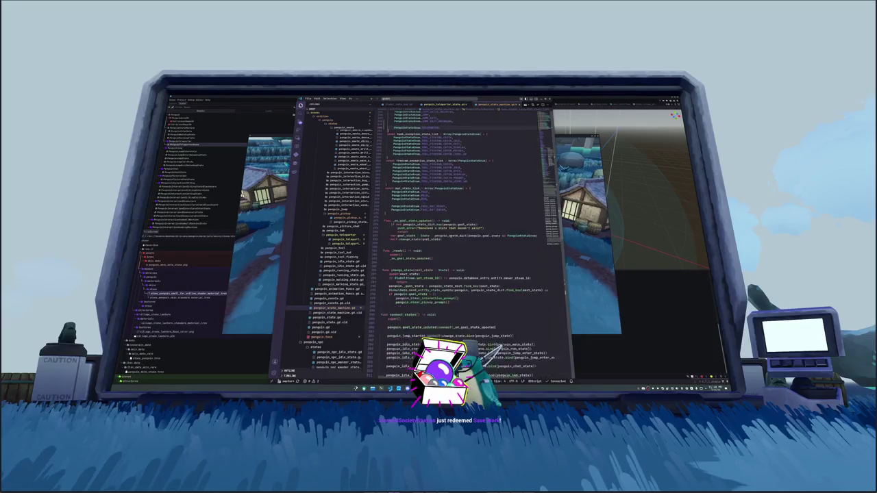
{"action": "scroll", "coordinate": [466, 240], "scroll_direction": "down", "scroll_amount": 7}
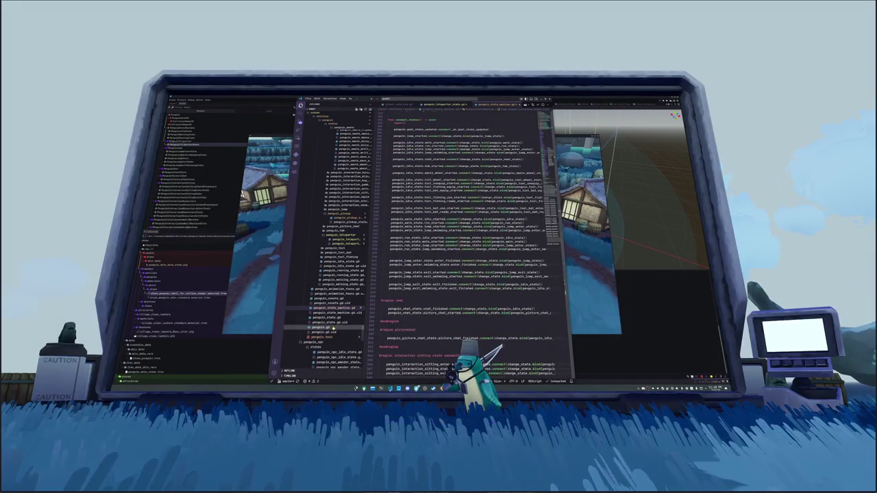
{"action": "scroll", "coordinate": [466, 240], "scroll_direction": "down", "scroll_amount": 15}
{"action": "scroll", "coordinate": [562, 344], "scroll_direction": "down", "scroll_amount": 15}
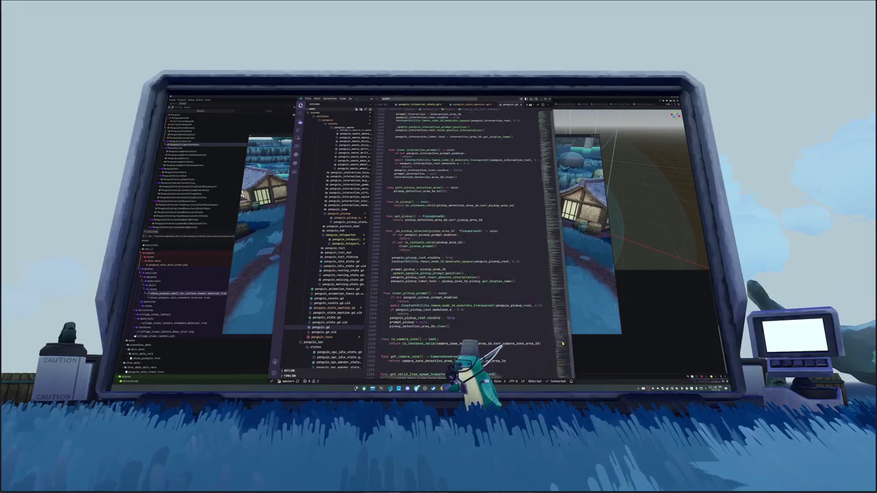
{"action": "scroll", "coordinate": [567, 370], "scroll_direction": "up", "scroll_amount": 15}
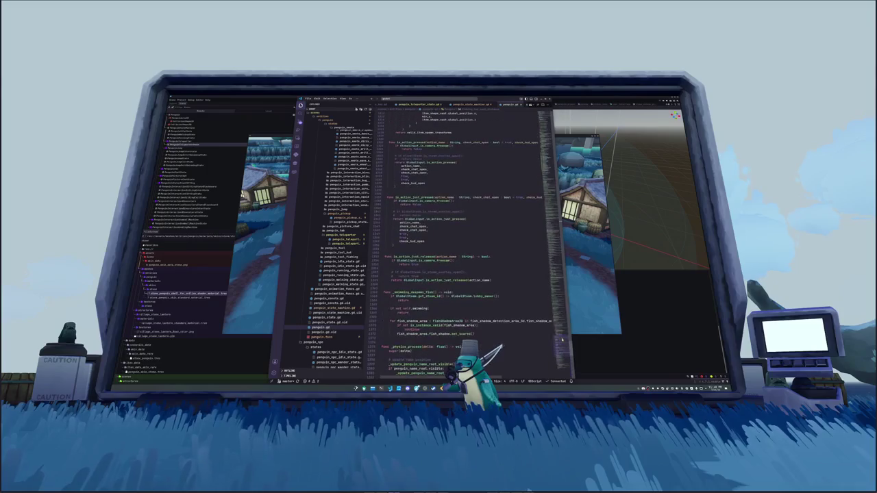
{"action": "scroll", "coordinate": [470, 279], "scroll_direction": "down", "scroll_amount": 7}
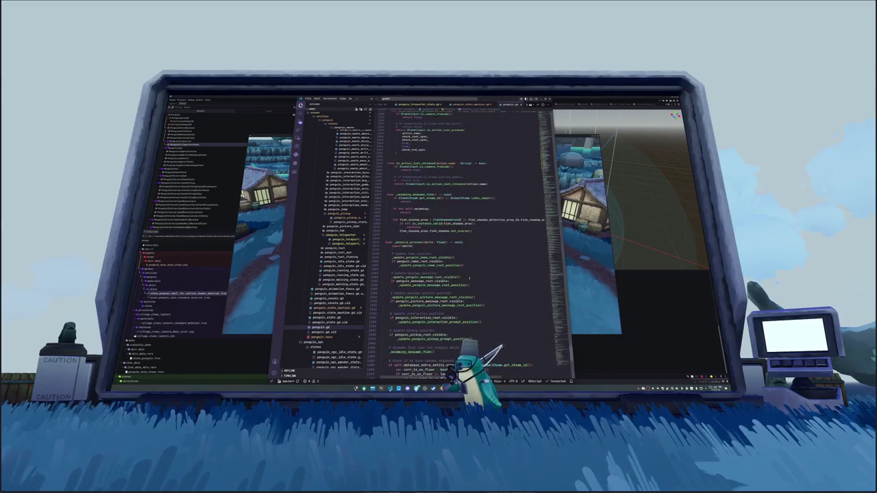
{"action": "scroll", "coordinate": [470, 279], "scroll_direction": "down", "scroll_amount": 2}
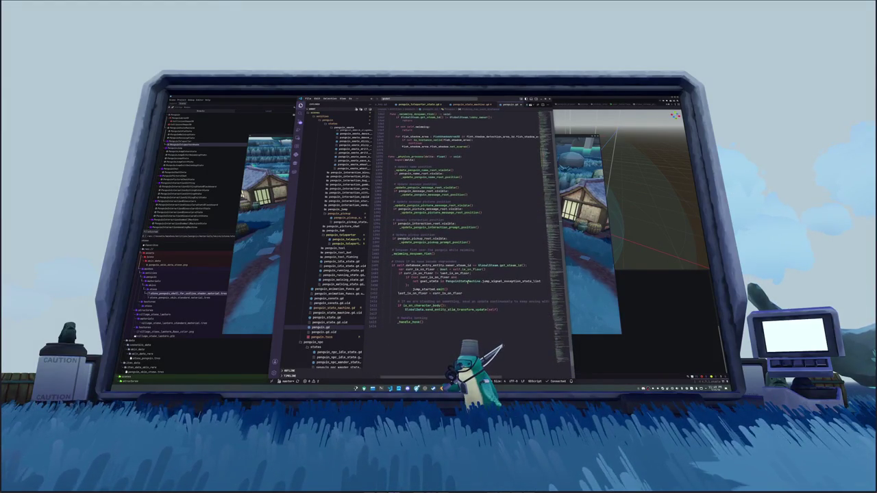
{"action": "left_click", "coordinate": [423, 307]}
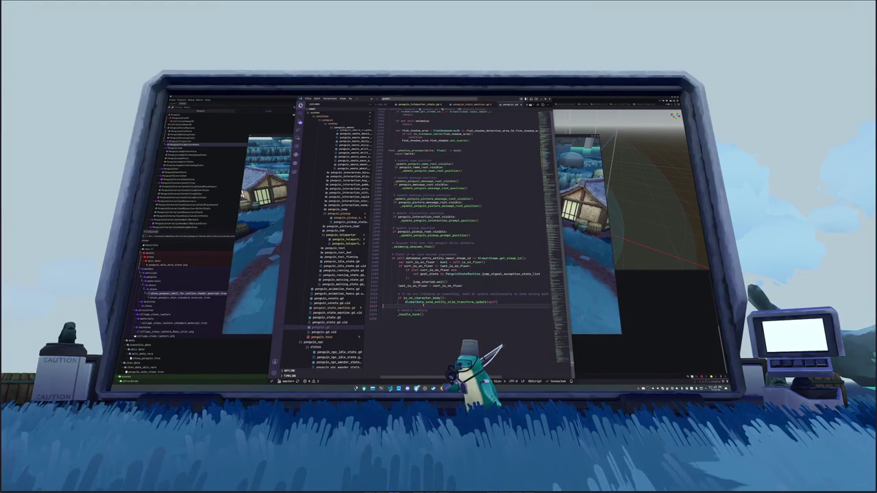
Add print("jump start") above jump_started.emit() in penguin.gd, save it, and run the game
{"action": "left_click", "coordinate": [407, 276]}
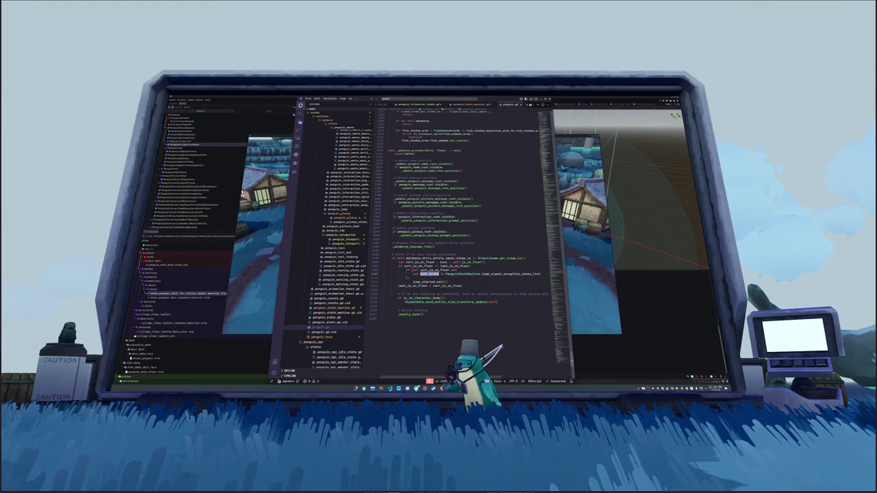
{"action": "type", "text": "{"}
{"action": "key", "text": "BackSpace"}
{"action": "key", "text": "ctrl+z"}
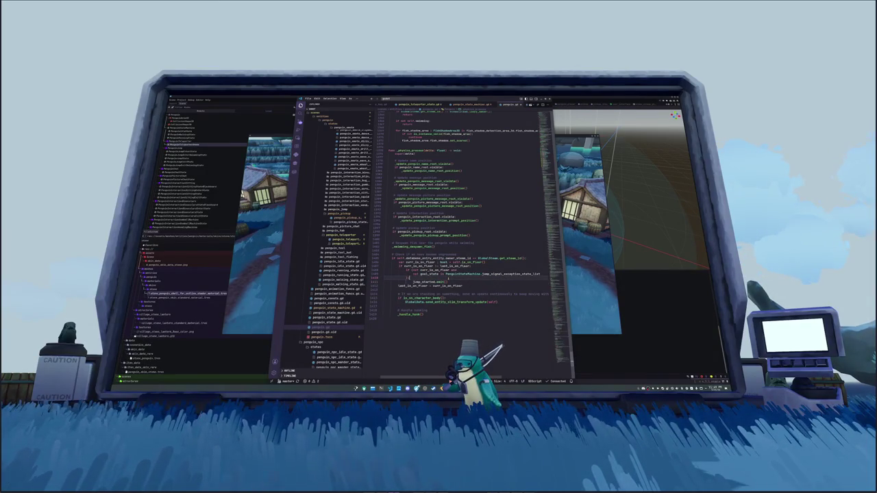
{"action": "key", "text": "Return"}
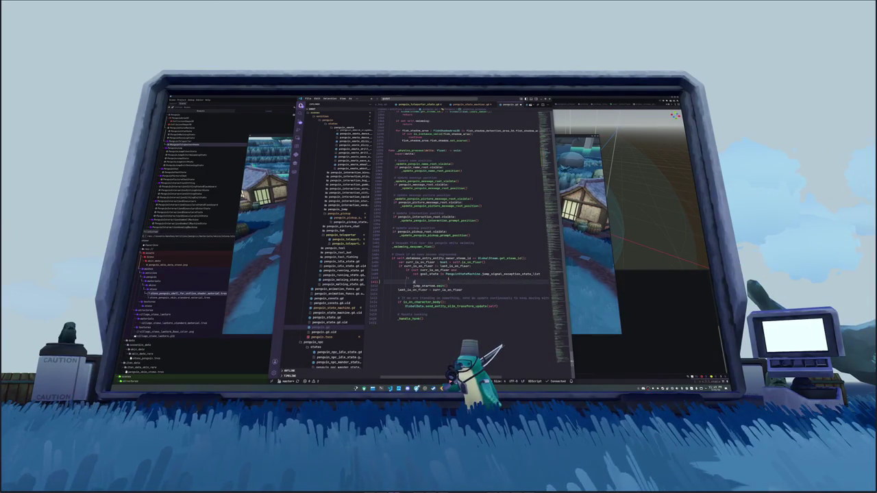
{"action": "type", "text": "print(\"jump start"}
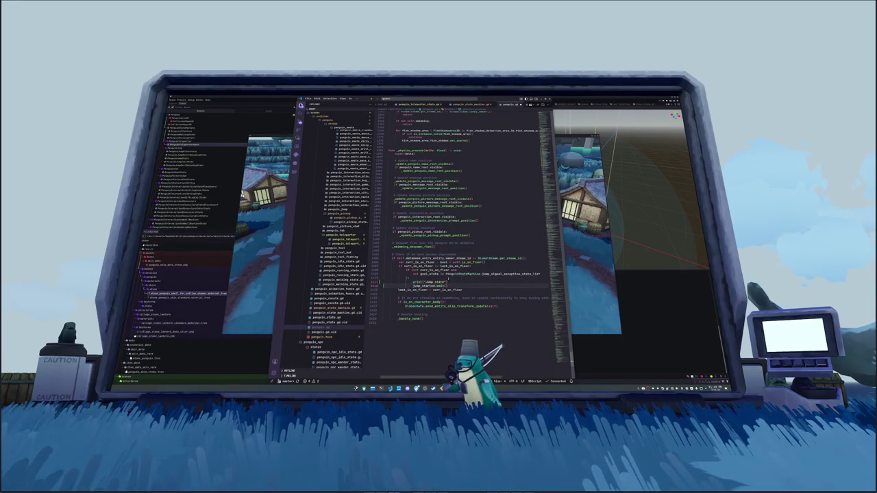
{"action": "key", "text": "ctrl+s"}
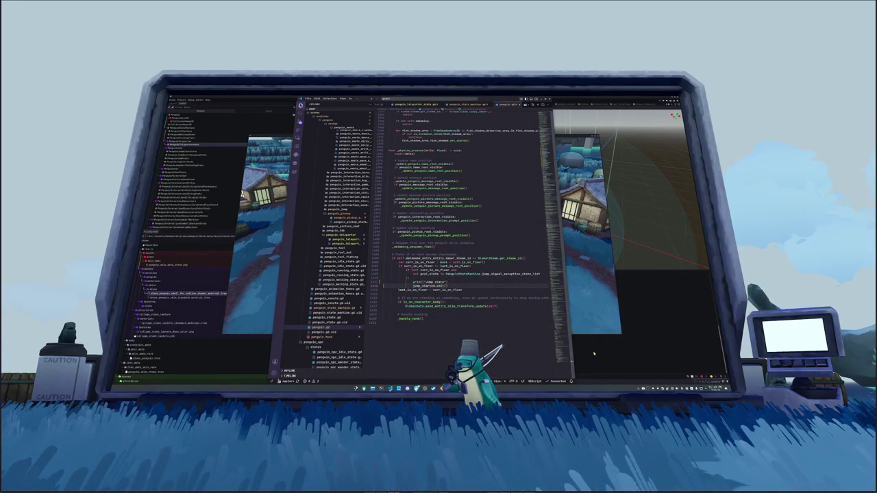
{"action": "key", "text": "F5"}
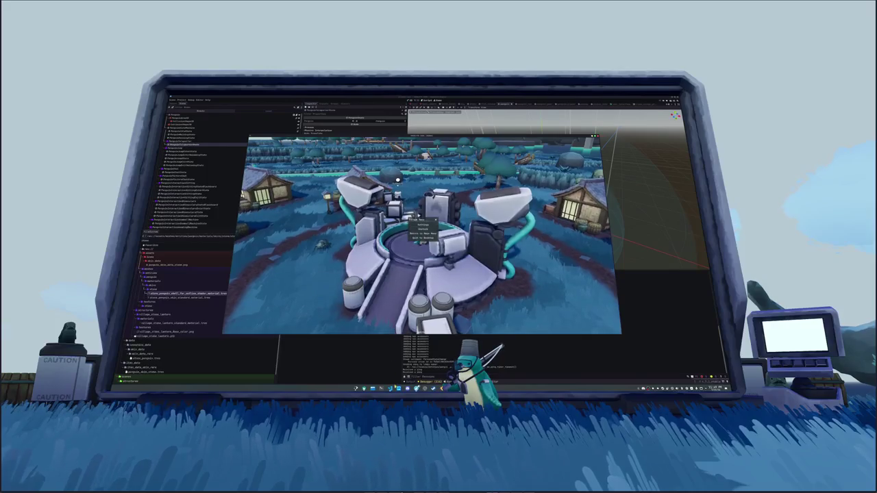
In penguin_teleporter_state.gd, add a penguin.set_state call after the animation timer start
{"action": "left_click", "coordinate": [390, 389]}
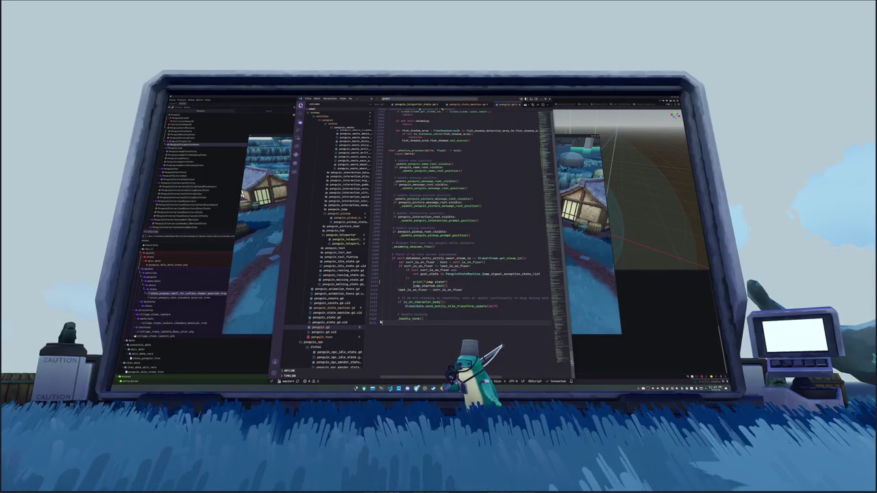
{"action": "left_click", "coordinate": [342, 239]}
{"action": "left_click", "coordinate": [438, 152]}
{"action": "key", "text": "Return"}
{"action": "key", "text": "Return"}
{"action": "type", "text": "penguin.set_state"}
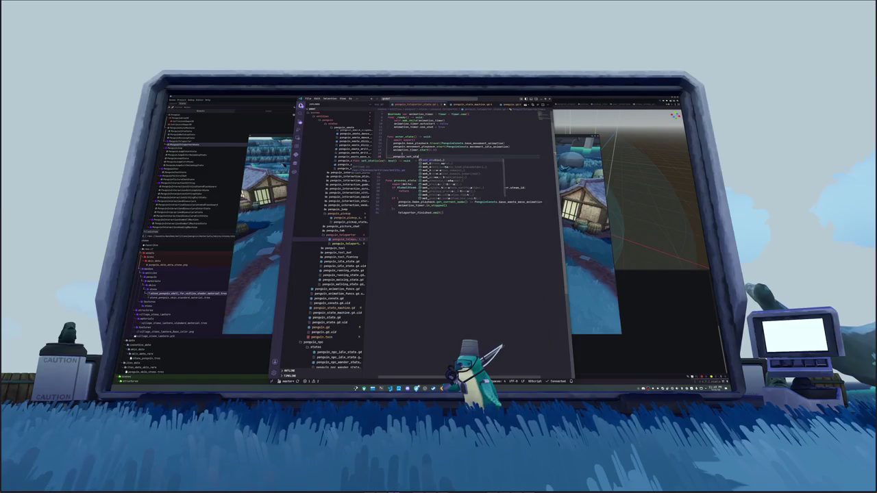
{"action": "key", "text": "Return"}
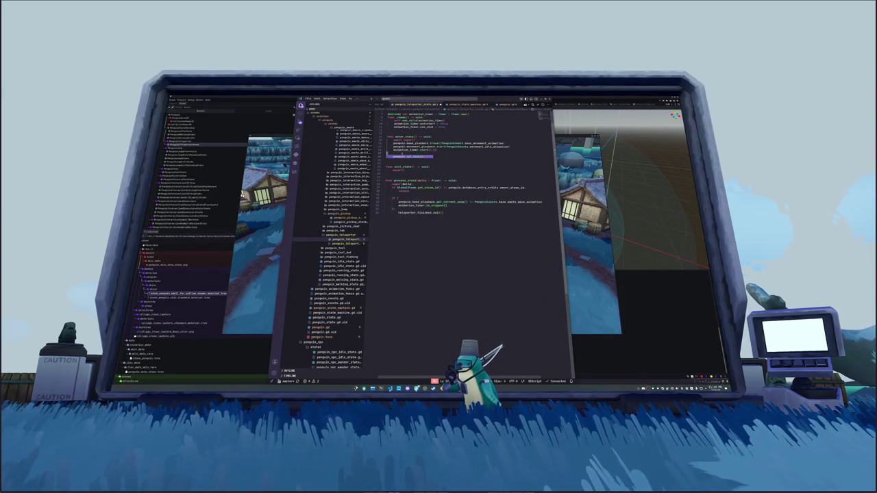
Add penguin.set_state(idle) for exiting the state and switch to the running game
{"action": "type", "text": "penguin.set_state("}
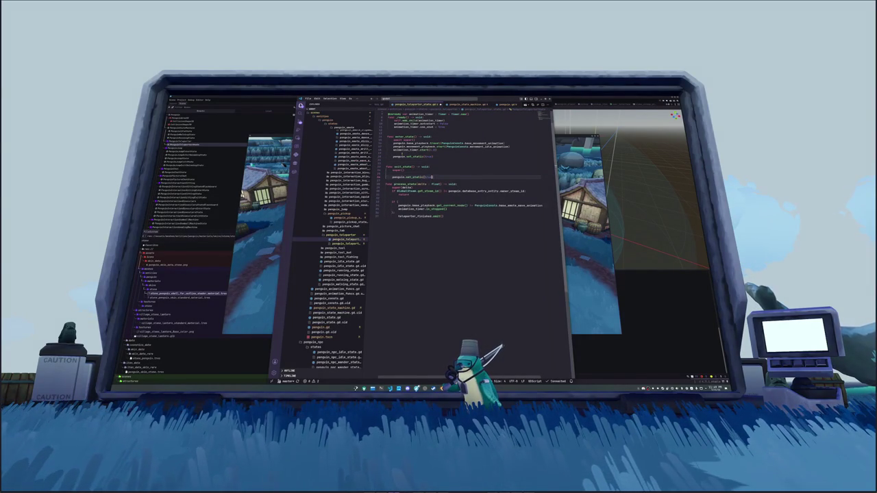
{"action": "type", "text": "idle"}
{"action": "key", "text": "Return"}
{"action": "key", "text": "Return"}
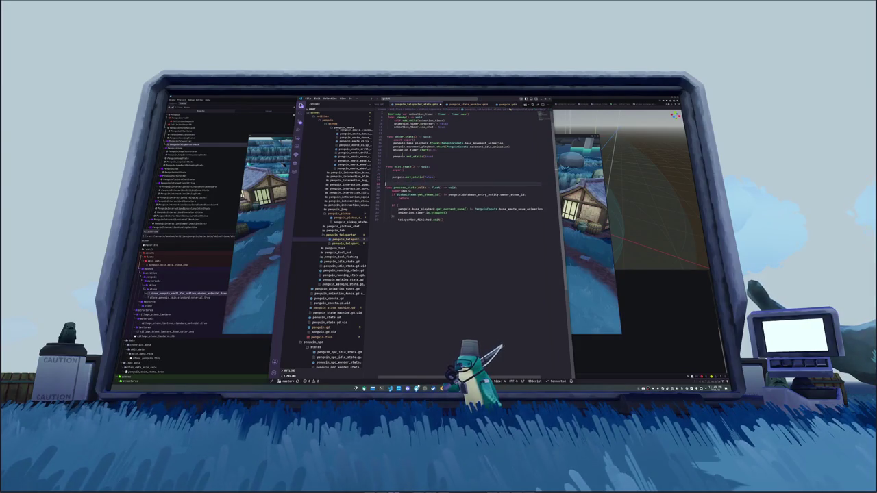
{"action": "key", "text": "alt+Tab"}
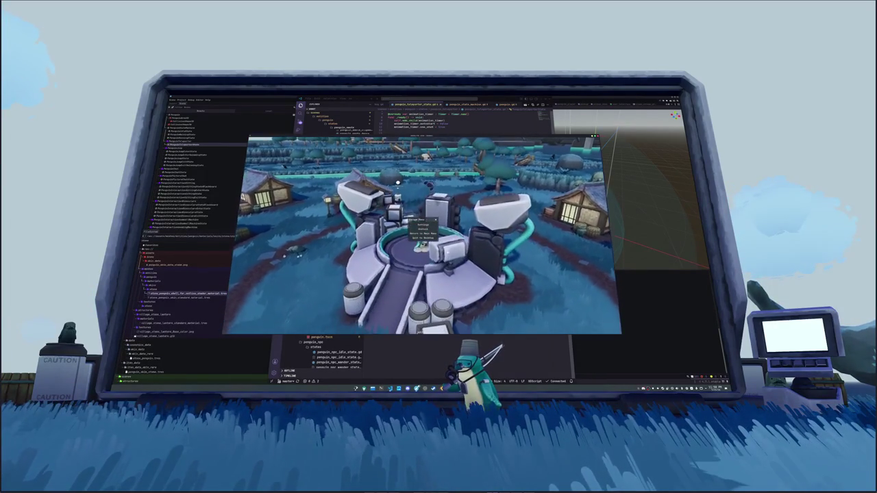
Close the pause menu, stop the game with F8, and open the user_interface scene
{"action": "key", "text": "Escape"}
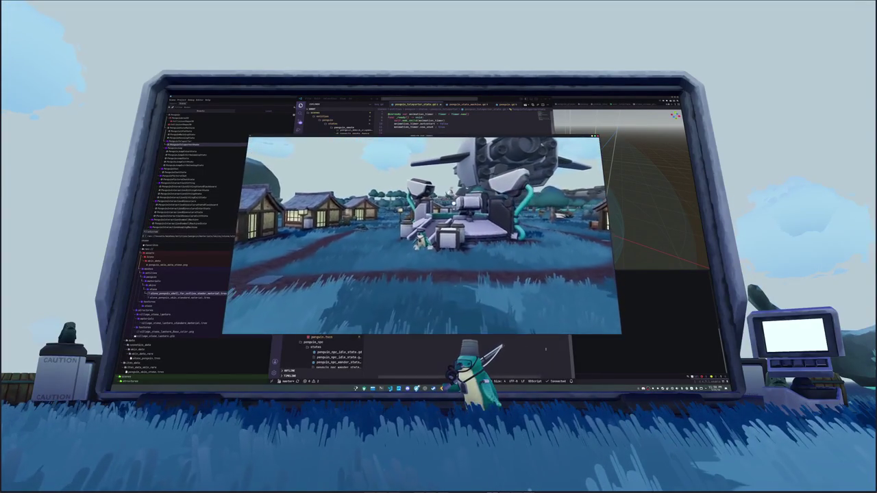
{"action": "key", "text": "F8"}
{"action": "key", "text": "shift+alt+o"}
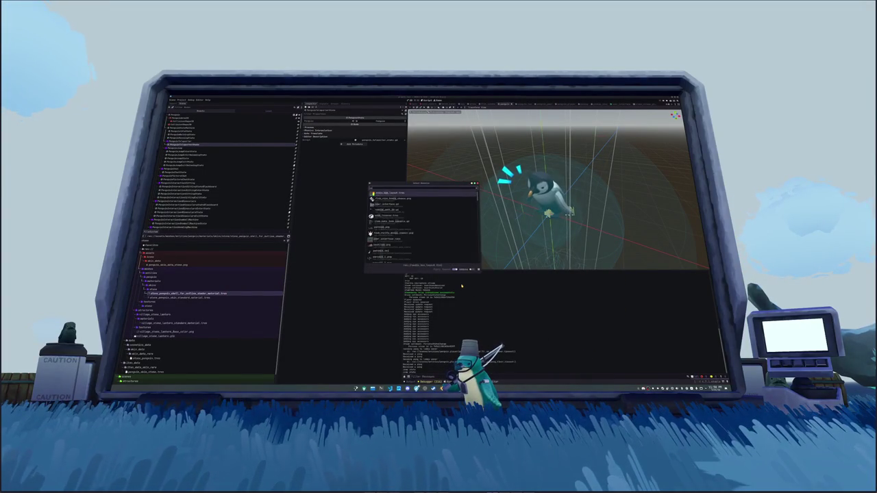
{"action": "key", "text": "Return"}
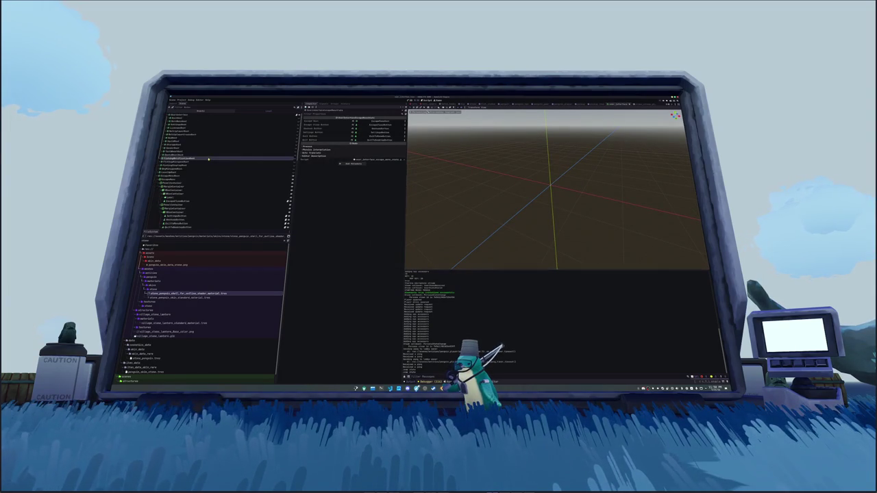
Add a ProgressBar node as a child of the Escape Menu's Unstuck button
{"action": "left_click", "coordinate": [209, 159]}
{"action": "left_click", "coordinate": [175, 220]}
{"action": "scroll", "coordinate": [509, 188], "scroll_direction": "up", "scroll_amount": 3}
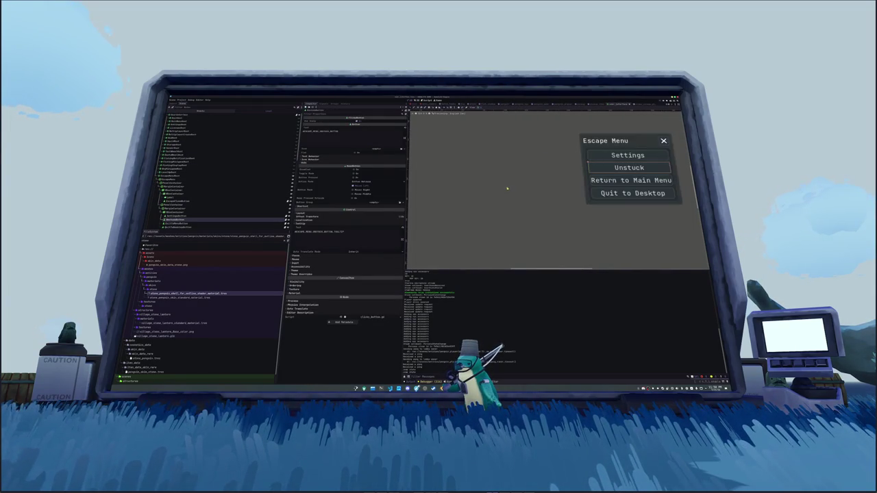
{"action": "right_click", "coordinate": [176, 221]}
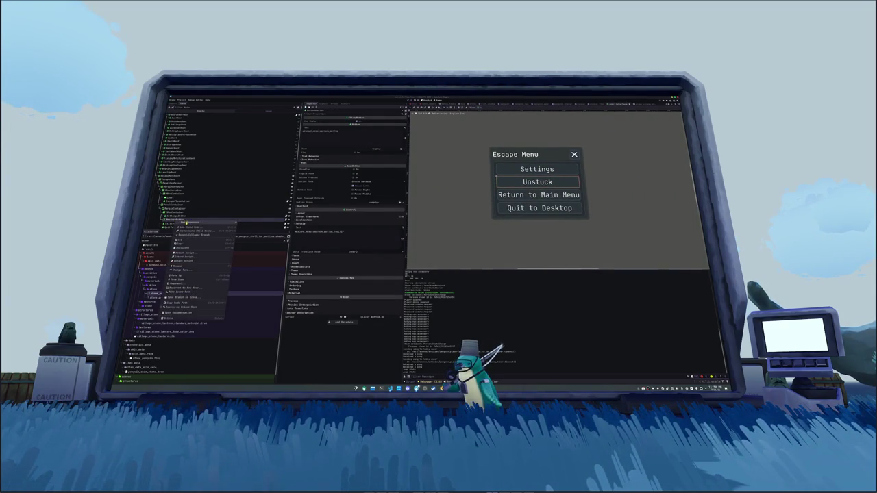
{"action": "left_click", "coordinate": [189, 224]}
{"action": "type", "text": "progress"}
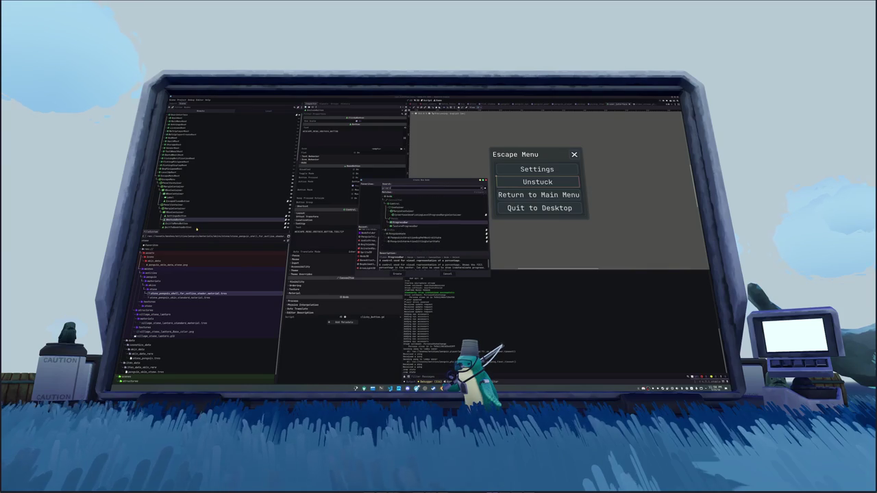
{"action": "key", "text": "Return"}
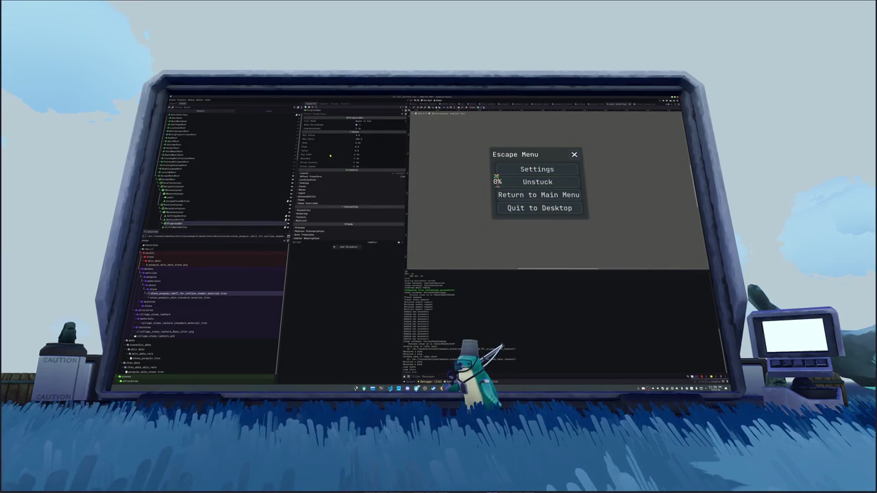
Stretch the ProgressBar over the whole button with the Full Rect preset and turn off Show Percentage
{"action": "left_click", "coordinate": [481, 108]}
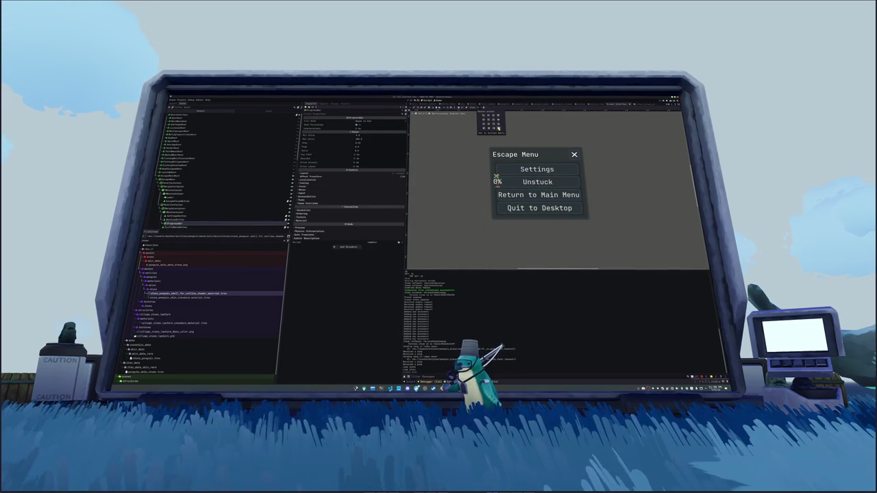
{"action": "left_click", "coordinate": [498, 129]}
{"action": "left_click", "coordinate": [355, 126]}
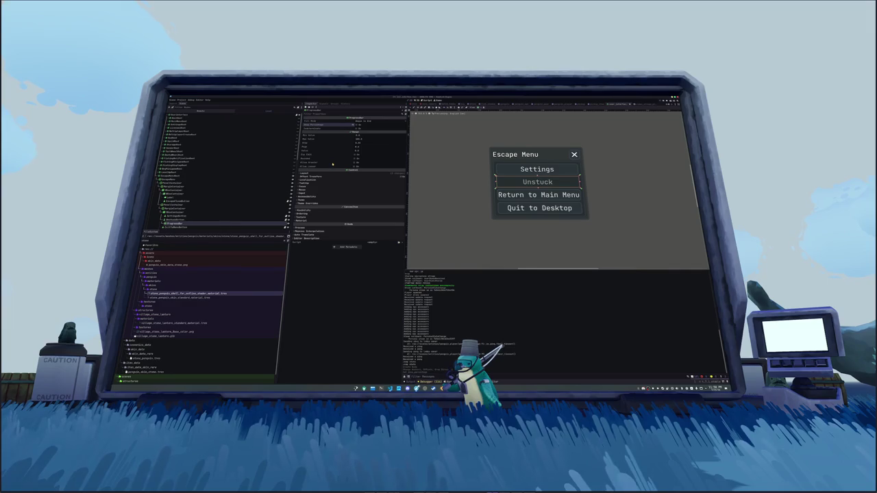
{"action": "left_click", "coordinate": [315, 210]}
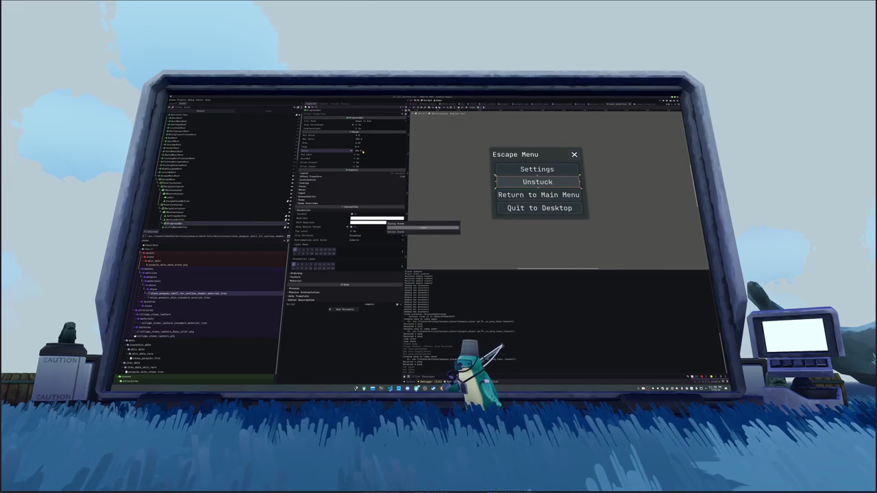
{"action": "scroll", "coordinate": [187, 193], "scroll_direction": "down", "scroll_amount": 2}
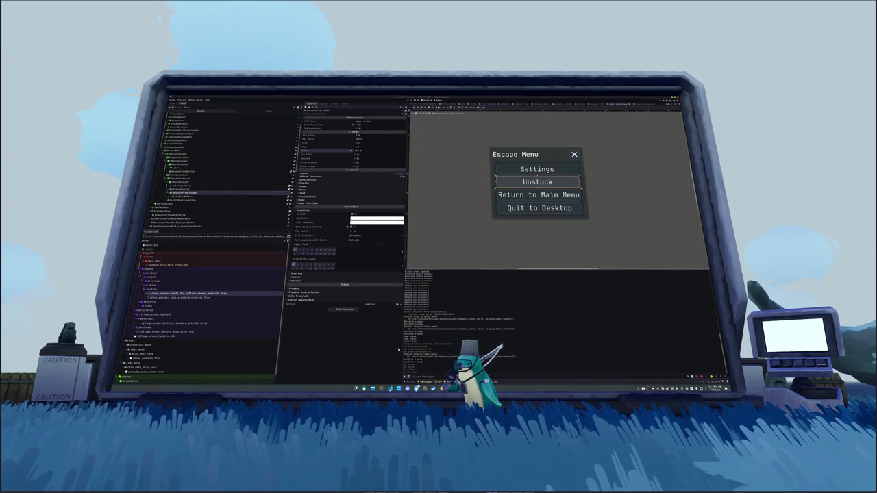
{"action": "left_click", "coordinate": [389, 387]}
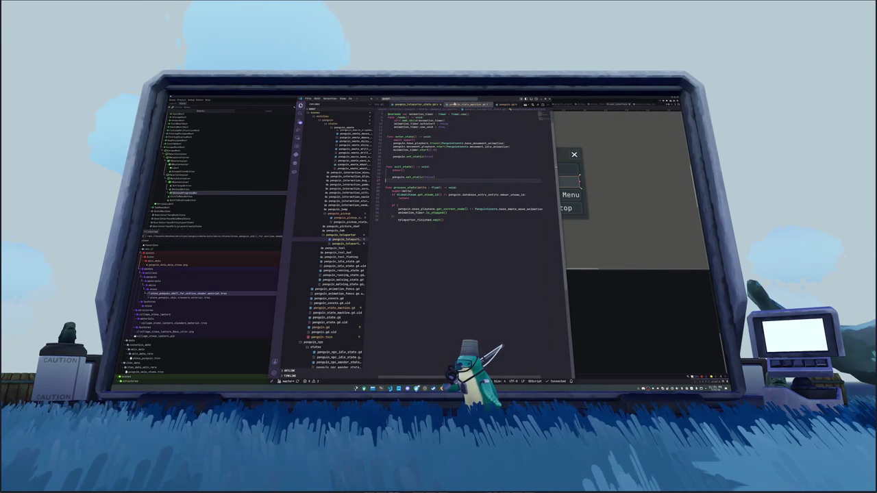
{"action": "left_click", "coordinate": [419, 99]}
{"action": "type", "text": "escape"}
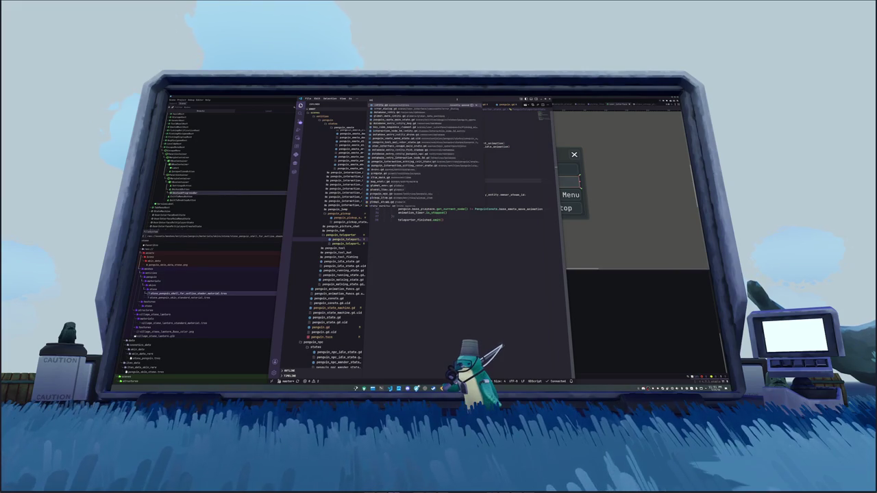
{"action": "key", "text": "Return"}
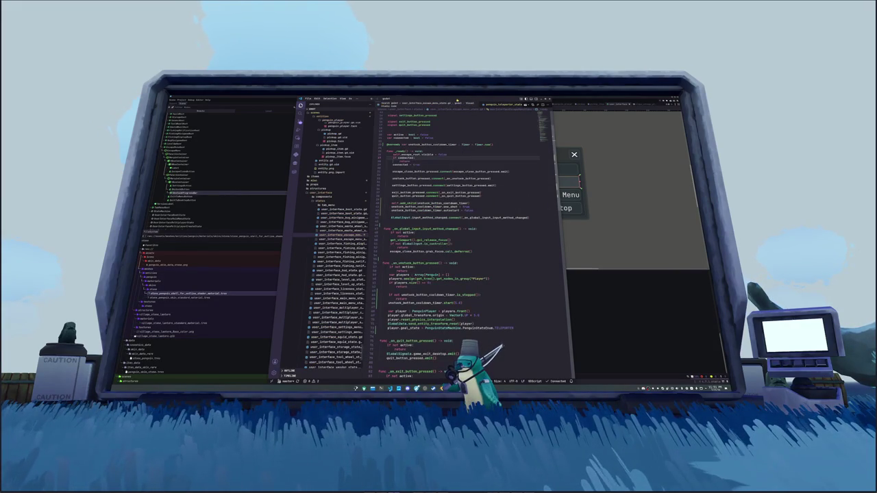
{"action": "scroll", "coordinate": [459, 240], "scroll_direction": "up", "scroll_amount": 3}
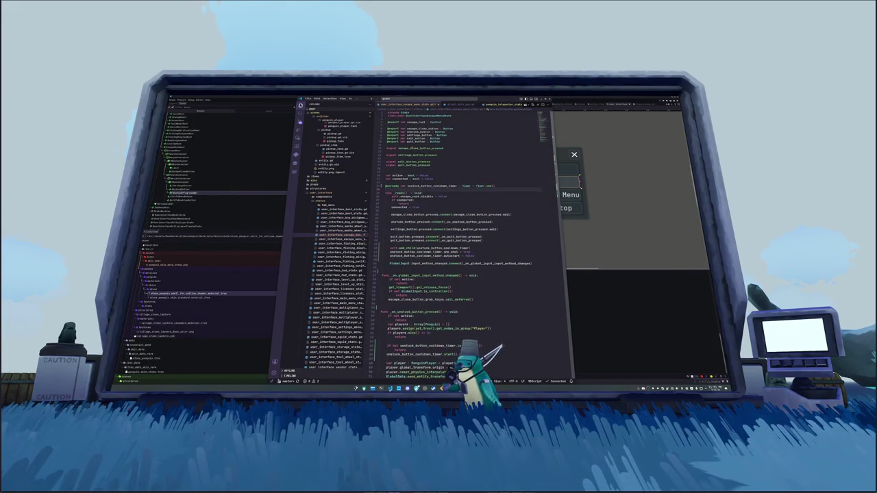
{"action": "left_click", "coordinate": [460, 132]}
{"action": "key", "text": "Return"}
{"action": "type", "text": "@export"}
{"action": "type", "text": "unstuck_pnd "}
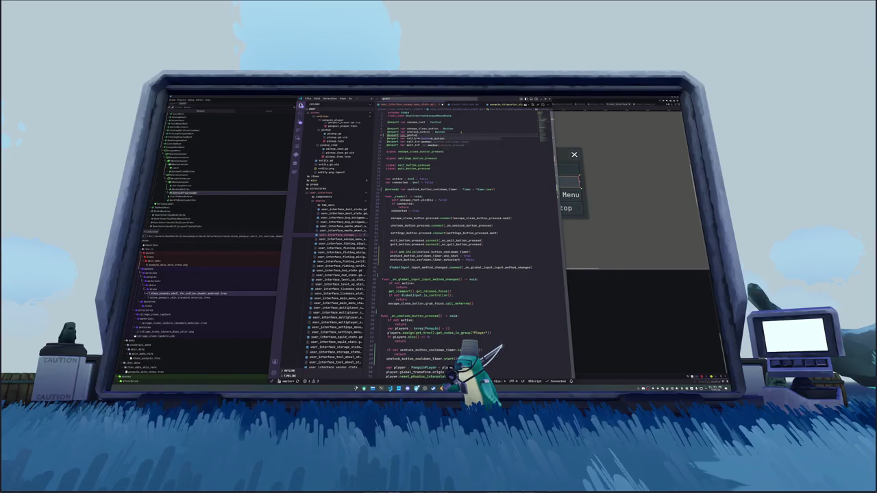
{"action": "type", "text": ": Progressb"}
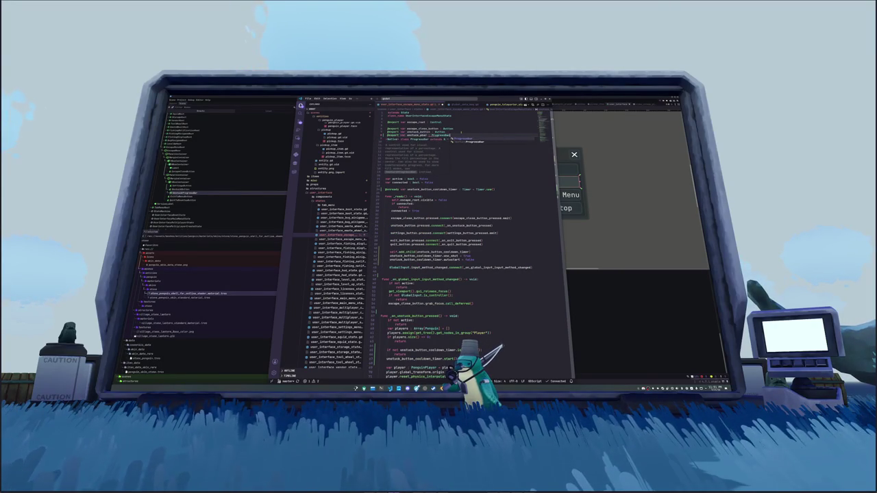
{"action": "key", "text": "Return"}
Go to the end of the script below process_state and begin typing 'func proce'
{"action": "key", "text": "Down"}
{"action": "key", "text": "Down"}
{"action": "key", "text": "Down"}
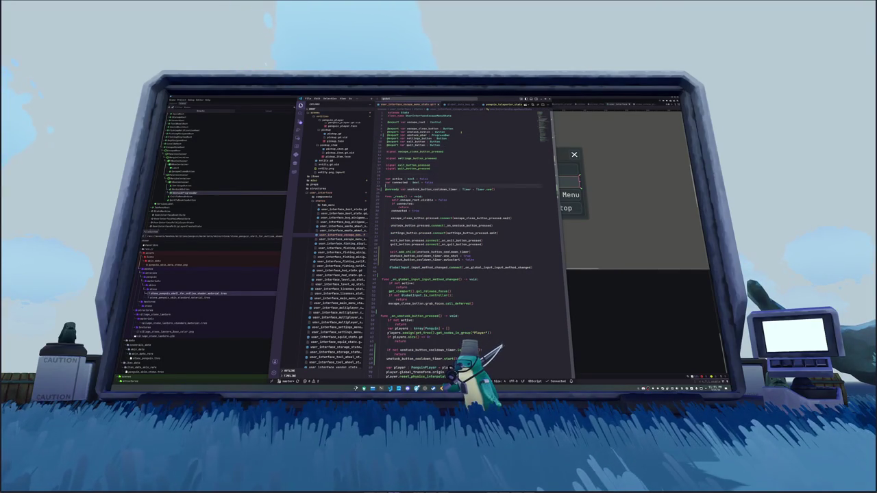
{"action": "key", "text": "Down"}
{"action": "key", "text": "Down"}
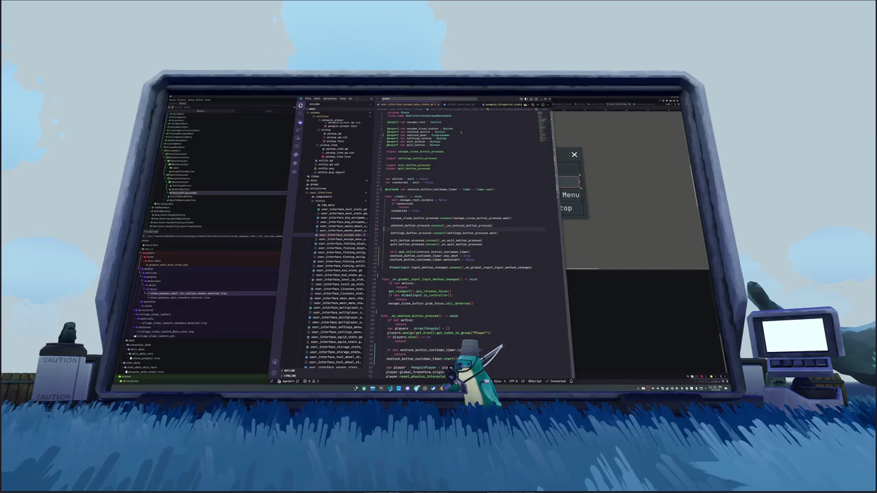
{"action": "key", "text": "Down"}
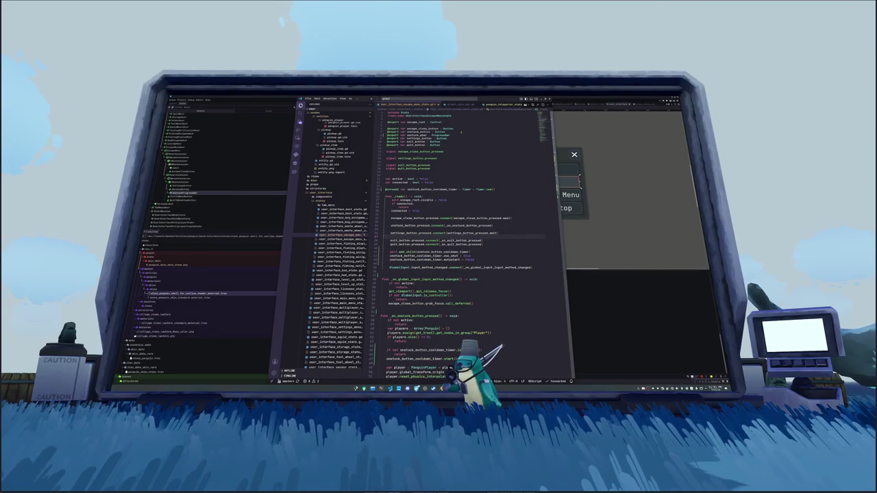
{"action": "key", "text": "Down"}
{"action": "key", "text": "Down"}
{"action": "key", "text": "Down"}
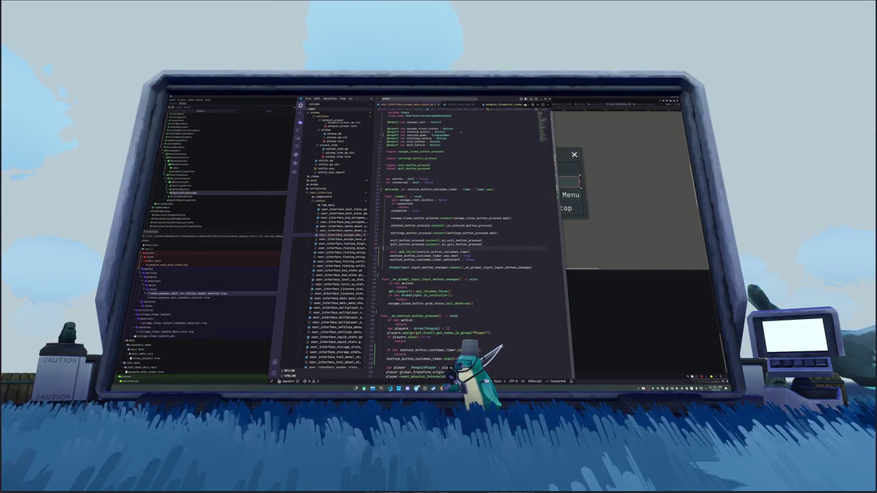
{"action": "key", "text": "Down"}
{"action": "key", "text": "Down"}
{"action": "key", "text": "Down"}
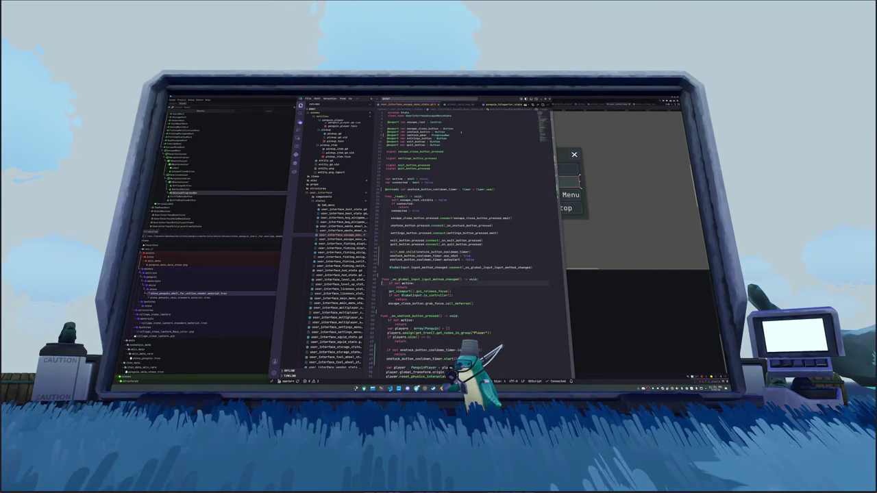
{"action": "key", "text": "Down"}
{"action": "key", "text": "Down"}
{"action": "key", "text": "Down"}
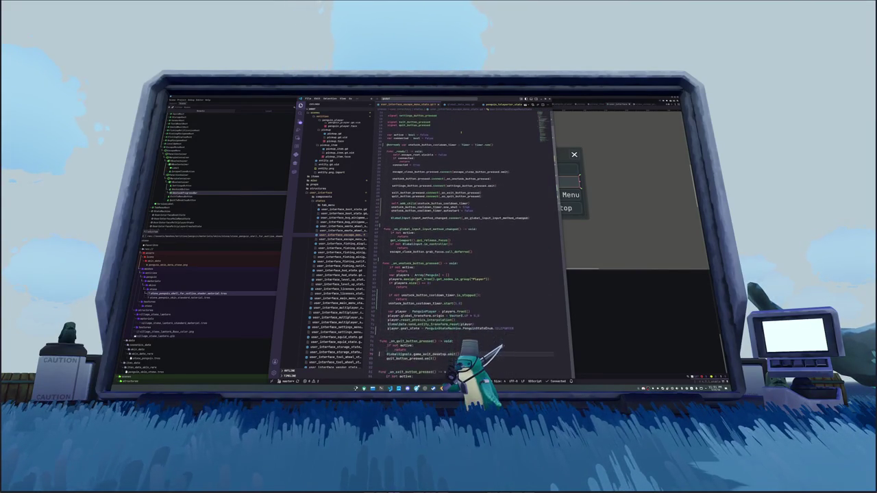
{"action": "key", "text": "Down"}
{"action": "key", "text": "Down"}
{"action": "key", "text": "Down"}
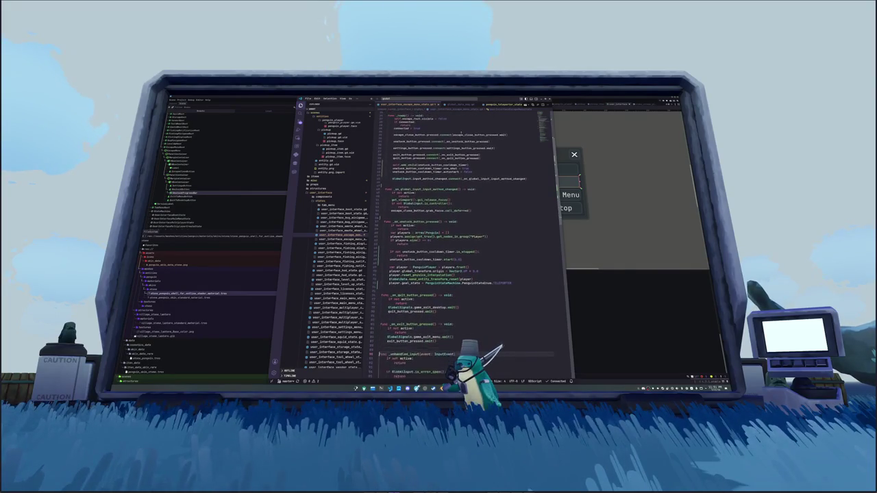
{"action": "key", "text": "Down"}
{"action": "key", "text": "Down"}
{"action": "key", "text": "Down"}
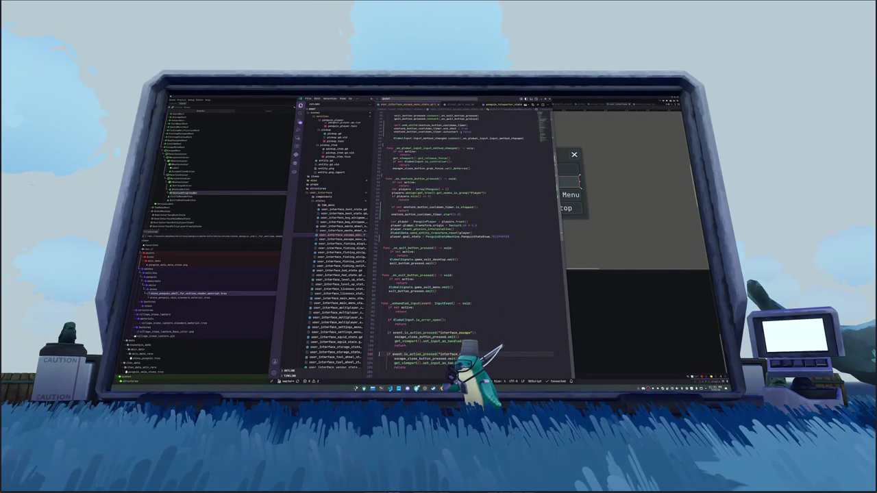
{"action": "key", "text": "Down"}
{"action": "key", "text": "Down"}
{"action": "key", "text": "Down"}
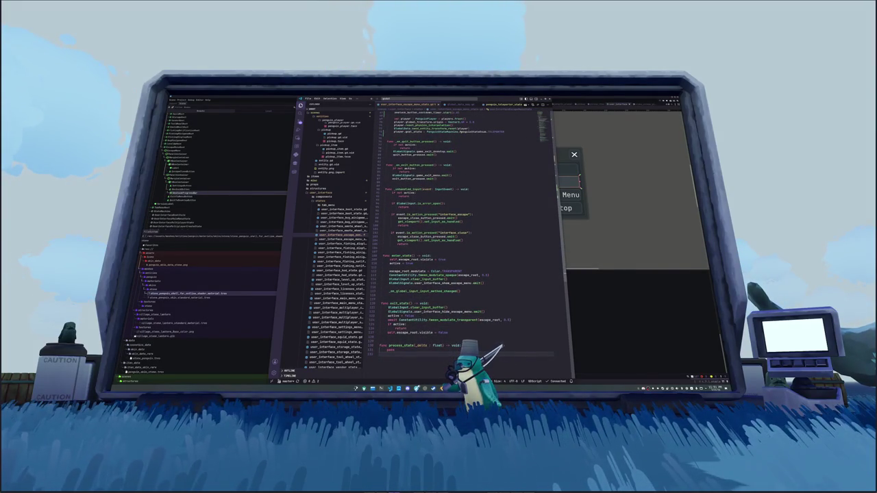
{"action": "key", "text": "Return"}
{"action": "type", "text": "func proce"}
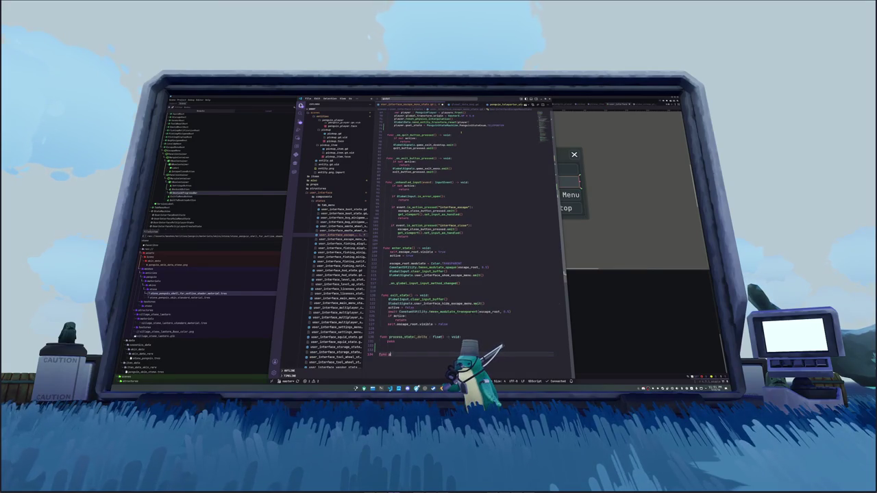
Write a _process function with 'if not active: return' and move it above process_state
{"action": "key", "text": "Return"}
{"action": "key", "text": "Return"}
{"action": "type", "text": "if not active:"}
{"action": "key", "text": "Return"}
{"action": "type", "text": "return"}
{"action": "double_click", "coordinate": [410, 345]}
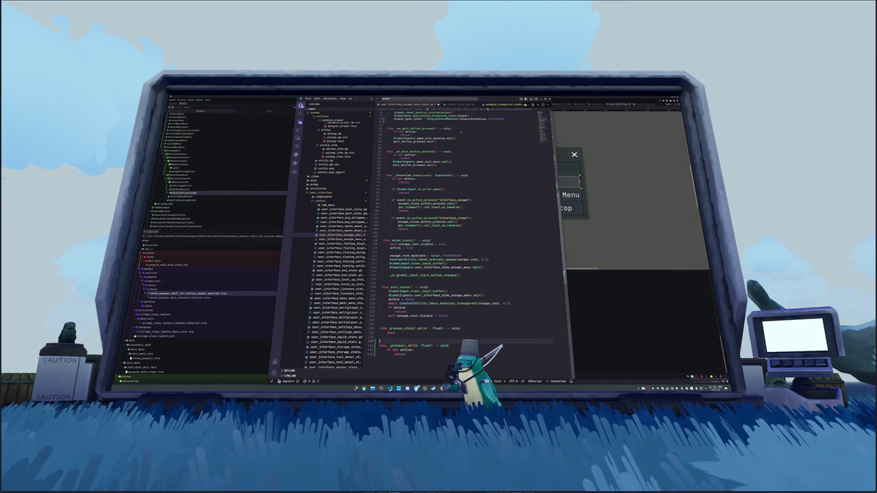
{"action": "left_click_drag", "start_coordinate": [379, 346], "coordinate": [411, 354]}
{"action": "key", "text": "ctrl+x"}
{"action": "key", "text": "Up"}
{"action": "key", "text": "Up"}
{"action": "key", "text": "Up"}
{"action": "key", "text": "ctrl+v"}
{"action": "key", "text": "Return"}
{"action": "key", "text": "Return"}
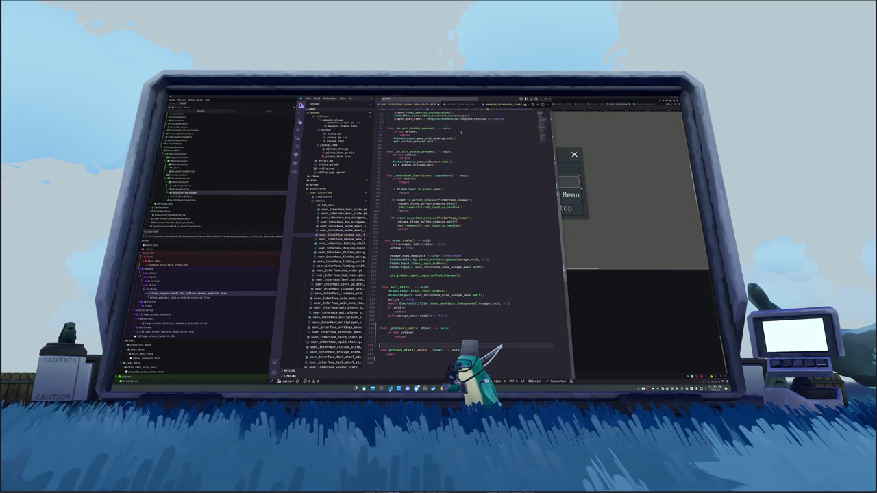
Add self.set_process(true) in enter_state and self.set_process(false) in exit_state
{"action": "key", "text": "Up"}
{"action": "key", "text": "Up"}
{"action": "key", "text": "Up"}
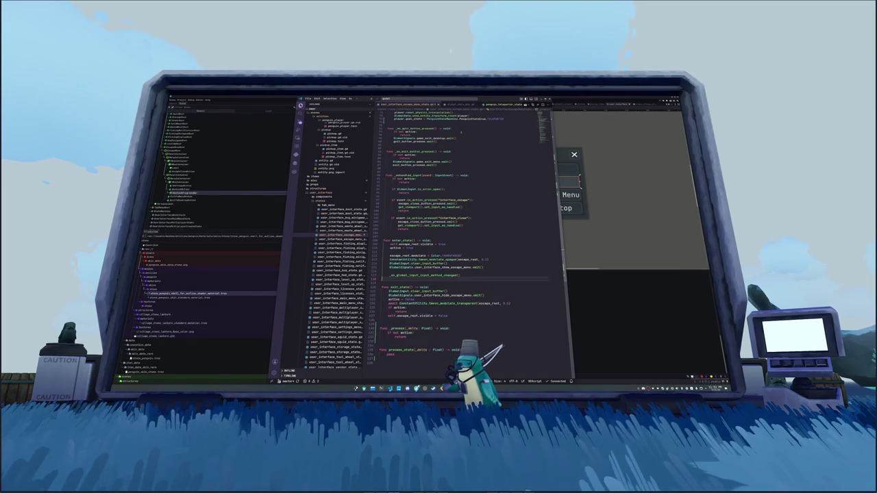
{"action": "key", "text": "Up"}
{"action": "key", "text": "Up"}
{"action": "key", "text": "Up"}
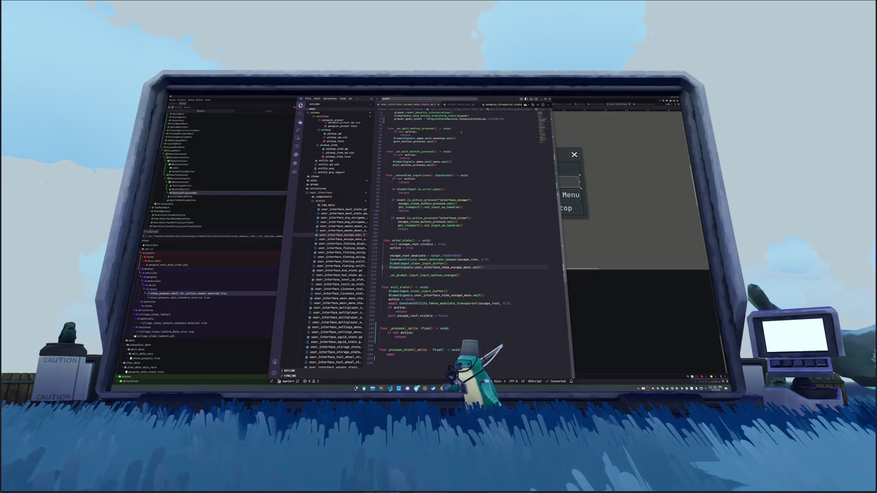
{"action": "key", "text": "End"}
{"action": "key", "text": "Return"}
{"action": "type", "text": "self.set_pr"}
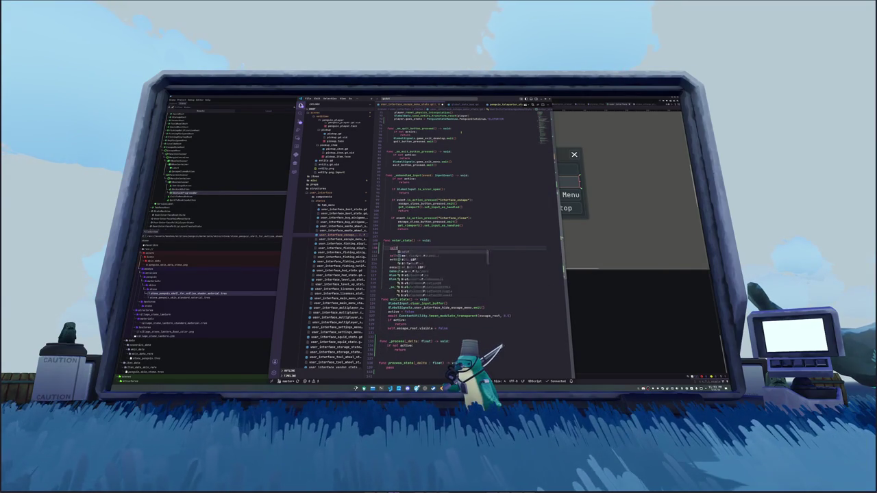
{"action": "type", "text": "ocess"}
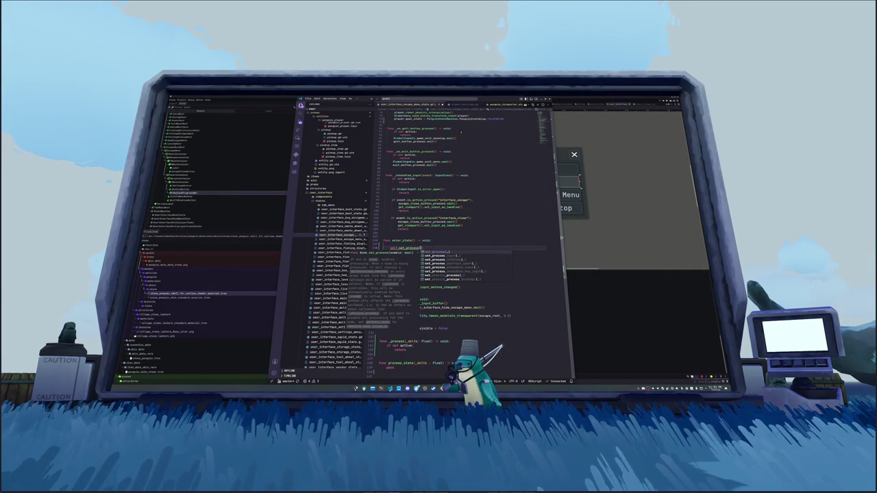
{"action": "key", "text": "Return"}
{"action": "type", "text": "true"}
{"action": "key", "text": "Down"}
{"action": "key", "text": "Down"}
{"action": "key", "text": "Down"}
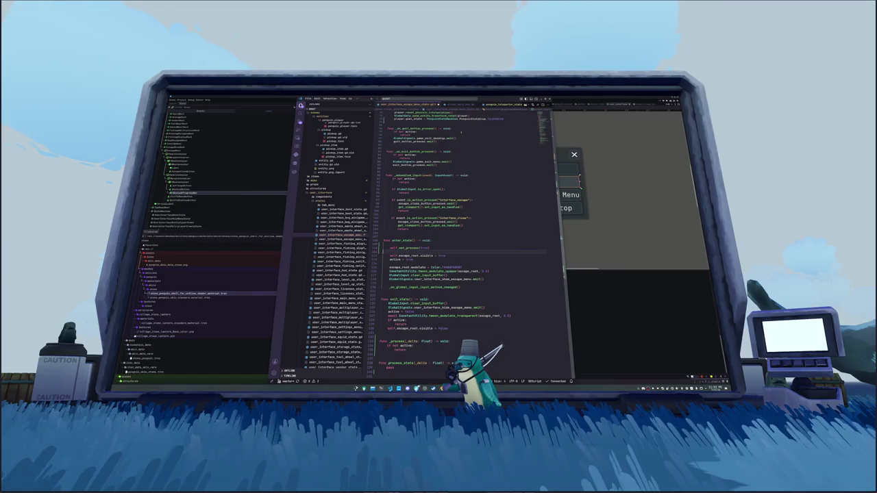
{"action": "key", "text": "Up"}
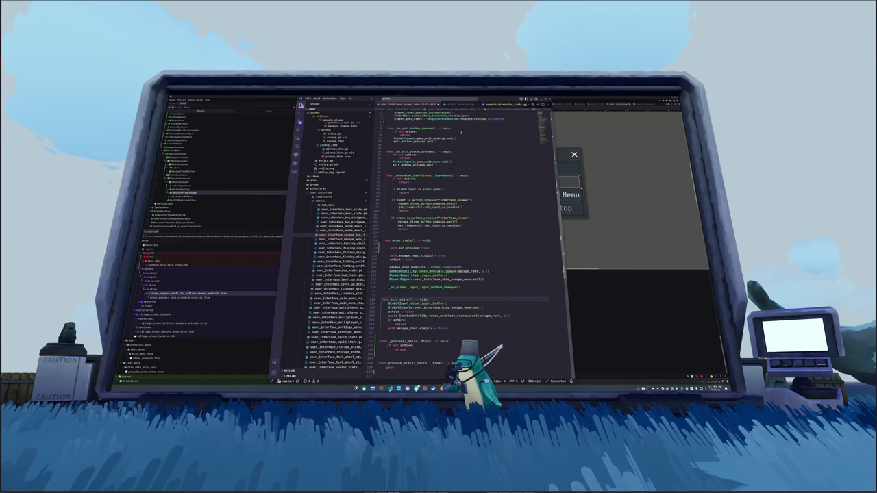
{"action": "key", "text": "Return"}
{"action": "type", "text": "self.set_process(false)"}
{"action": "key", "text": "Return"}
{"action": "key", "text": "BackSpace"}
{"action": "key", "text": "BackSpace"}
{"action": "key", "text": "BackSpace"}
{"action": "type", "text": "false"}
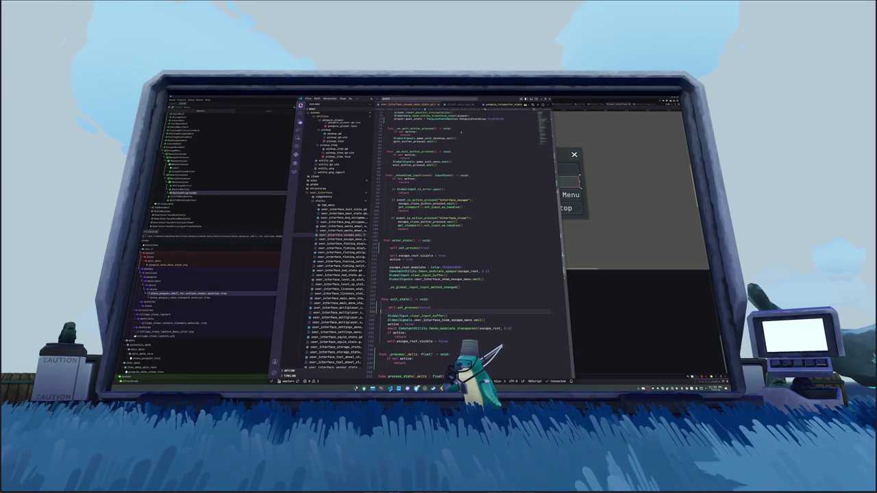
Add set_process(false) after the timer setup in _ready and save the script
{"action": "key", "text": "Up"}
{"action": "key", "text": "Up"}
{"action": "key", "text": "Up"}
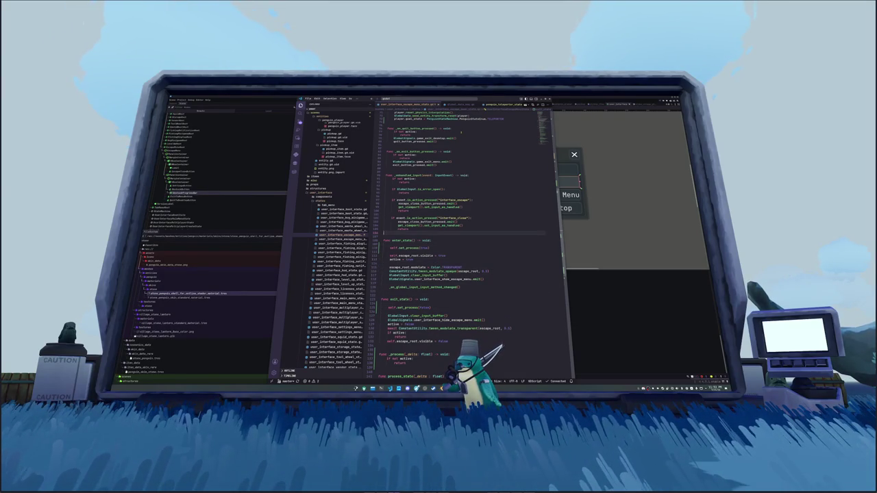
{"action": "key", "text": "Up"}
{"action": "key", "text": "Up"}
{"action": "key", "text": "Up"}
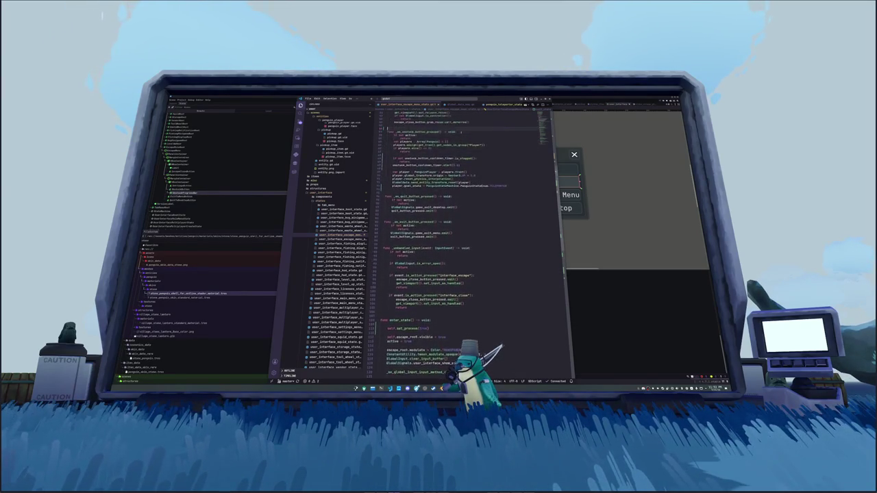
{"action": "key", "text": "Up"}
{"action": "key", "text": "Up"}
{"action": "key", "text": "Up"}
{"action": "key", "text": "Down"}
{"action": "key", "text": "Down"}
{"action": "key", "text": "Down"}
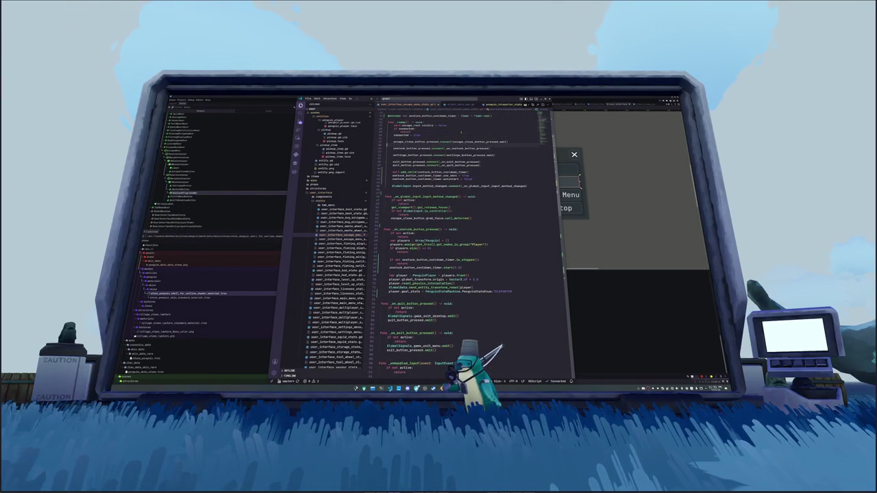
{"action": "key", "text": "Down"}
{"action": "key", "text": "Down"}
{"action": "key", "text": "Down"}
{"action": "key", "text": "End"}
{"action": "key", "text": "Return"}
{"action": "type", "text": "qu"}
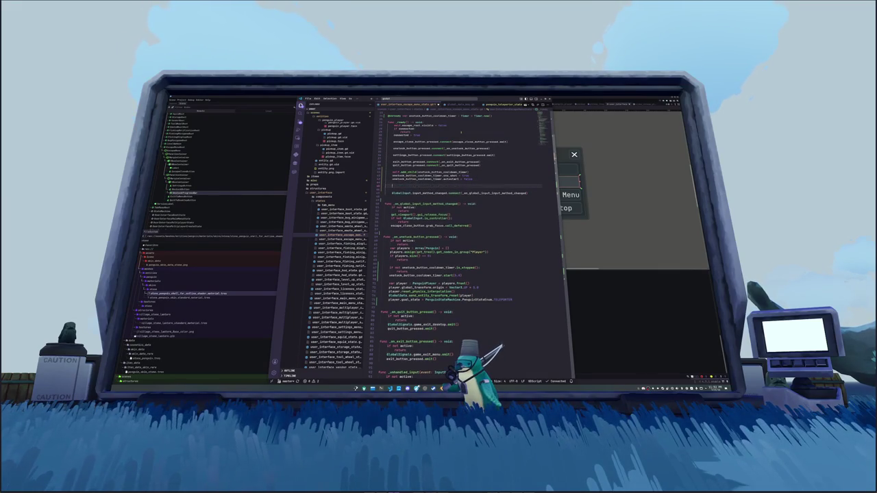
{"action": "type", "text": "f.set_process(fa"}
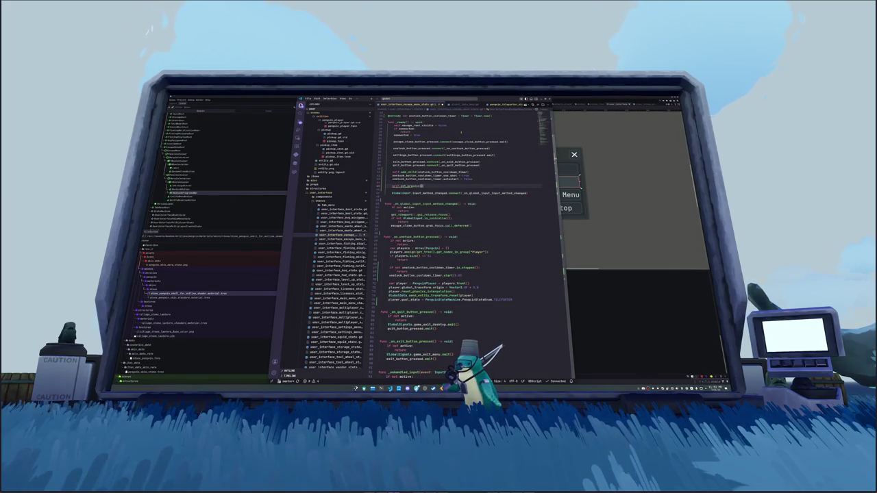
{"action": "key", "text": "Return"}
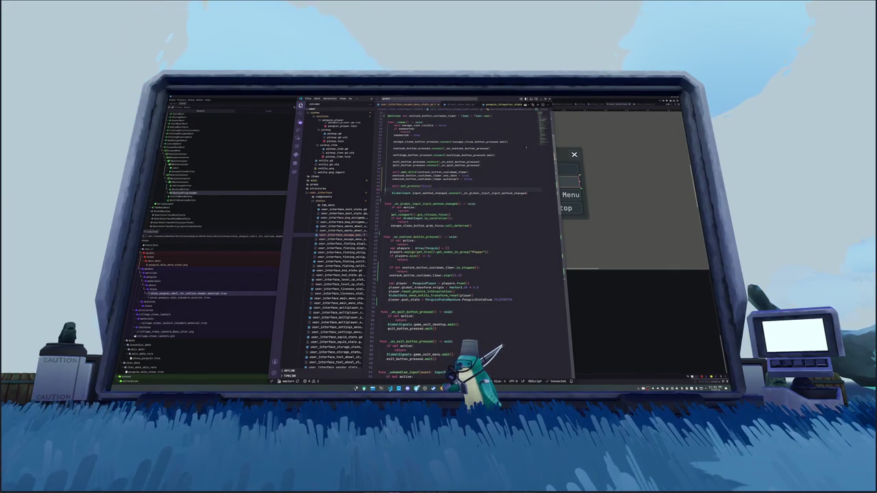
{"action": "scroll", "coordinate": [466, 239], "scroll_direction": "down", "scroll_amount": 10}
{"action": "key", "text": "ctrl+s"}
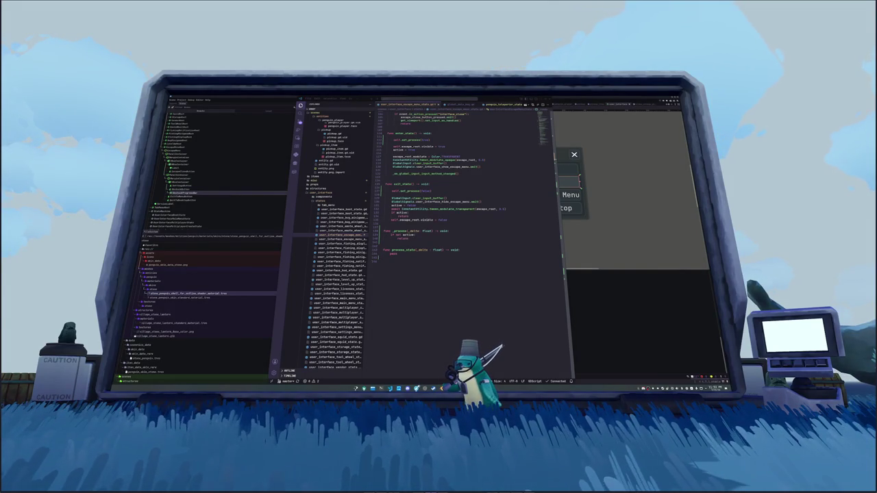
{"action": "left_click", "coordinate": [423, 260]}
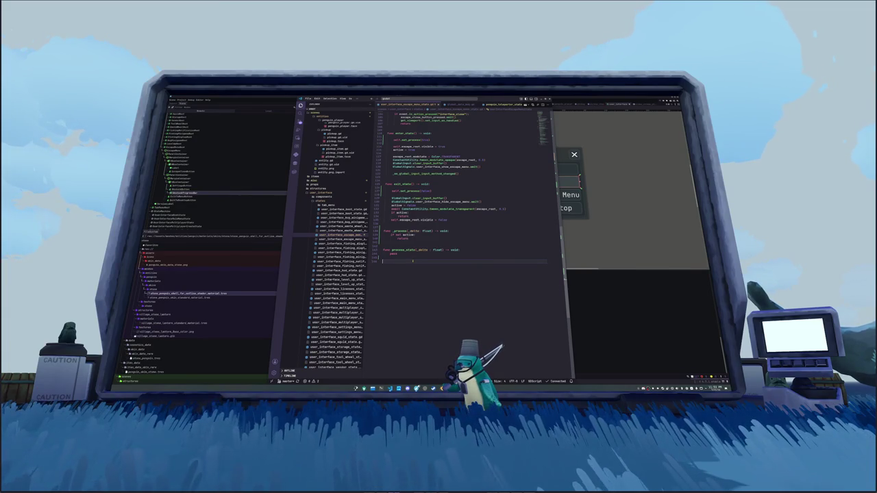
In _process, set the bar's max_value to 1.0 and its value to the cooldown timer's time_left
{"action": "key", "text": "Up"}
{"action": "key", "text": "Up"}
{"action": "key", "text": "Up"}
{"action": "key", "text": "Up"}
{"action": "key", "text": "Up"}
{"action": "key", "text": "Up"}
{"action": "key", "text": "Up"}
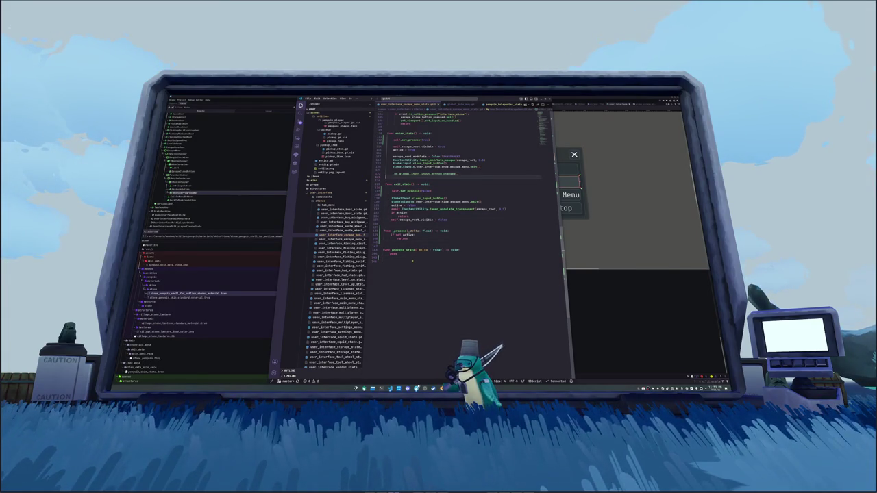
{"action": "key", "text": "Down"}
{"action": "key", "text": "Down"}
{"action": "key", "text": "Down"}
{"action": "key", "text": "Return"}
{"action": "type", "text": "unst"}
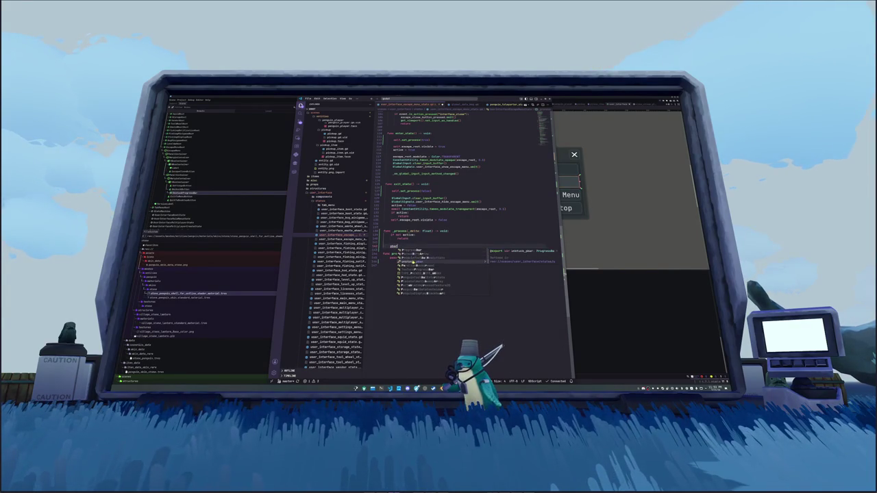
{"action": "key", "text": "Return"}
{"action": "type", "text": ".value"}
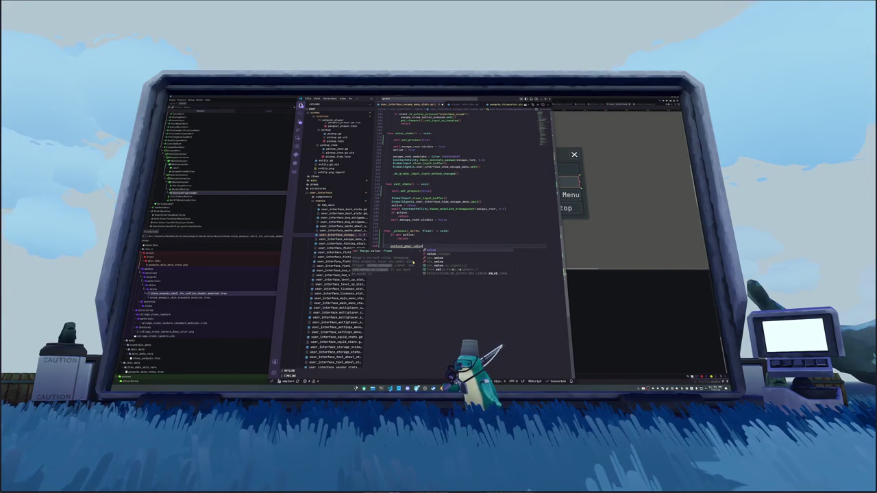
{"action": "key", "text": "Down"}
{"action": "key", "text": "Down"}
{"action": "key", "text": "Down"}
{"action": "key", "text": "Return"}
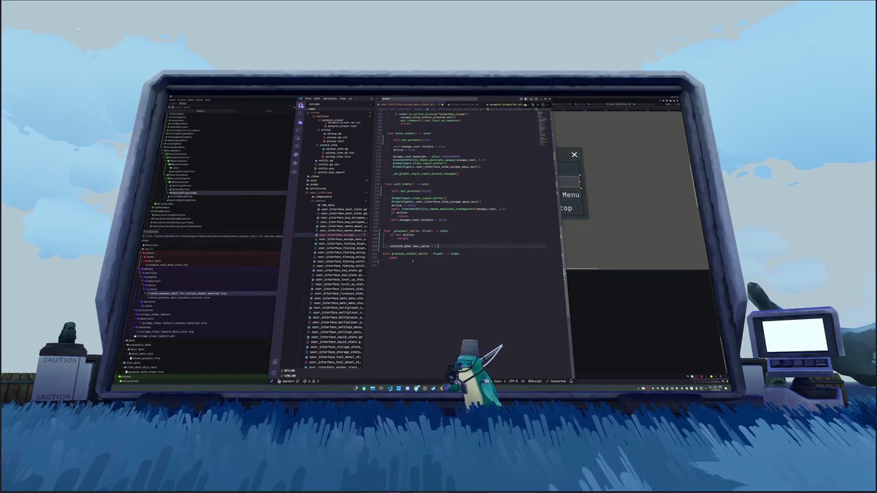
{"action": "type", "text": "1.0"}
{"action": "key", "text": "Return"}
{"action": "type", "text": "unstuck_gear.value"}
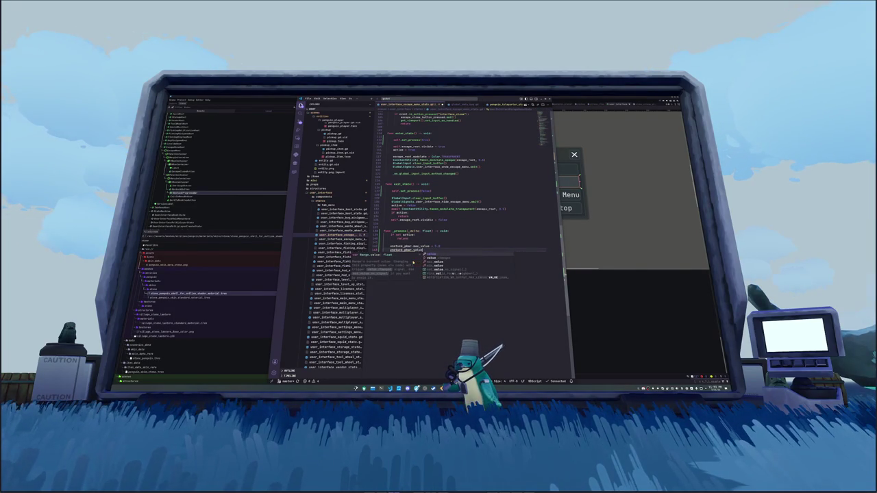
{"action": "type", "text": " =unstuck_b"}
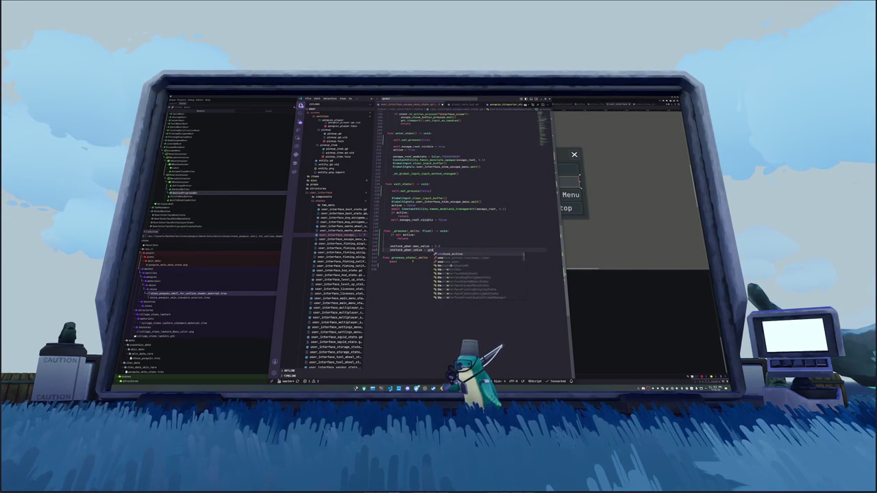
{"action": "key", "text": "Tab"}
{"action": "type", "text": ".time_"}
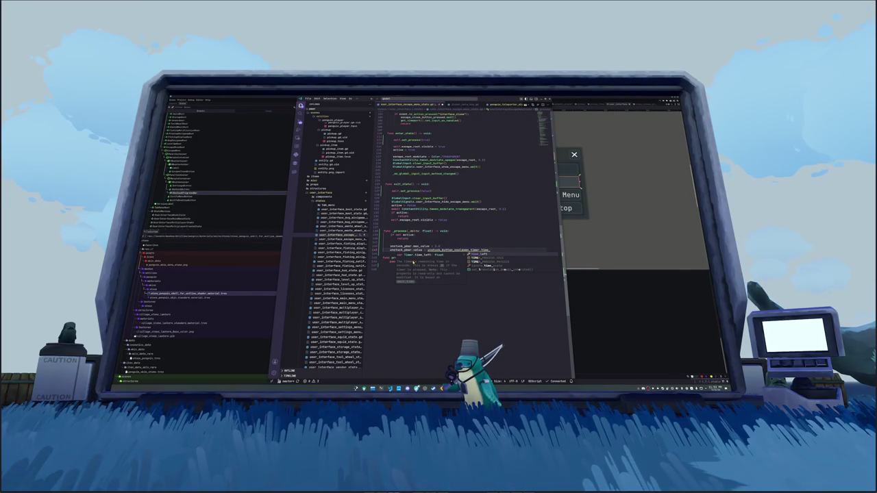
{"action": "key", "text": "Tab"}
Change max_value to unstuck_button_cooldown_timer.wait_time and write unstuck_pbar.value = unstuck_button_cooldown_timer.time_left
{"action": "key", "text": "Up"}
{"action": "key", "text": "BackSpace"}
{"action": "key", "text": "BackSpace"}
{"action": "key", "text": "BackSpace"}
{"action": "type", "text": "unstuck_button_cooldown_timer"}
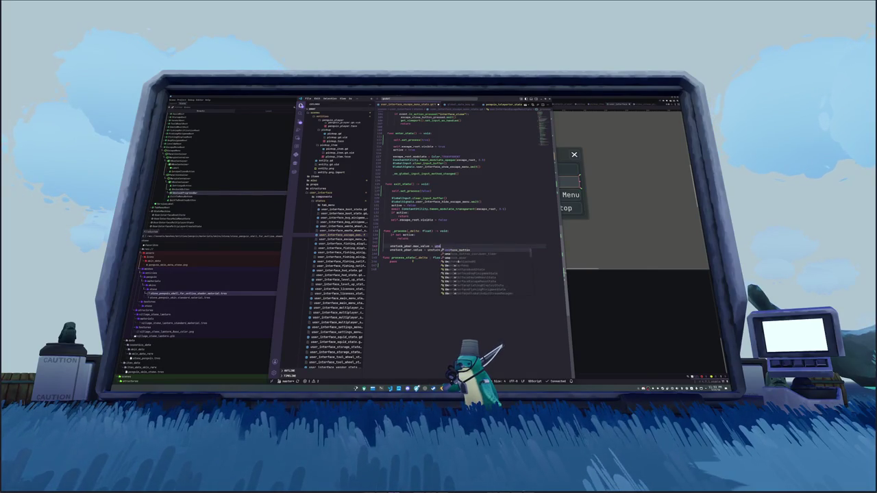
{"action": "type", "text": ".wait"}
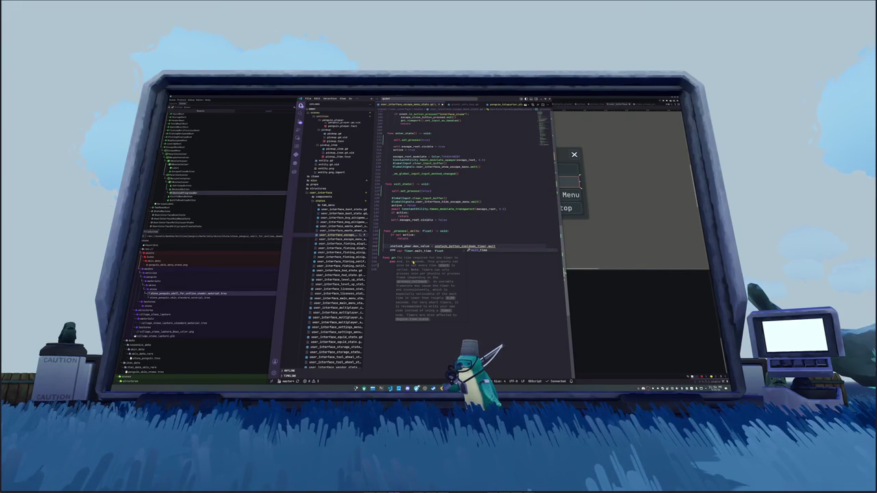
{"action": "key", "text": "Return"}
{"action": "key", "text": "Return"}
{"action": "type", "text": "unstuck_pbar.value = unstuck_button_cooldown_timer.time_left"}
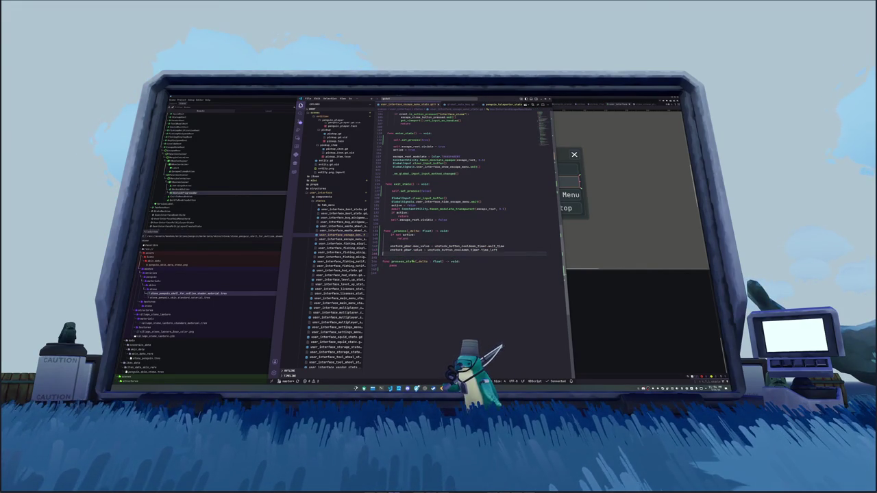
{"action": "mouse_move", "coordinate": [411, 261]}
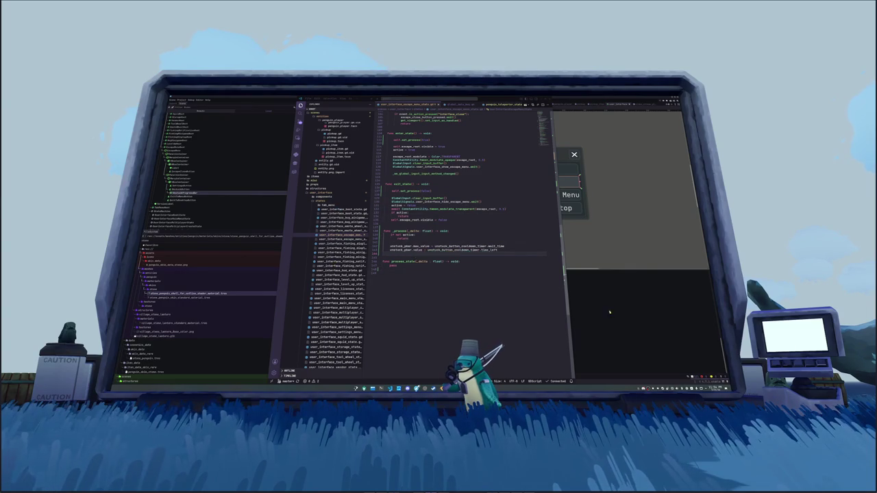
{"action": "key", "text": "alt+Tab"}
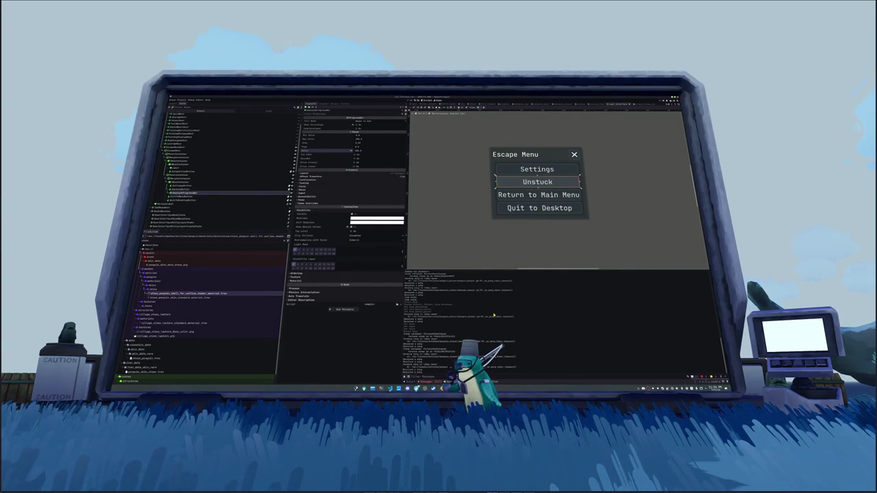
Assign the ProgressBar node to the escape menu node's progress-bar property, then run the game
{"action": "scroll", "coordinate": [186, 200], "scroll_direction": "down", "scroll_amount": 5}
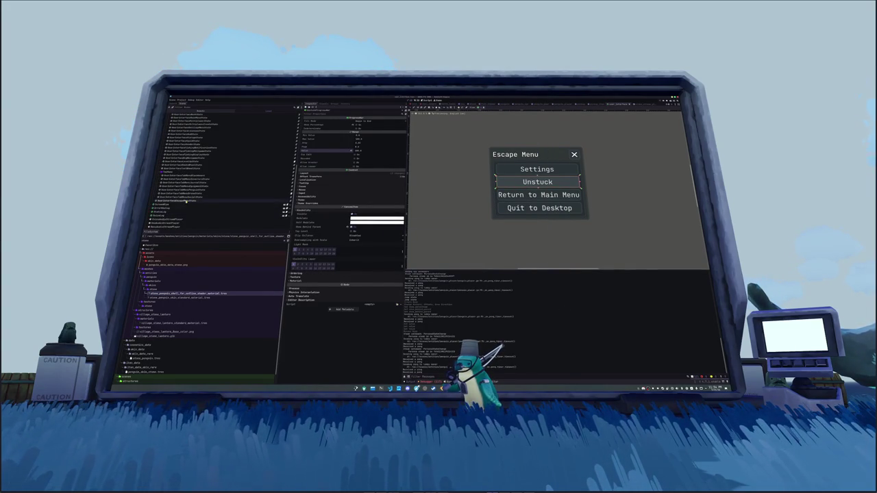
{"action": "left_click", "coordinate": [186, 201]}
{"action": "left_click", "coordinate": [377, 133]}
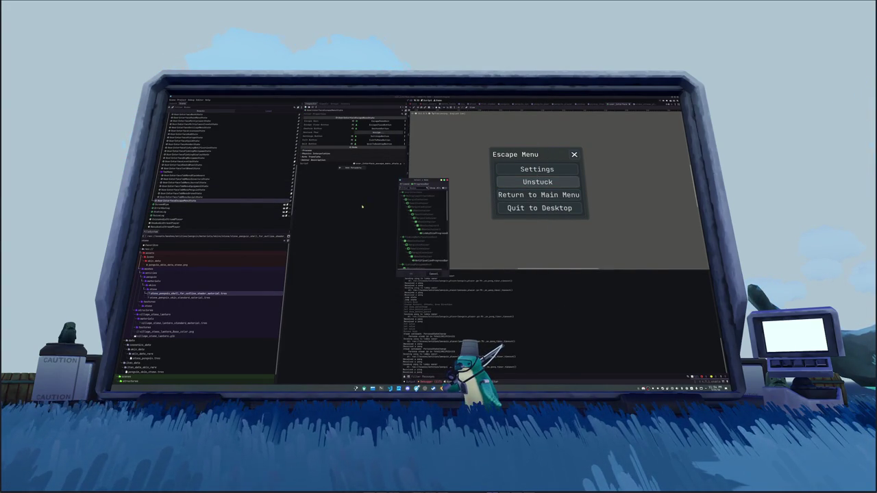
{"action": "type", "text": "Notif"}
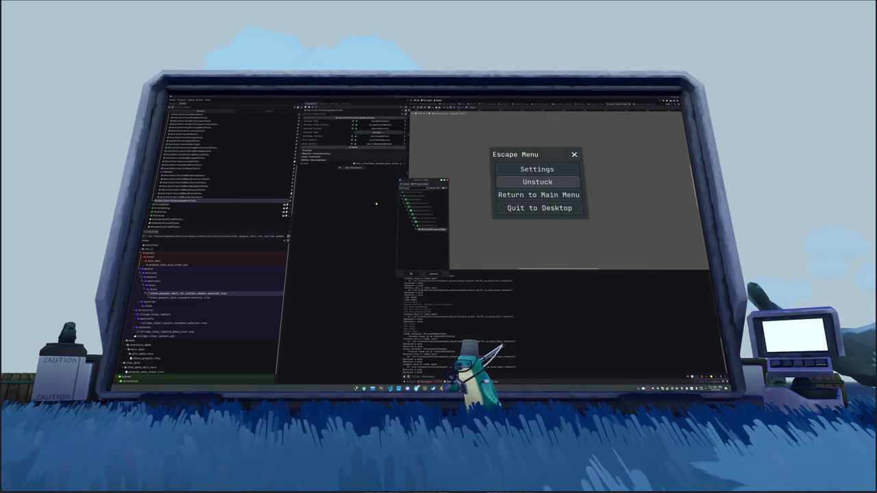
{"action": "key", "text": "Return"}
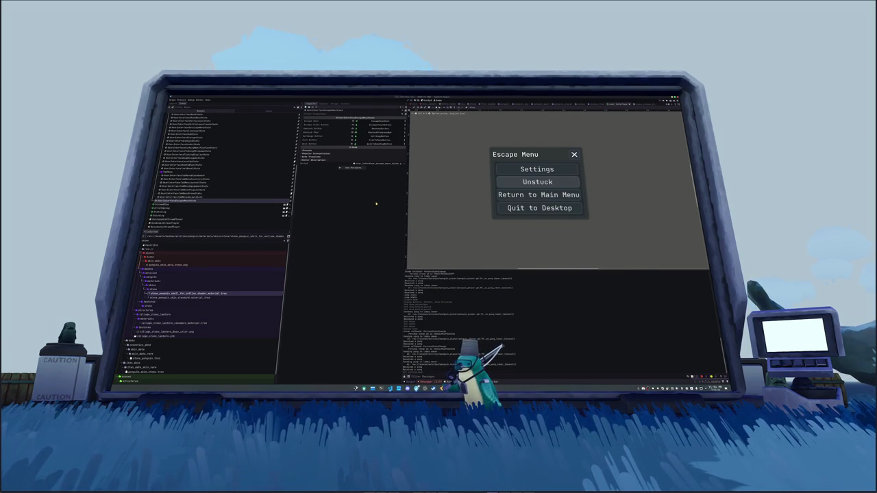
{"action": "key", "text": "F6"}
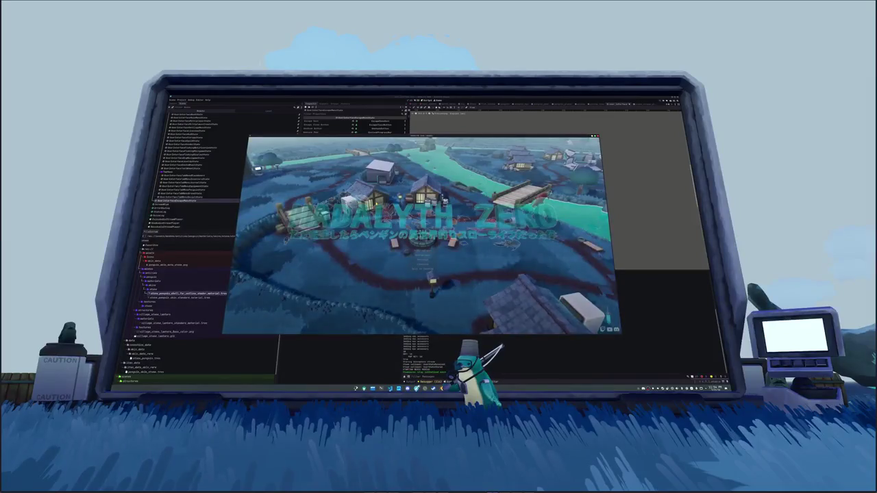
Start the game from the title menu, open the in-game escape menu, and pick a new Mouse Filter option
{"action": "left_click", "coordinate": [421, 251]}
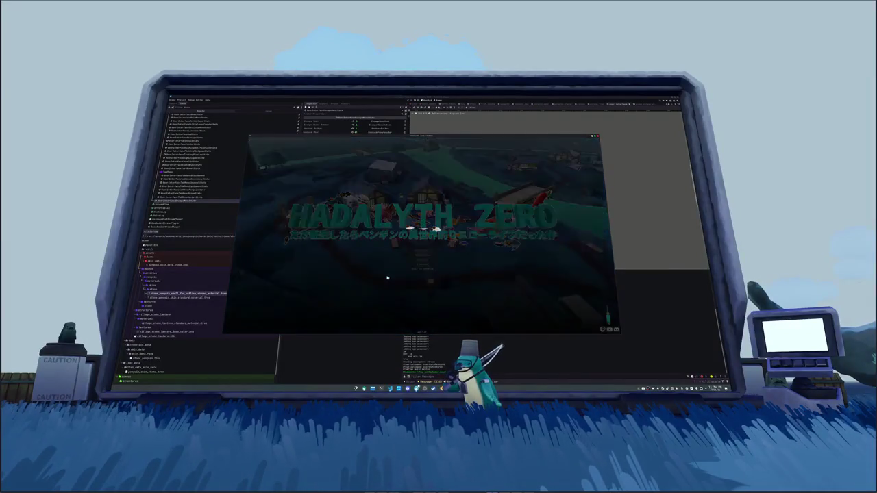
{"action": "key", "text": "Escape"}
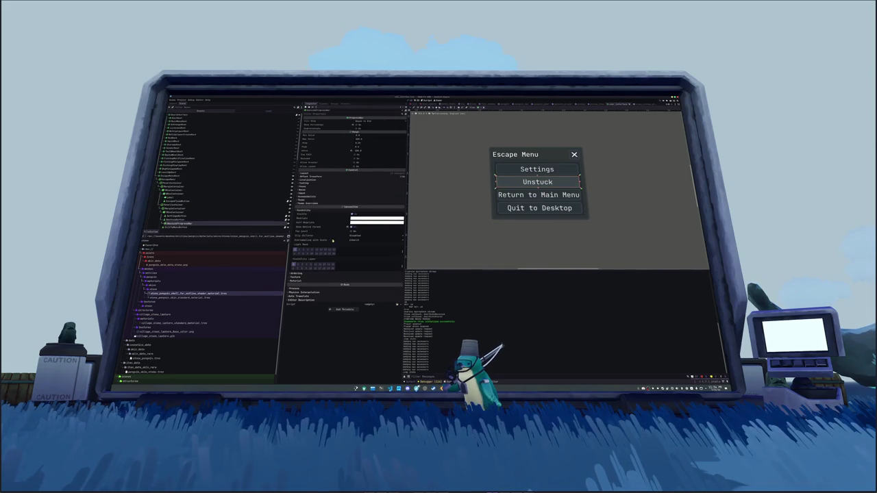
{"action": "left_click", "coordinate": [302, 188]}
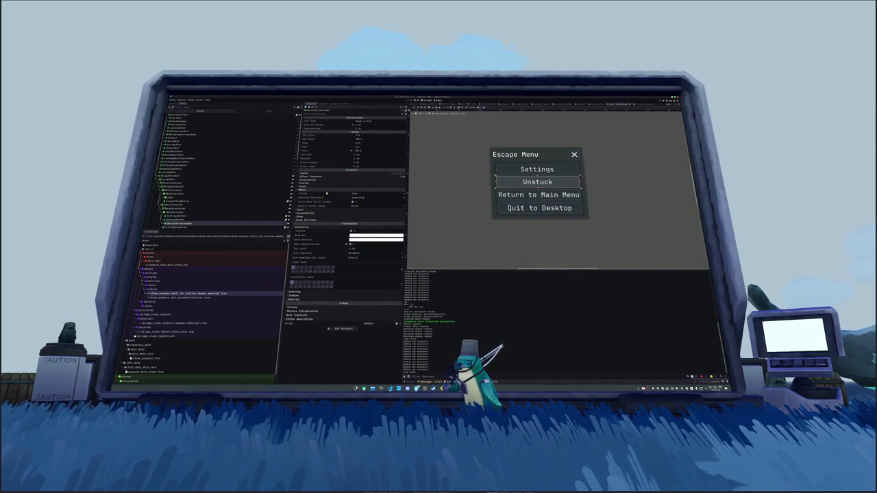
{"action": "left_click", "coordinate": [353, 194]}
{"action": "left_click", "coordinate": [357, 205]}
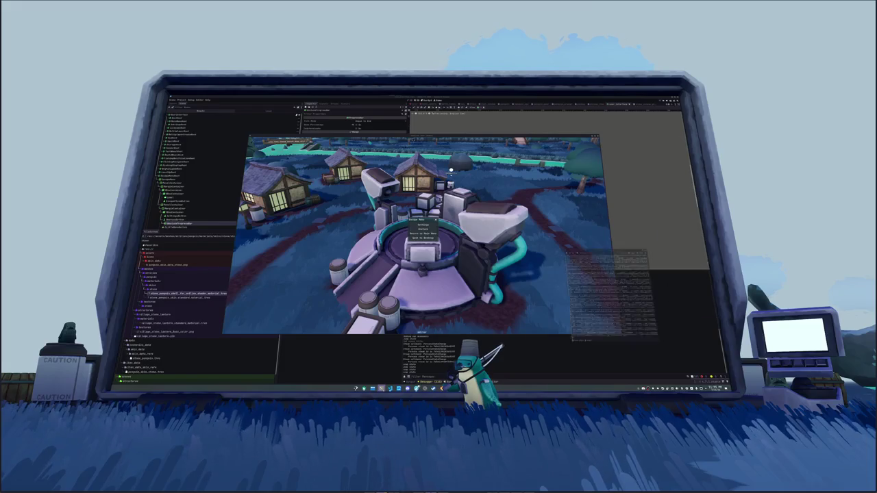
{"action": "key", "text": "alt+Tab"}
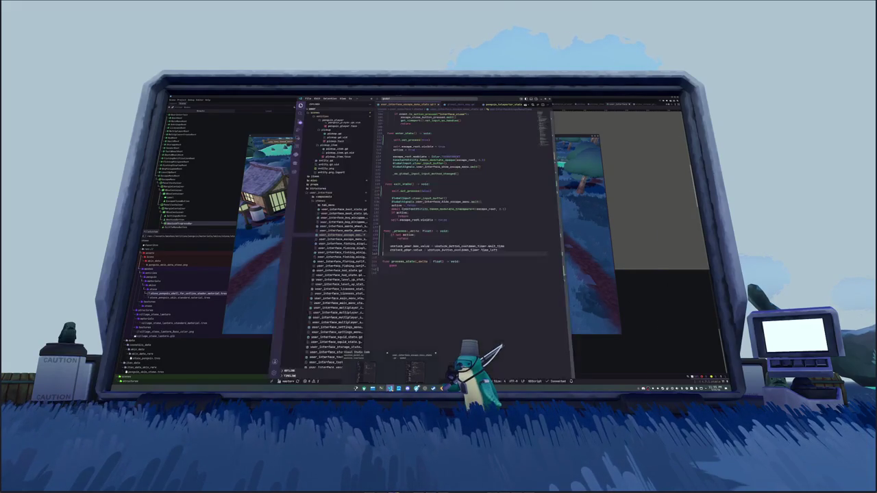
{"action": "left_click", "coordinate": [419, 354]}
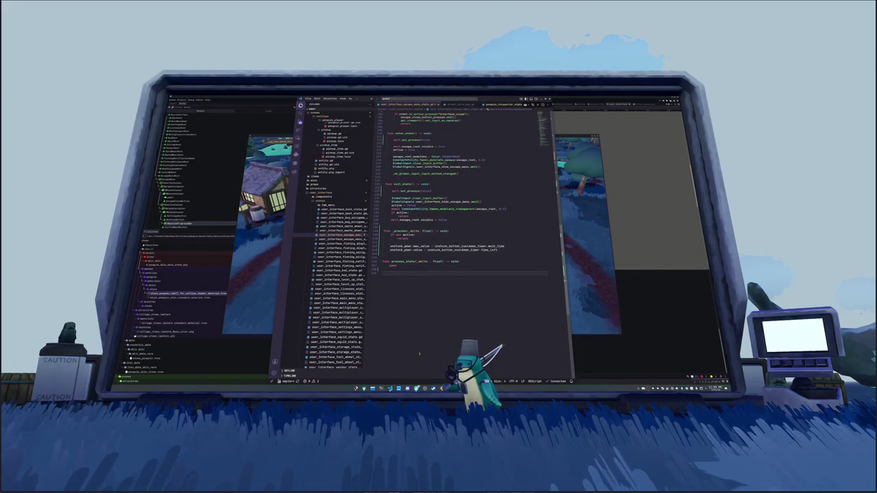
{"action": "key", "text": "ctrl+p"}
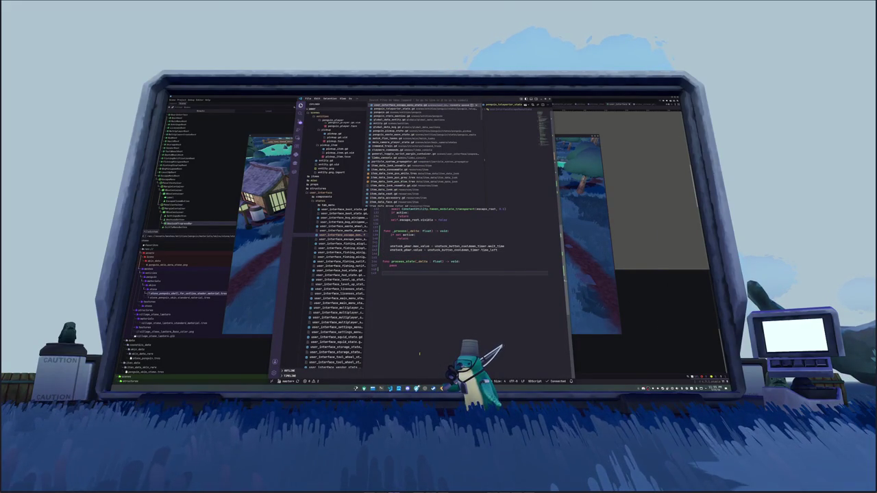
{"action": "type", "text": "user"}
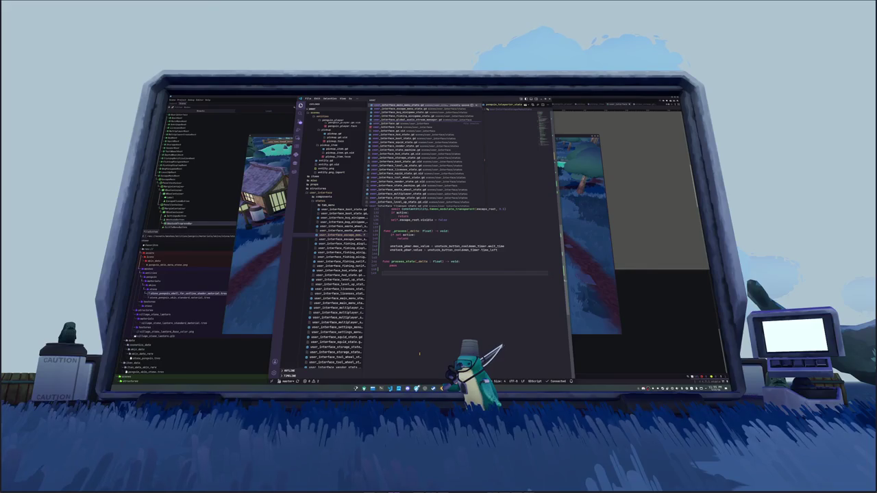
{"action": "key", "text": "BackSpace"}
{"action": "key", "text": "BackSpace"}
{"action": "key", "text": "BackSpace"}
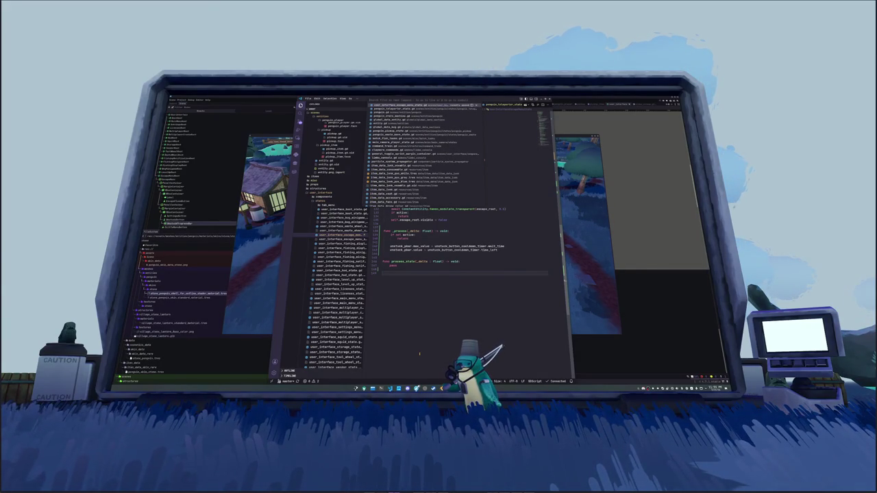
{"action": "key", "text": "Escape"}
{"action": "scroll", "coordinate": [459, 239], "scroll_direction": "up", "scroll_amount": 15}
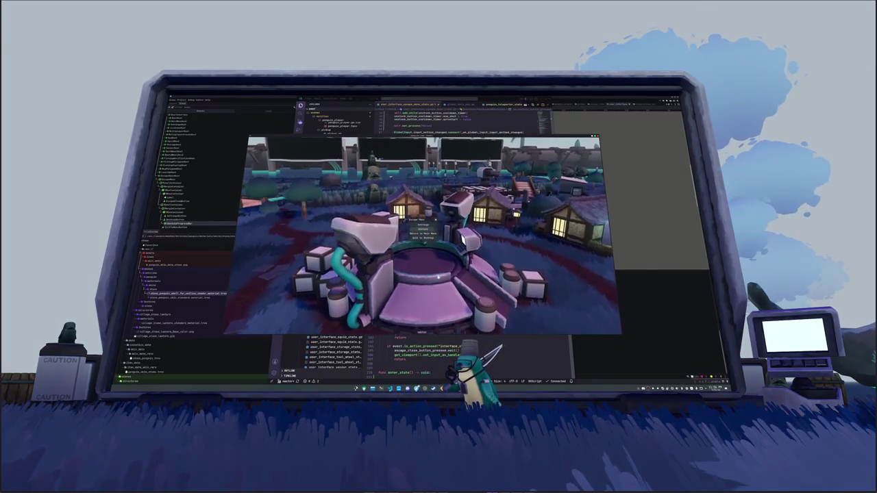
Close and reopen the in-game pause menu with Esc, then switch away from the game window
{"action": "key", "text": "Escape"}
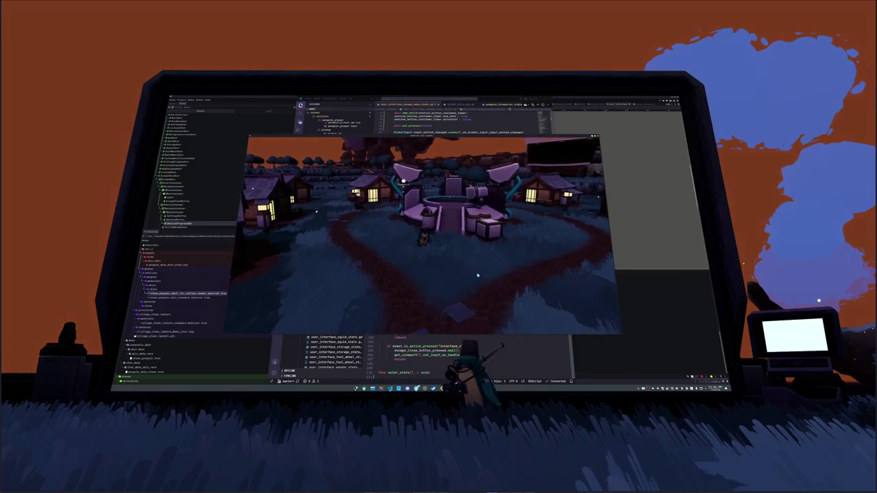
{"action": "key", "text": "Escape"}
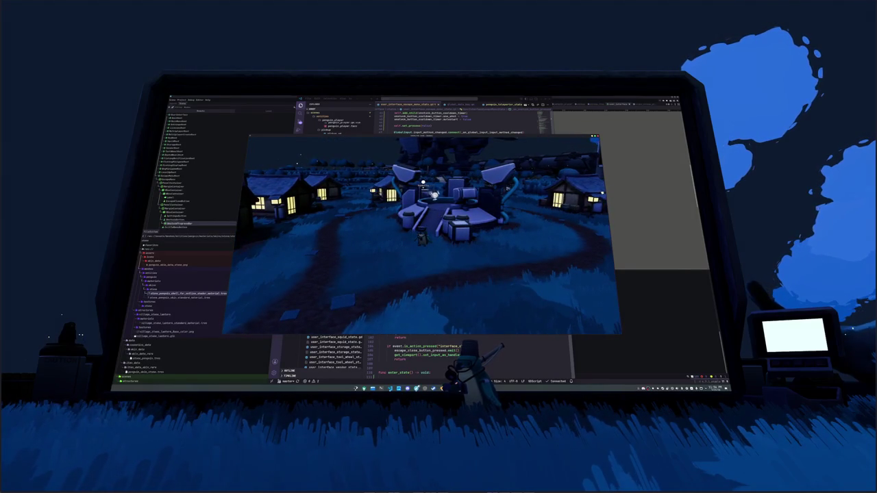
{"action": "key", "text": "alt+Tab"}
{"action": "key", "text": "alt+Tab"}
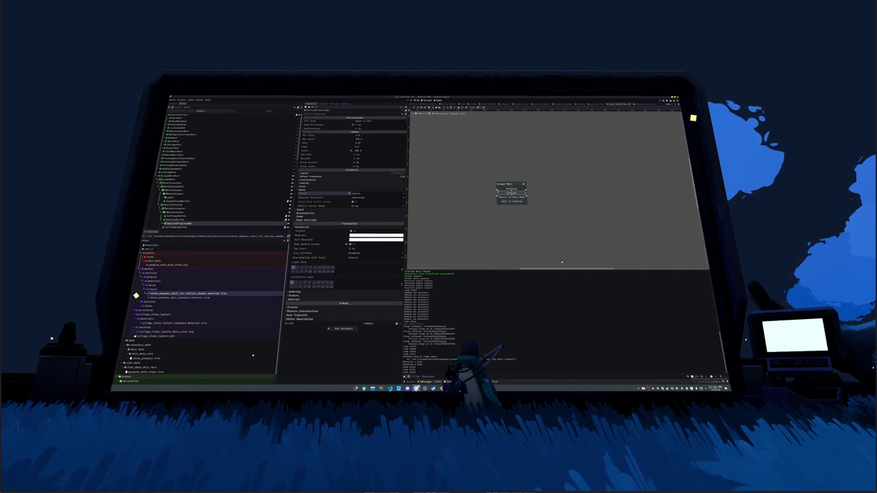
Bring up a Terminal window from the taskbar over the Godot editor
{"action": "mouse_move", "coordinate": [407, 388]}
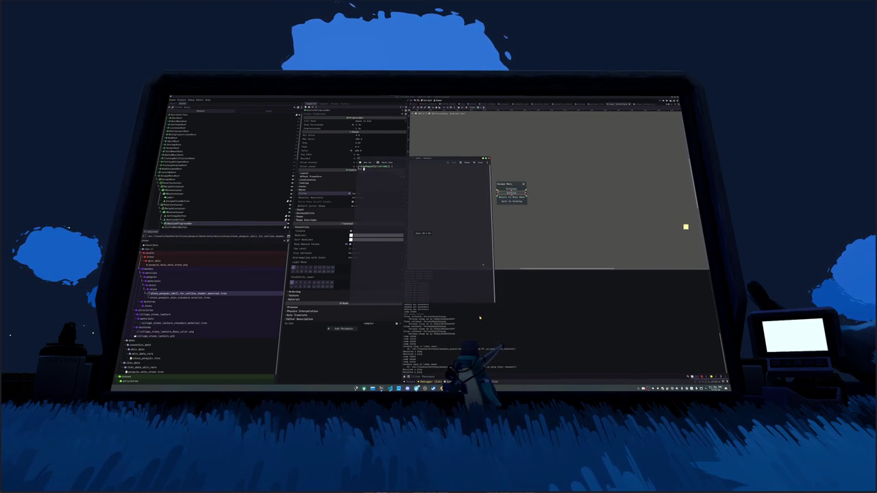
Enter the project folder under Documents/SourceArt, run git status, and snap the terminal top-left
{"action": "type", "text": "cd Documents/SourceArt/h"}
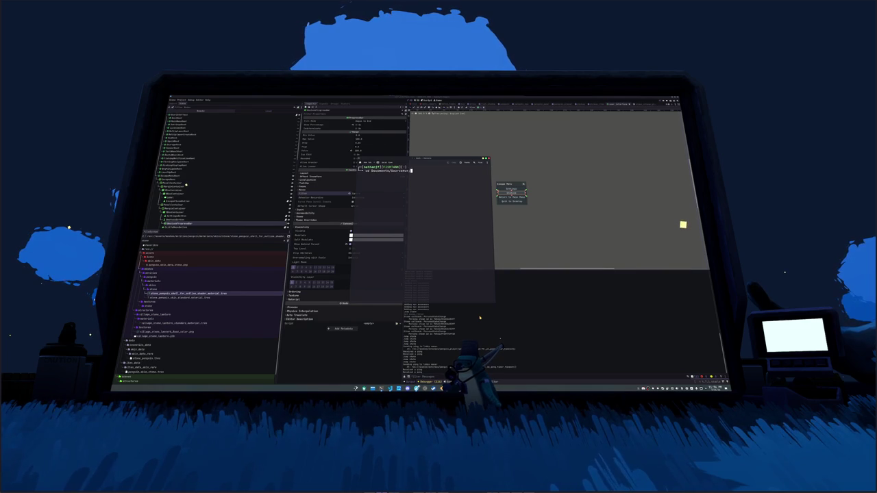
{"action": "key", "text": "Tab"}
{"action": "key", "text": "Tab"}
{"action": "key", "text": "Return"}
{"action": "type", "text": "git status"}
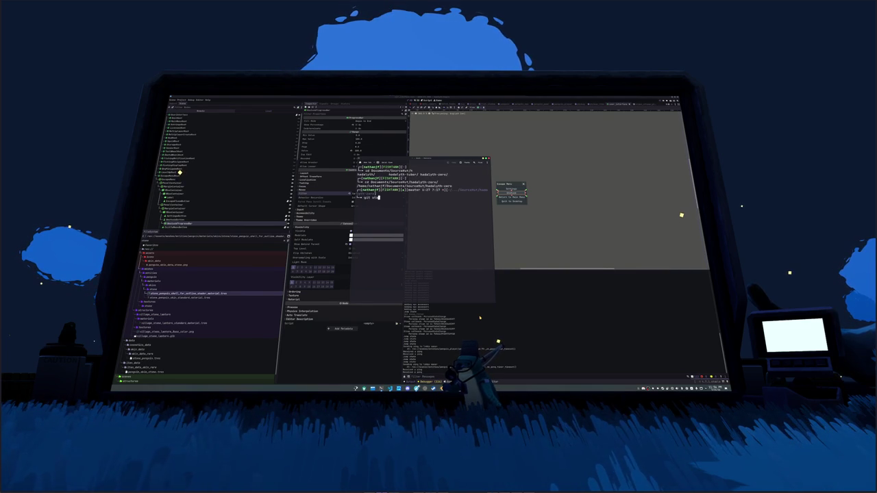
{"action": "key", "text": "Return"}
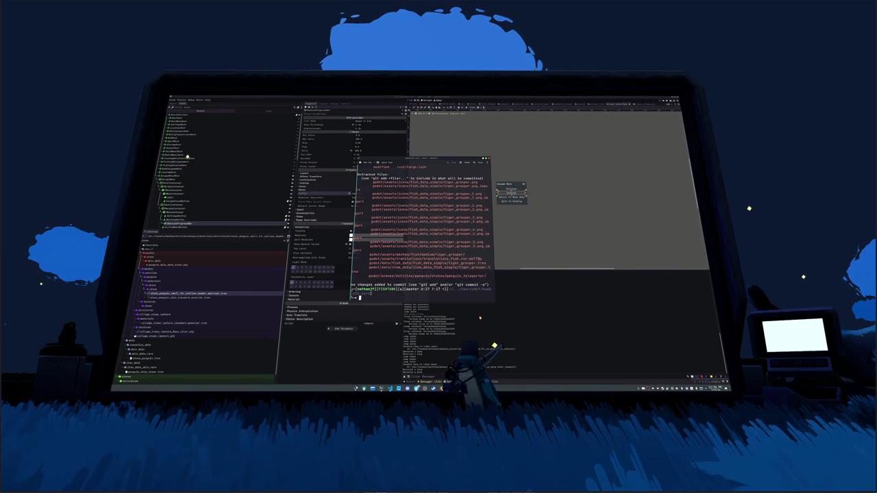
{"action": "key", "text": "super+Left"}
{"action": "key", "text": "super+Up"}
{"action": "type", "text": "giatus"}
{"action": "key", "text": "Return"}
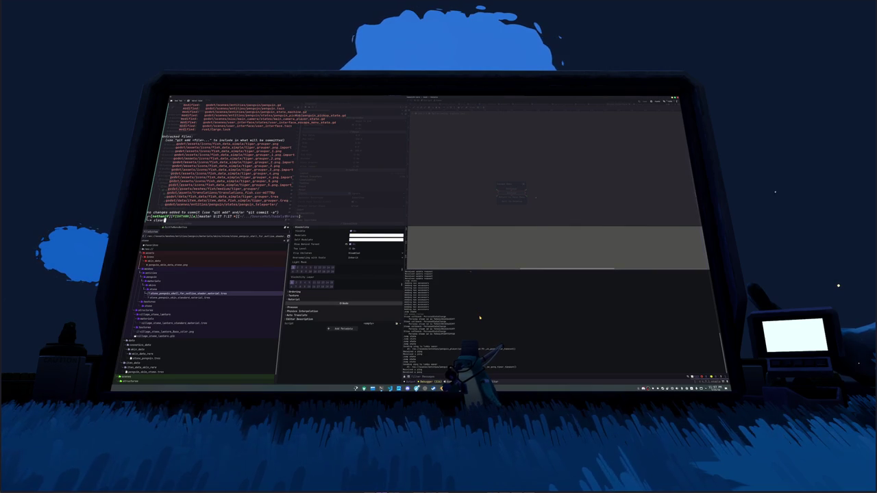
Clear the terminal, move into the root folder, and run cargo update
{"action": "type", "text": "r"}
{"action": "key", "text": "Return"}
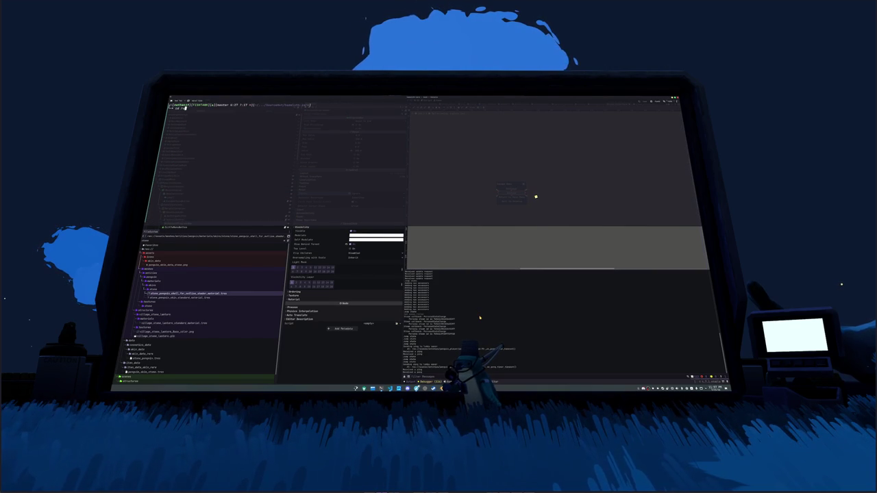
{"action": "type", "text": "oot/"}
{"action": "key", "text": "Return"}
{"action": "type", "text": "rg"}
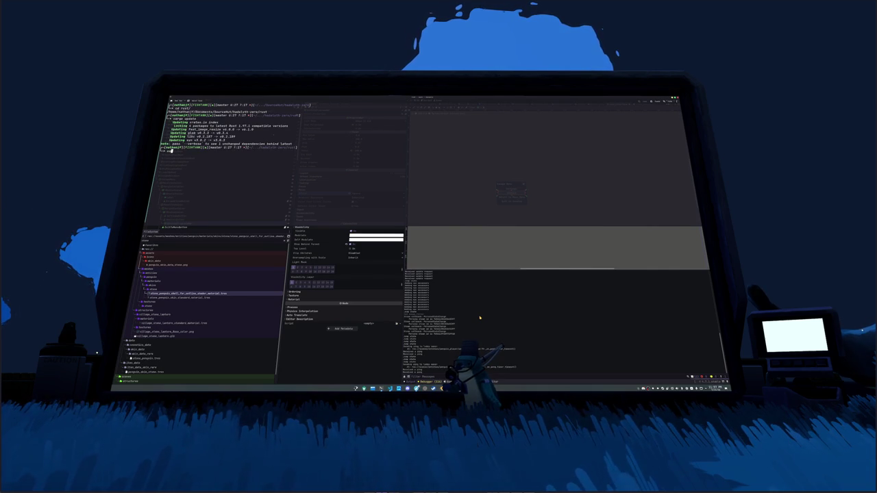
{"action": "type", "text": "o update --verbose"}
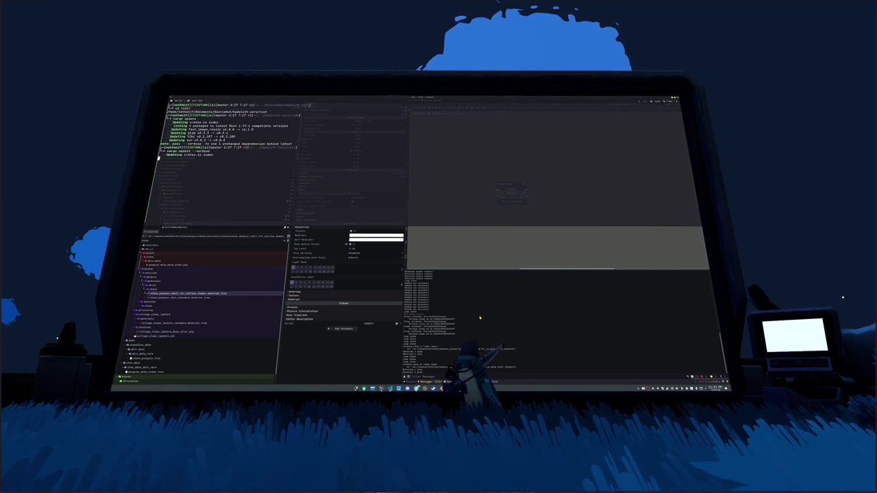
{"action": "key", "text": "Return"}
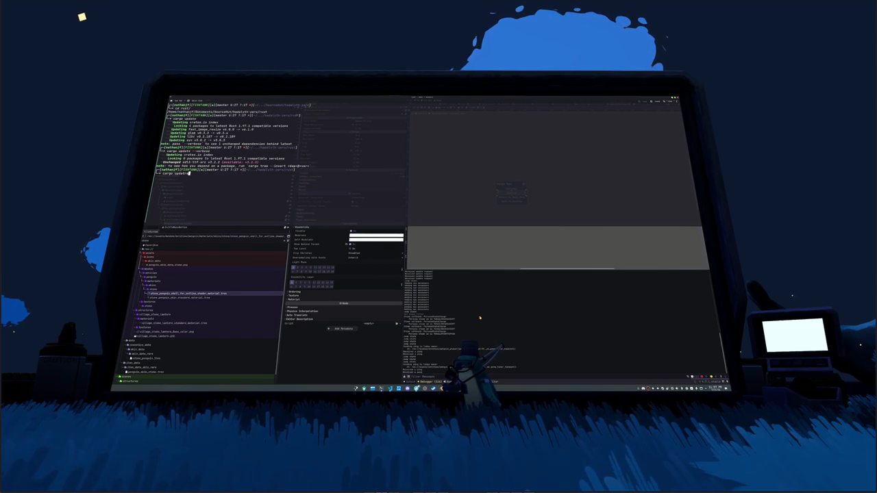
{"action": "type", "text": "--verbose"}
{"action": "key", "text": "BackSpace"}
{"action": "key", "text": "BackSpace"}
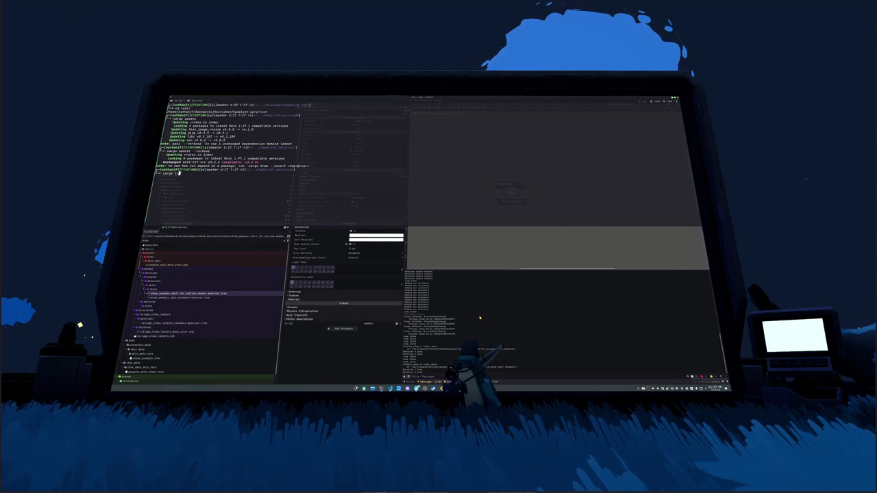
{"action": "type", "text": "sdl3"}
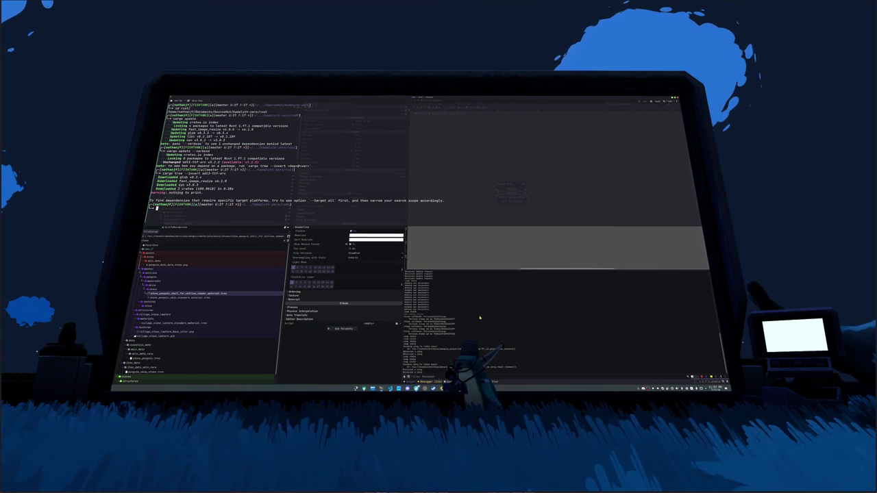
Show the inverted cargo dependency tree for sdl3-ttf-src across all targets, then clear the screen
{"action": "key", "text": "Up"}
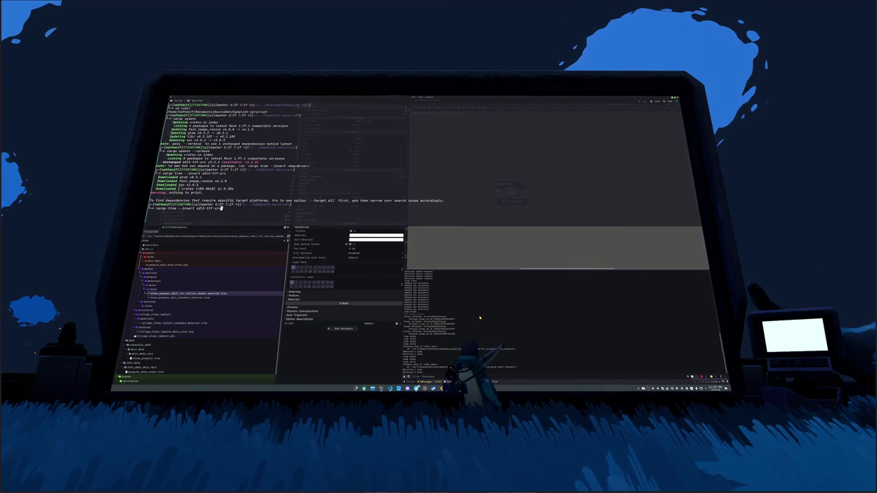
{"action": "type", "text": "--target all"}
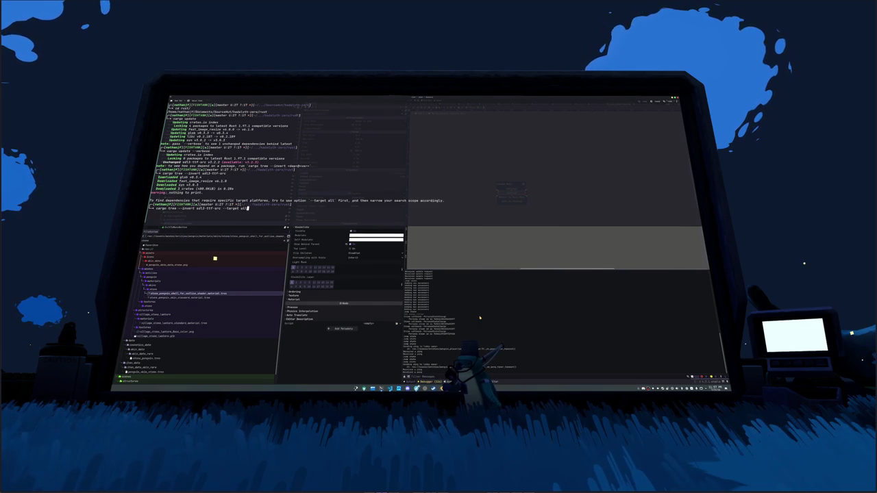
{"action": "key", "text": "Return"}
{"action": "key", "text": "Up"}
{"action": "key", "text": "BackSpace"}
{"action": "key", "text": "BackSpace"}
{"action": "key", "text": "BackSpace"}
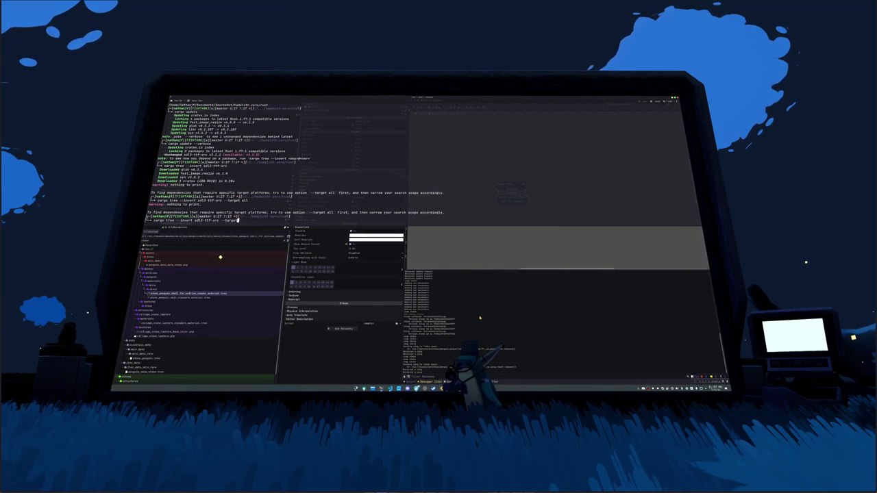
{"action": "key", "text": "ctrl+u"}
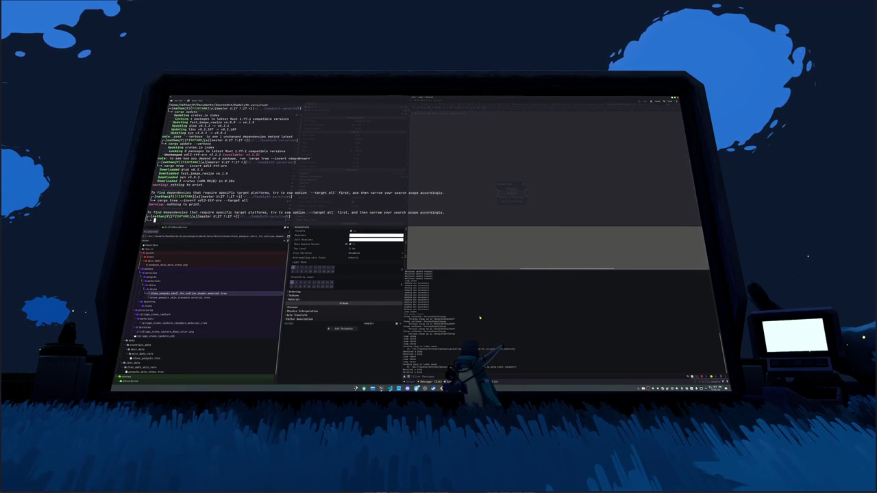
{"action": "type", "text": "clear"}
{"action": "key", "text": "ctrl+l"}
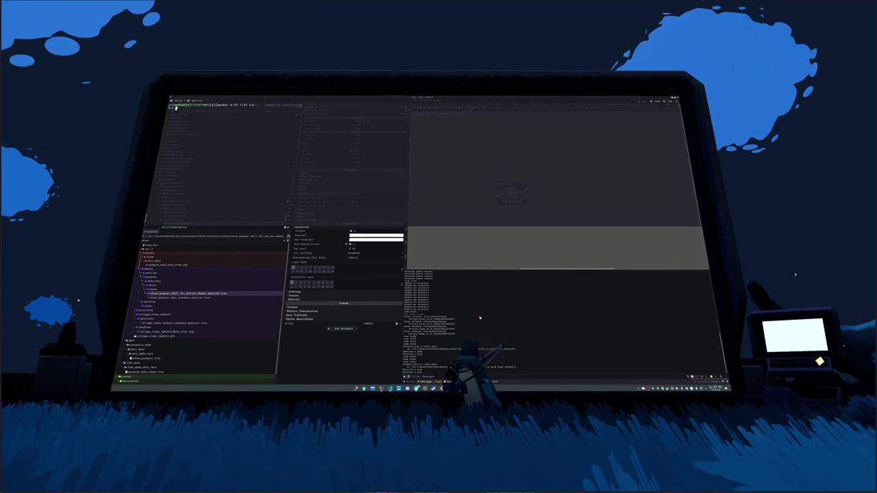
Go up to the parent directory, list all files with ls -la, run pre-commit, and check git status
{"action": "type", "text": "cd .."}
{"action": "key", "text": "Return"}
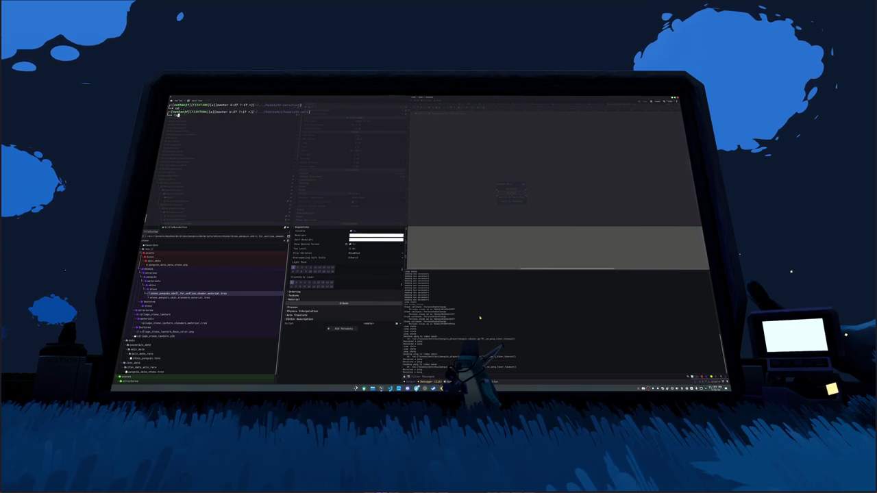
{"action": "key", "text": "Return"}
{"action": "type", "text": "ls -la"}
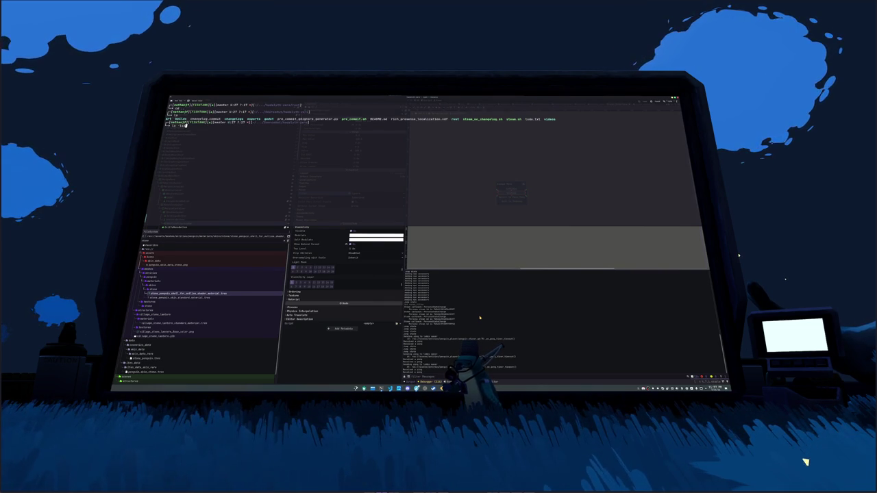
{"action": "key", "text": "Return"}
{"action": "type", "text": "pre-commit run"}
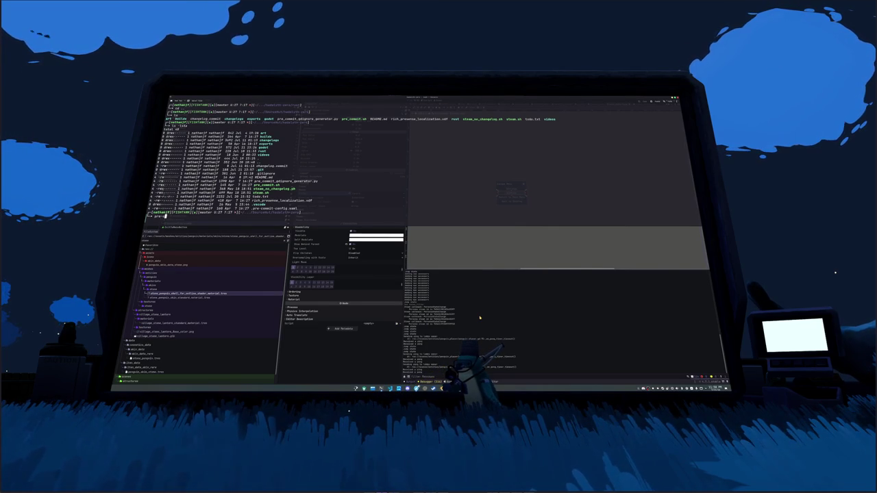
{"action": "key", "text": "Return"}
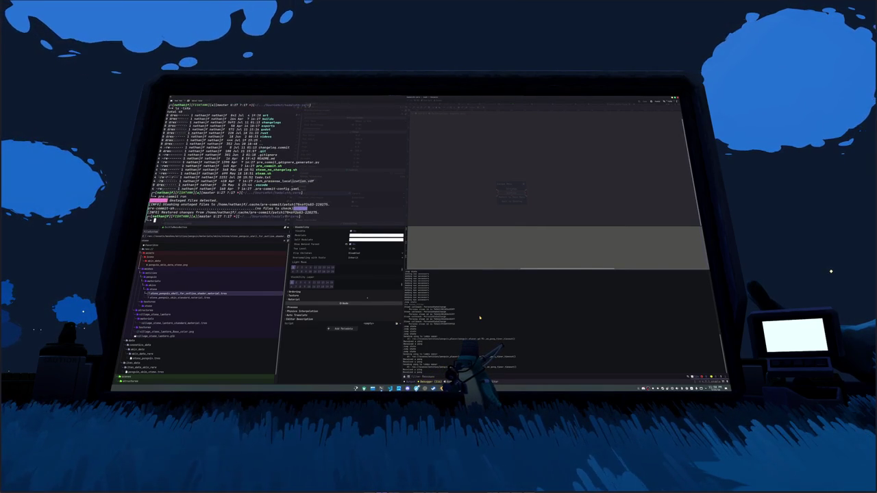
{"action": "type", "text": "git status"}
{"action": "key", "text": "Return"}
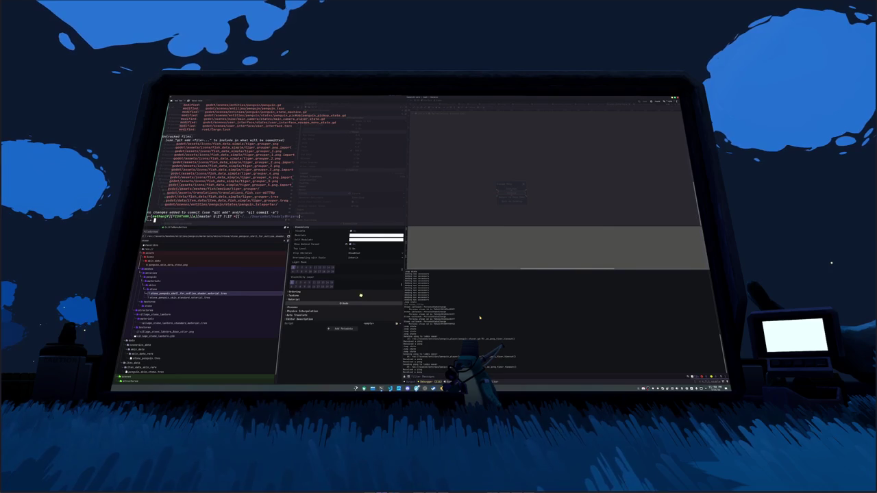
Stage all project files with git add * and confirm the staged changes
{"action": "type", "text": "git add *"}
{"action": "key", "text": "Return"}
{"action": "type", "text": "git status"}
{"action": "key", "text": "Return"}
{"action": "type", "text": "clear"}
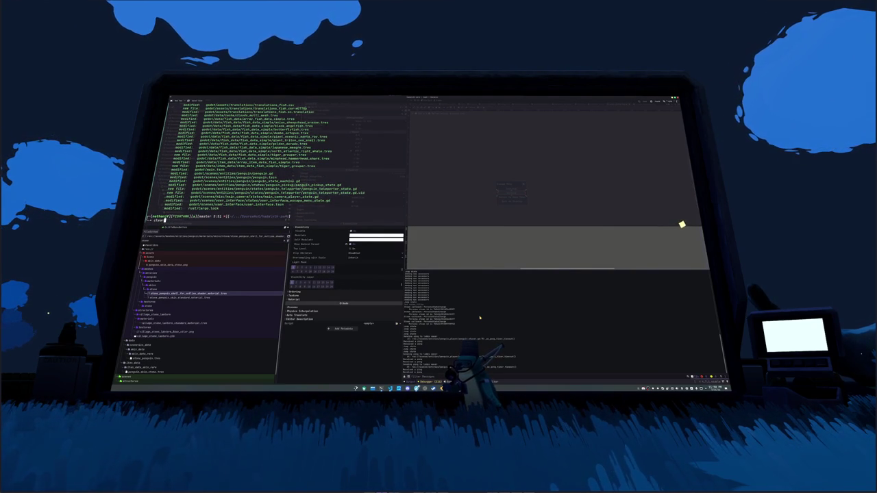
{"action": "key", "text": "Return"}
Count lines of code in godot/ with cloc, then open todo.txt in nano
{"action": "type", "text": "cloc godot/"}
{"action": "key", "text": "Return"}
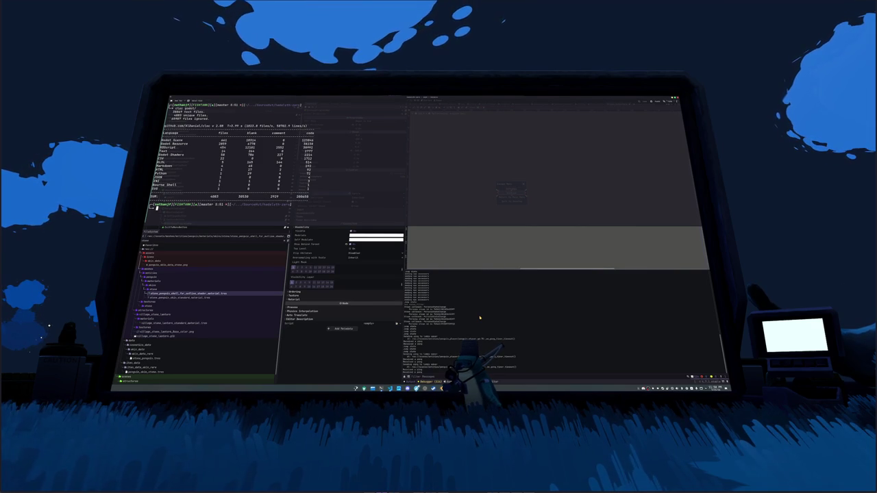
{"action": "type", "text": "nano todo.txt"}
{"action": "key", "text": "Return"}
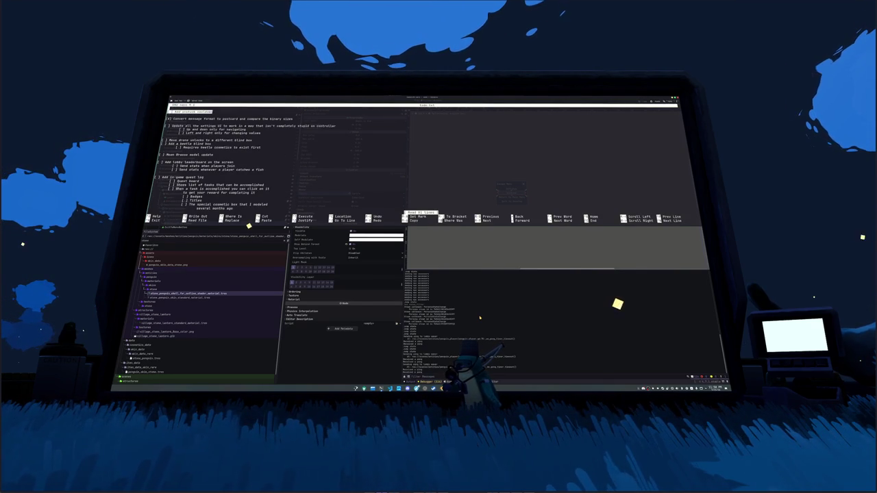
Remove the top to-do entry, add '[ ] Add particle effects to unstuck button', and save the file
{"action": "type", "text": "X"}
{"action": "key", "text": "ctrl+k"}
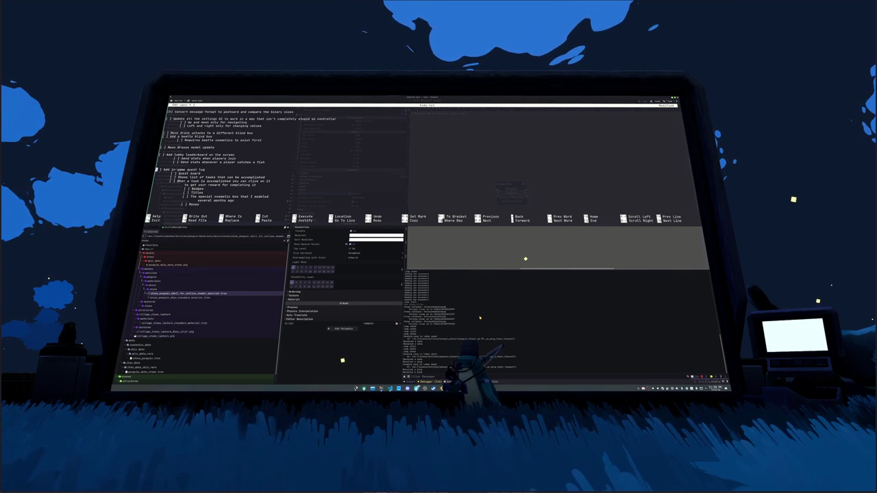
{"action": "key", "text": "Down"}
{"action": "key", "text": "Down"}
{"action": "key", "text": "Down"}
{"action": "key", "text": "Down"}
{"action": "key", "text": "Down"}
{"action": "key", "text": "Down"}
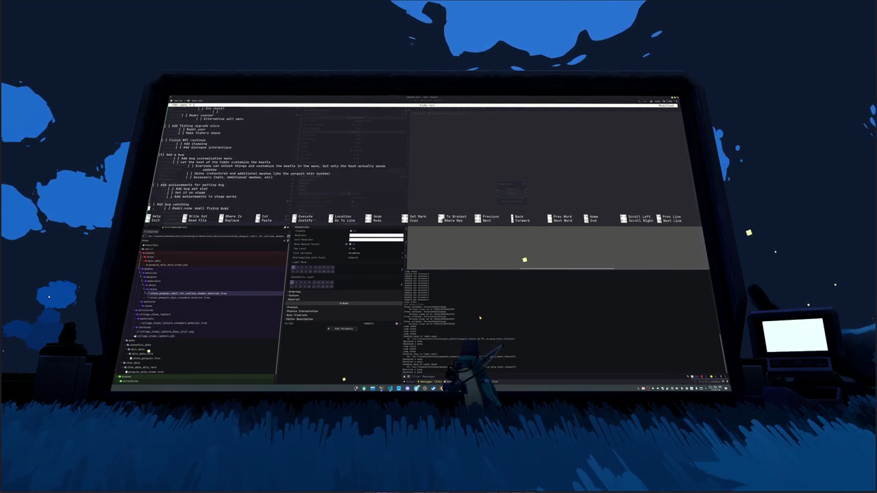
{"action": "key", "text": "Up"}
{"action": "key", "text": "Up"}
{"action": "key", "text": "Up"}
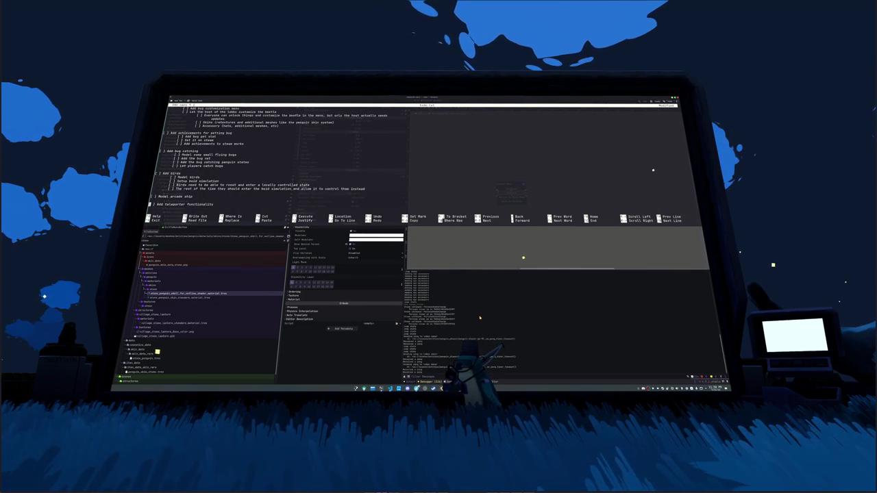
{"action": "key", "text": "Up"}
{"action": "key", "text": "Up"}
{"action": "key", "text": "Up"}
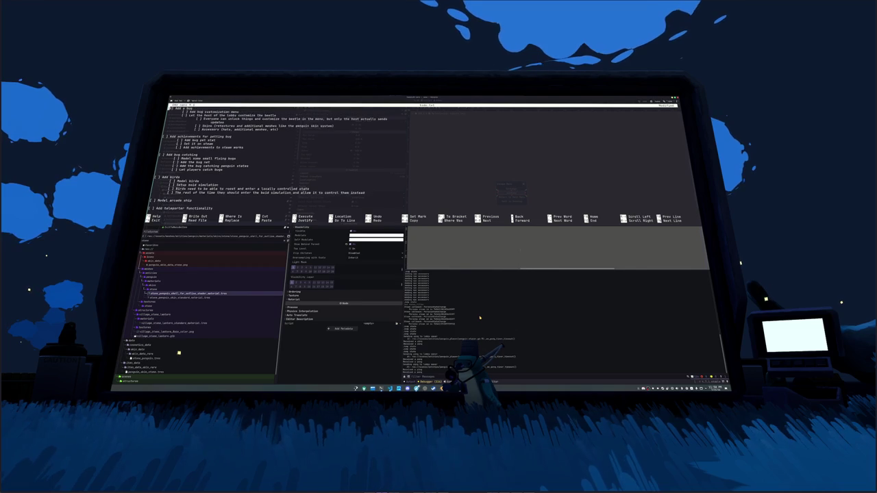
{"action": "key", "text": "Up"}
{"action": "key", "text": "Up"}
{"action": "key", "text": "Up"}
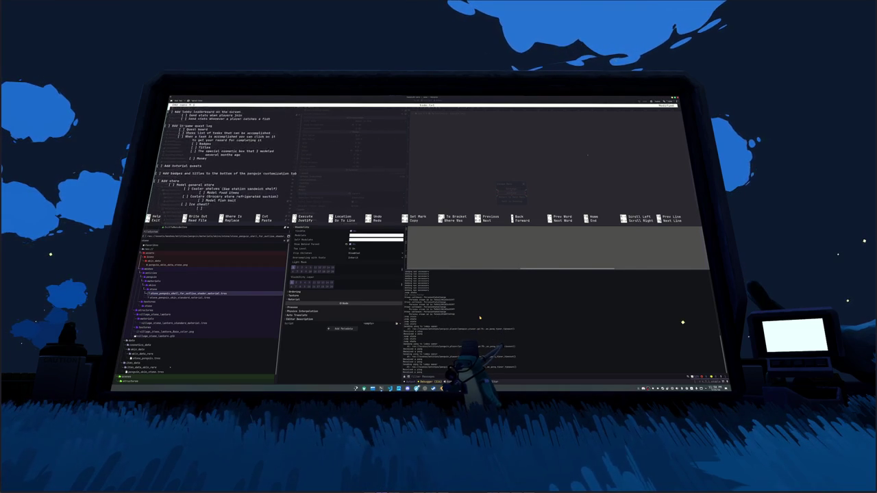
{"action": "key", "text": "Up"}
{"action": "key", "text": "Up"}
{"action": "key", "text": "Up"}
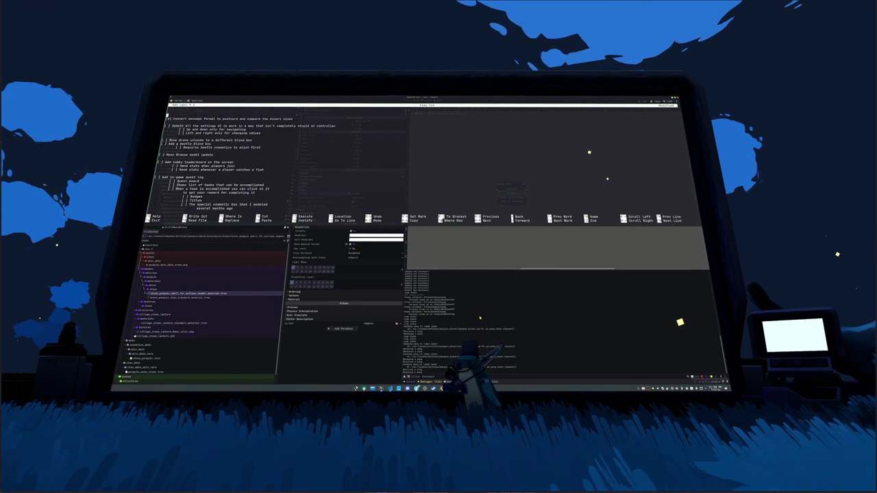
{"action": "key", "text": "Down"}
{"action": "key", "text": "Down"}
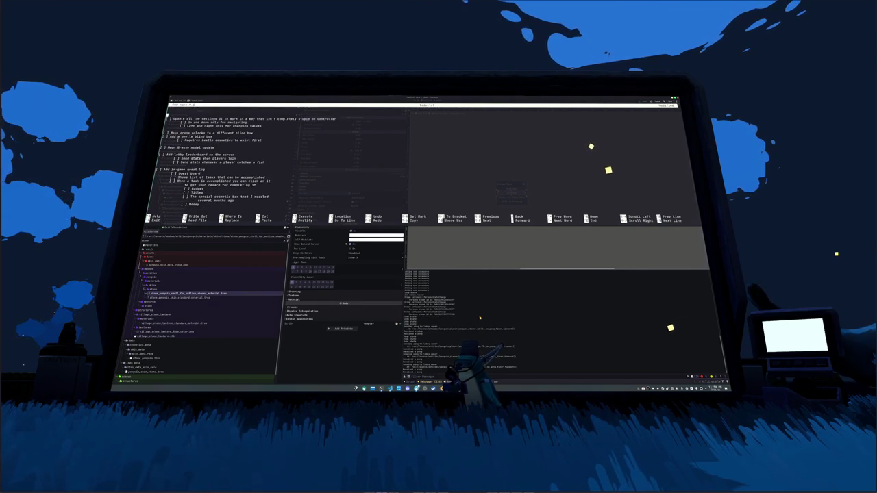
{"action": "type", "text": "[ ] Add "}
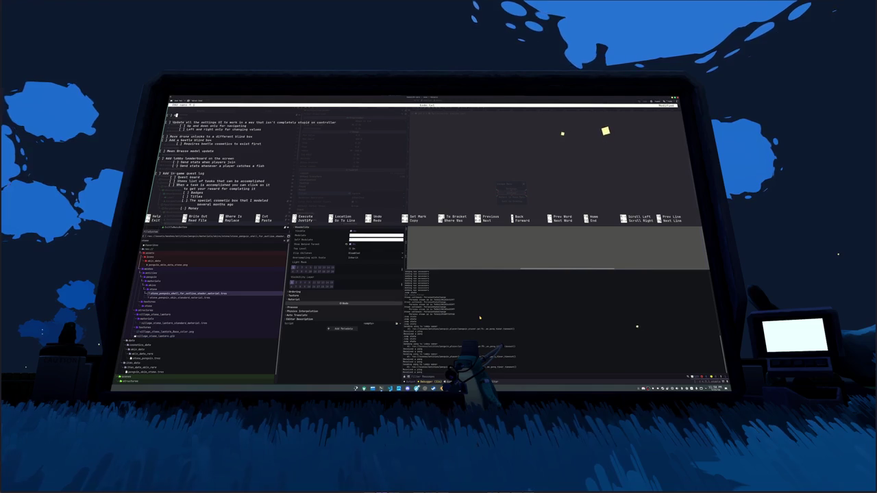
{"action": "type", "text": "particle ef"}
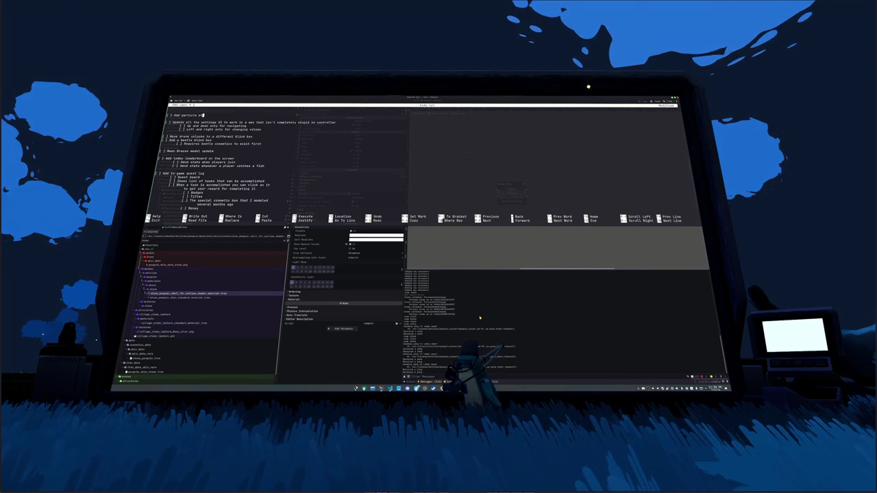
{"action": "type", "text": "fects to unstuck button"}
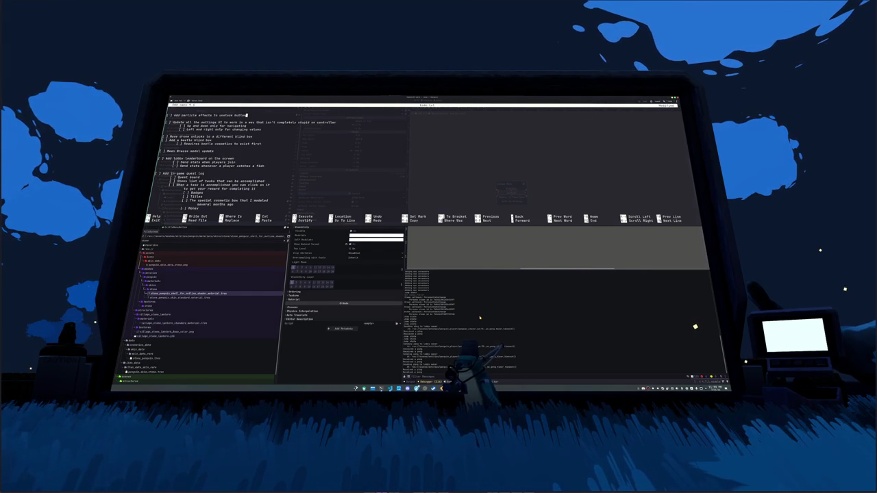
{"action": "key", "text": "ctrl+x"}
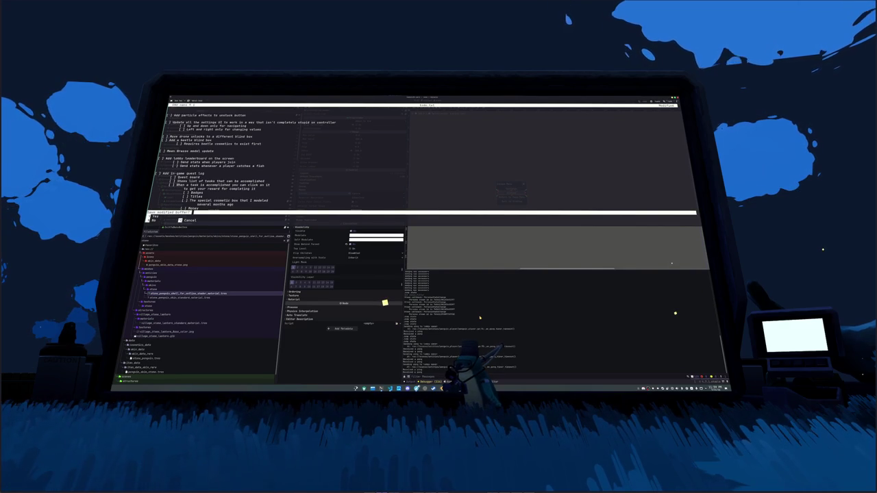
{"action": "key", "text": "y"}
{"action": "key", "text": "Return"}
{"action": "key", "text": "Return"}
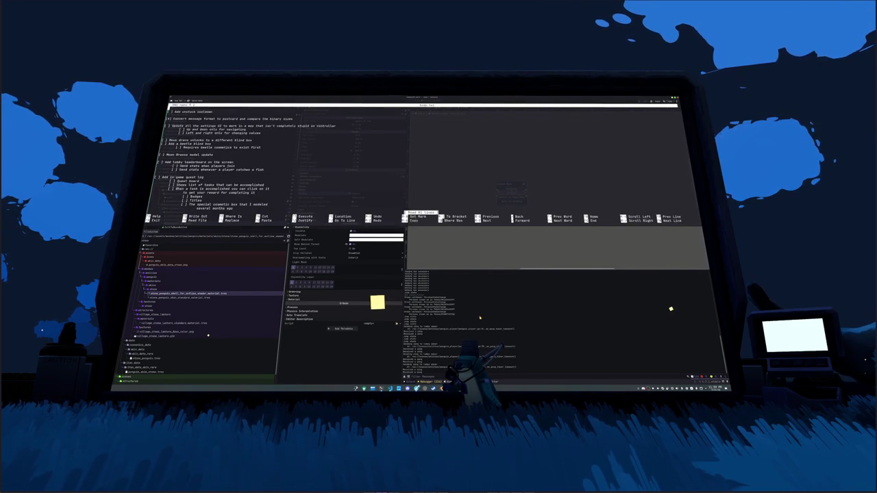
Delete the unstuck-cooldown and message-format entries and write a new teleporter task at the top
{"action": "key", "text": "shift+End"}
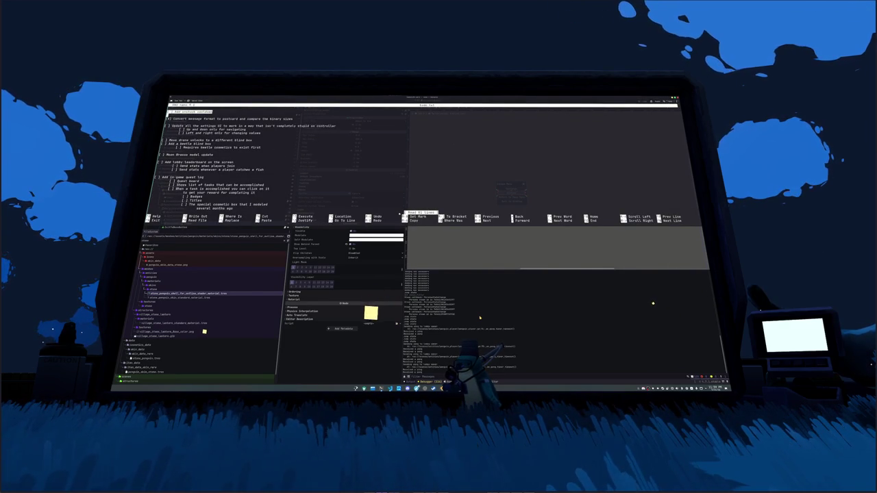
{"action": "key", "text": "ctrl+k"}
{"action": "key", "text": "shift+End"}
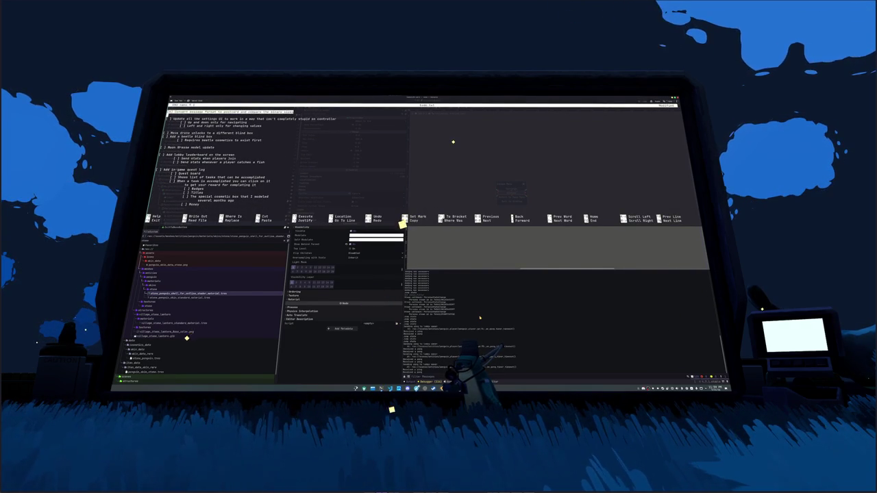
{"action": "key", "text": "ctrl+k"}
{"action": "key", "text": "Return"}
{"action": "key", "text": "Up"}
{"action": "type", "text": "[ ] A"}
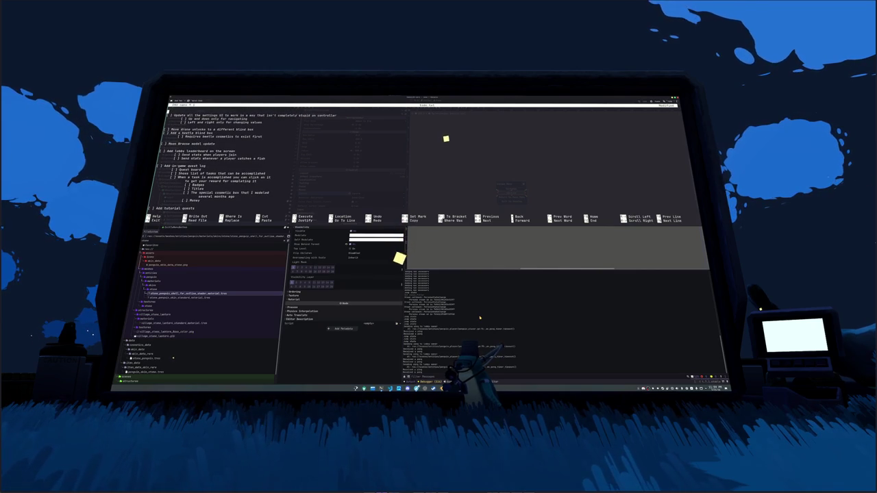
{"action": "type", "text": "dd g"}
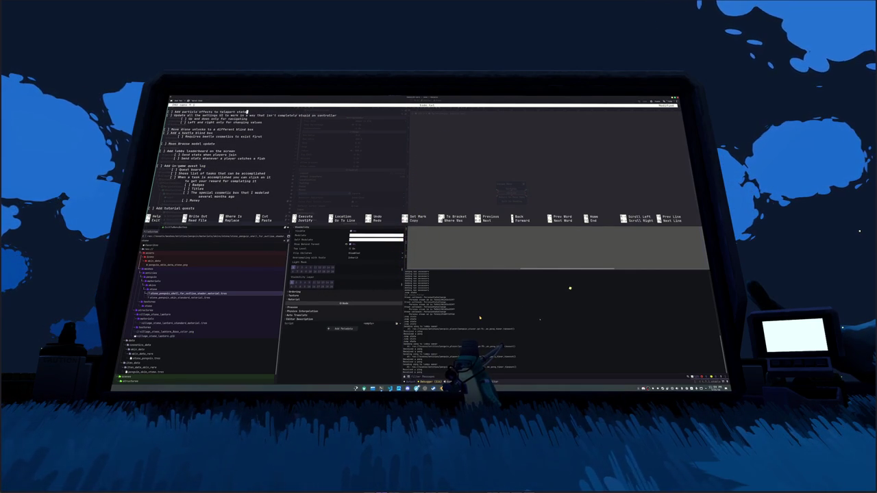
{"action": "key", "text": "Return"}
{"action": "key", "text": "Return"}
{"action": "key", "text": "Return"}
{"action": "key", "text": "Up"}
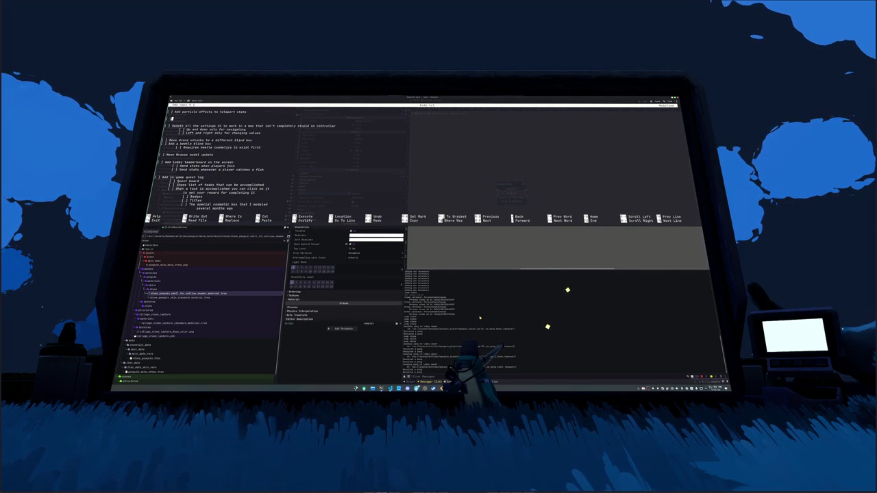
{"action": "type", "text": "yers in the teleport state"}
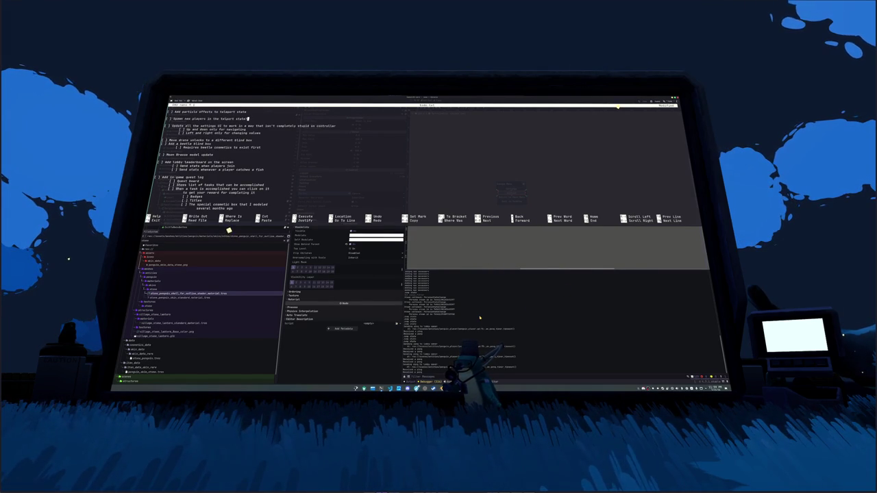
{"action": "key", "text": "BackSpace"}
{"action": "type", "text": "t the "}
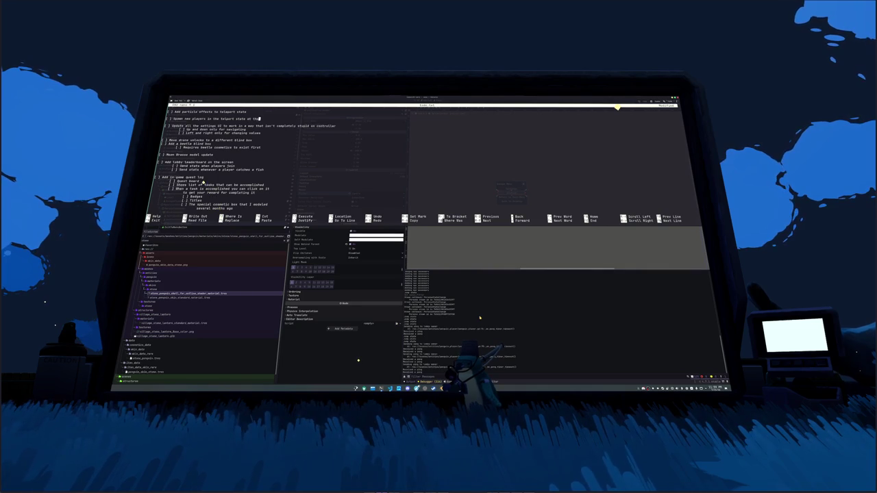
{"action": "type", "text": "teleporter"}
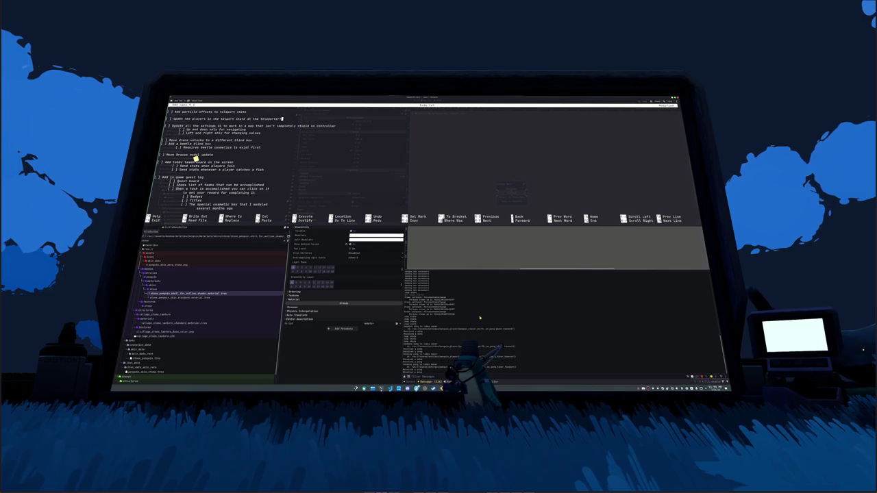
Cut the spawn-players-at-the-teleporter line and save the to-do list while exiting nano
{"action": "key", "text": "shift+Up"}
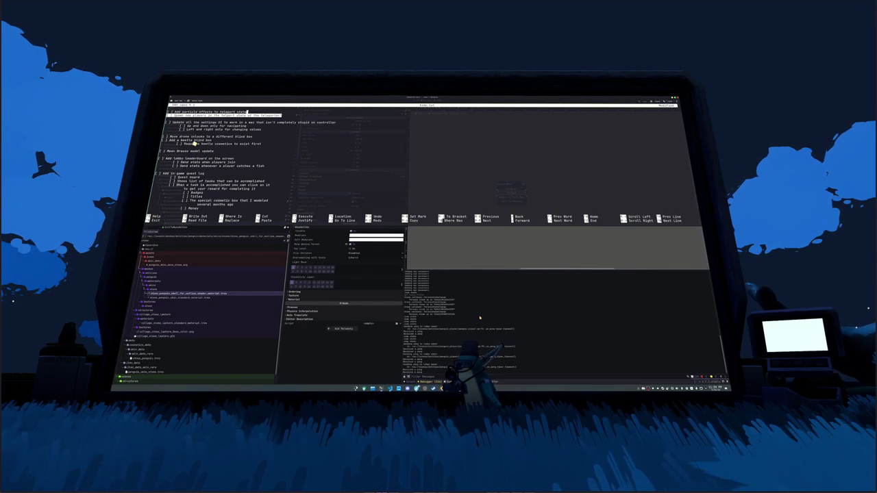
{"action": "key", "text": "ctrl+k"}
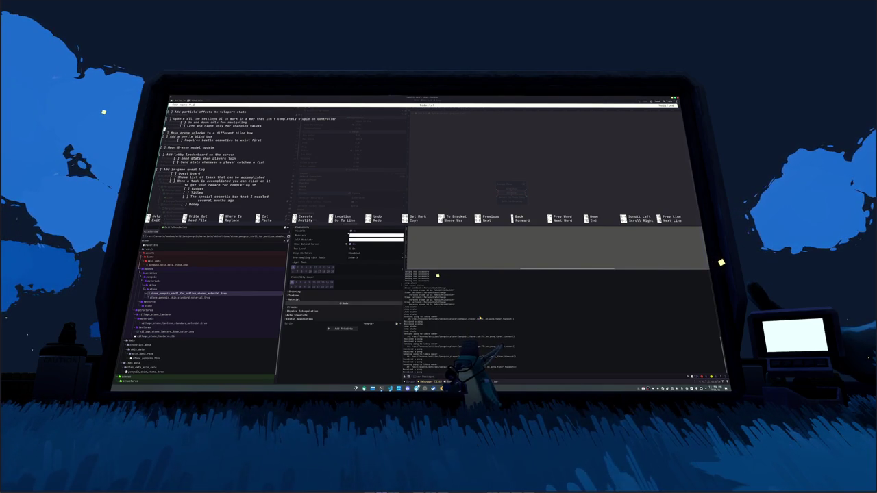
{"action": "key", "text": "ctrl+x"}
{"action": "key", "text": "y"}
{"action": "key", "text": "Return"}
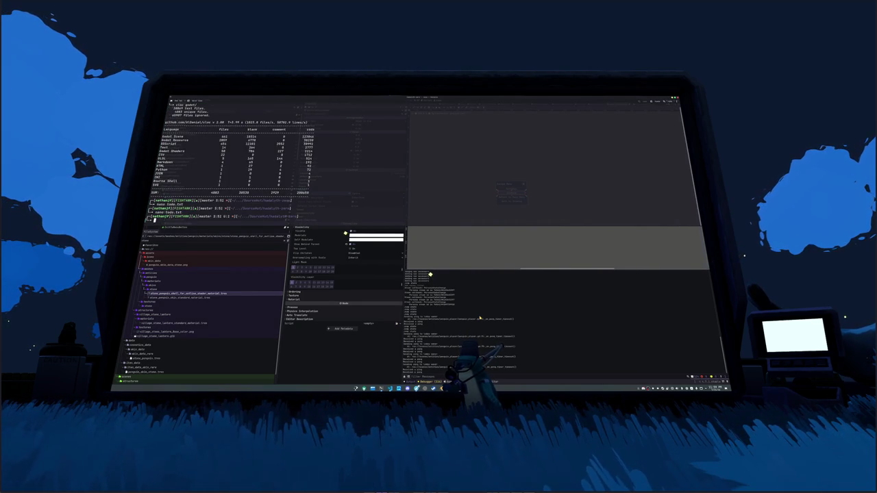
Switch from the terminal to the editor workspace and bring up the app launcher
{"action": "left_click", "coordinate": [479, 319]}
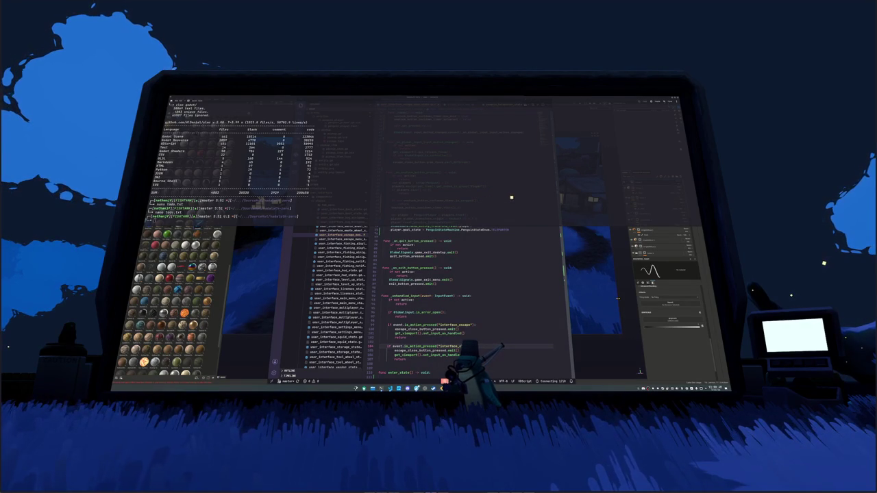
{"action": "key", "text": "super"}
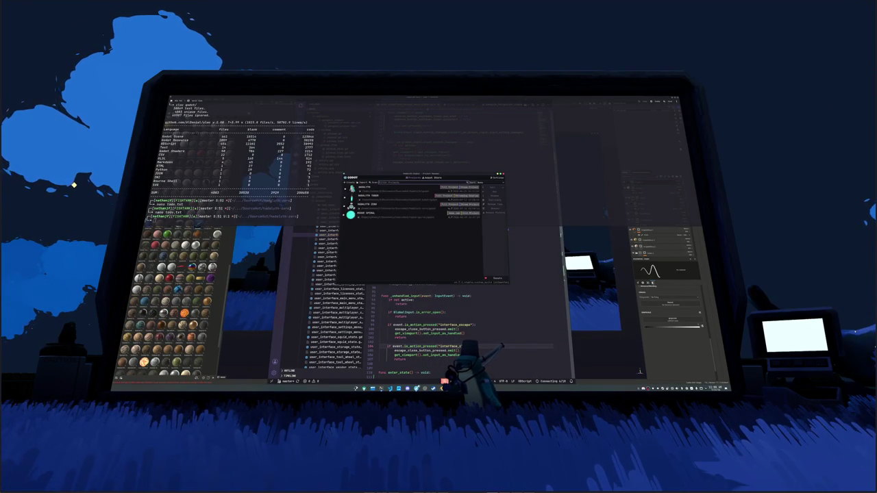
Open the Hadalyth Zero project, glance at the Penguin scene, and return to the Escape Menu scene
{"action": "left_click", "coordinate": [402, 209]}
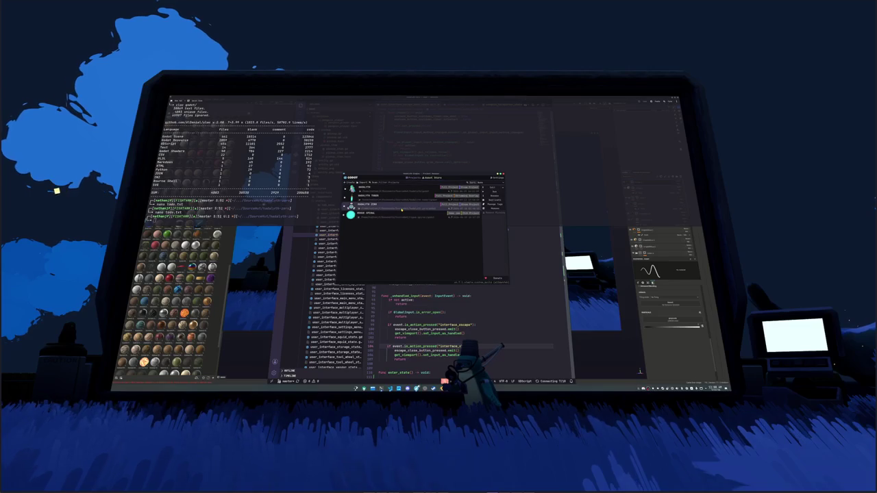
{"action": "double_click", "coordinate": [403, 209]}
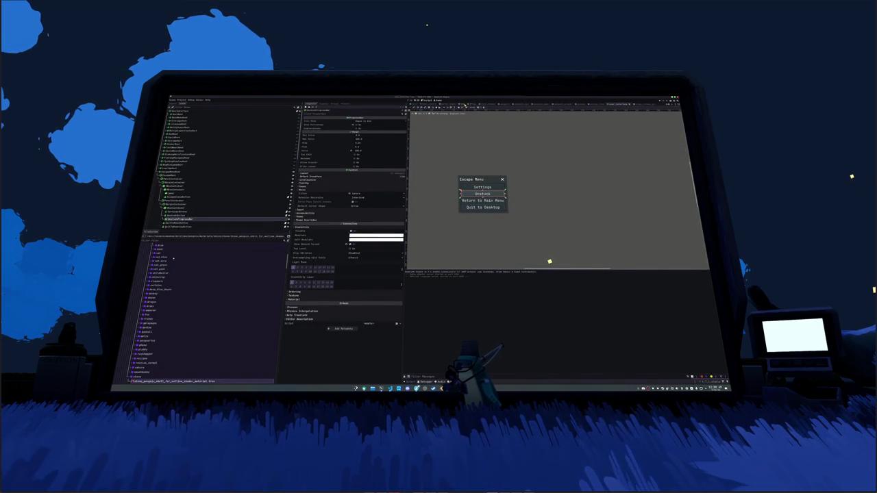
{"action": "left_click", "coordinate": [506, 105]}
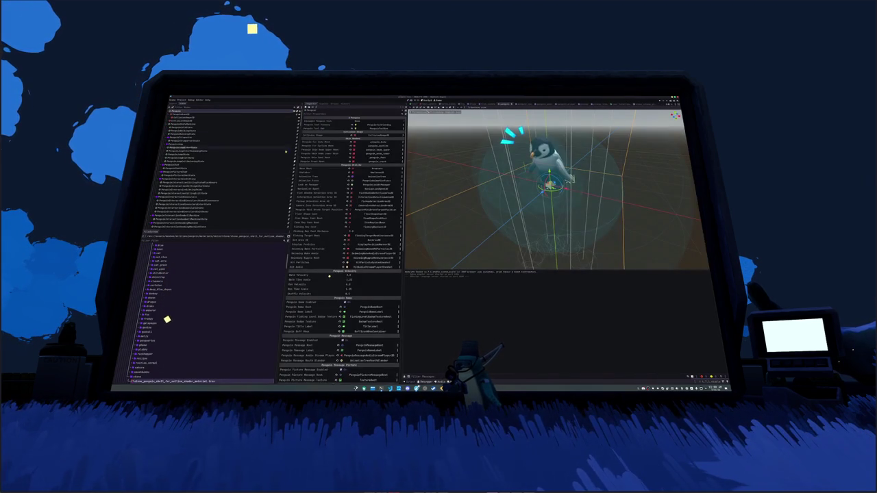
{"action": "scroll", "coordinate": [233, 169], "scroll_direction": "down", "scroll_amount": 5}
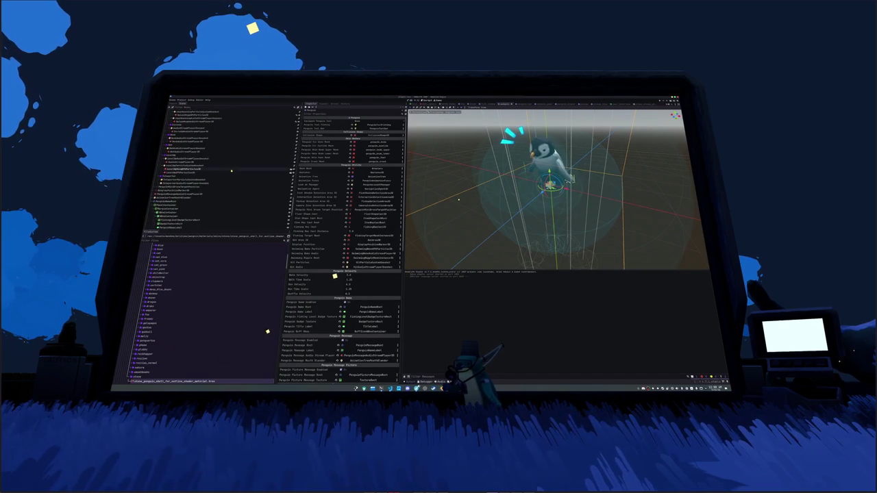
{"action": "key", "text": "ctrl+Tab"}
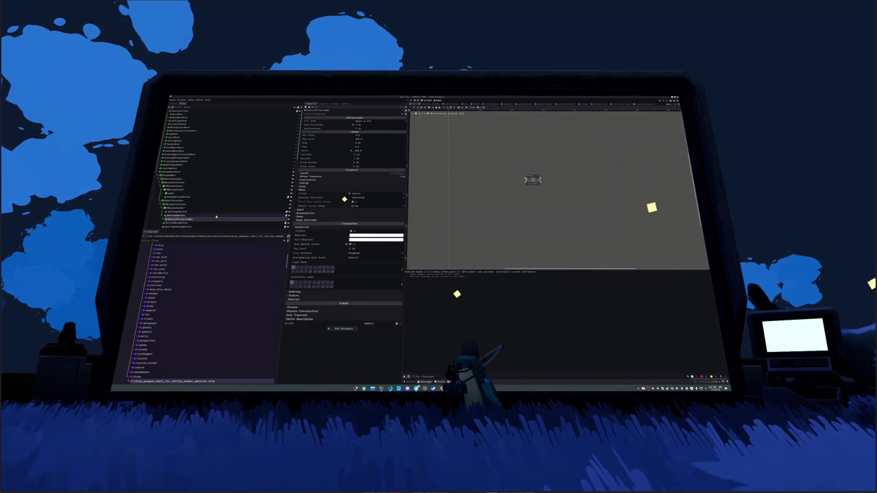
{"action": "left_click", "coordinate": [389, 388]}
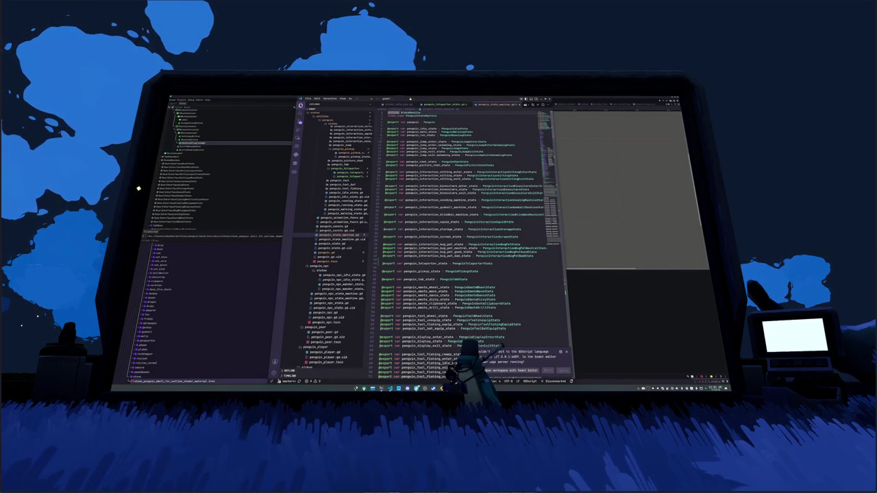
Open main.tscn through the quick file search and scroll through its contents
{"action": "left_click", "coordinate": [410, 100]}
{"action": "key", "text": "BackSpace"}
{"action": "key", "text": "BackSpace"}
{"action": "key", "text": "BackSpace"}
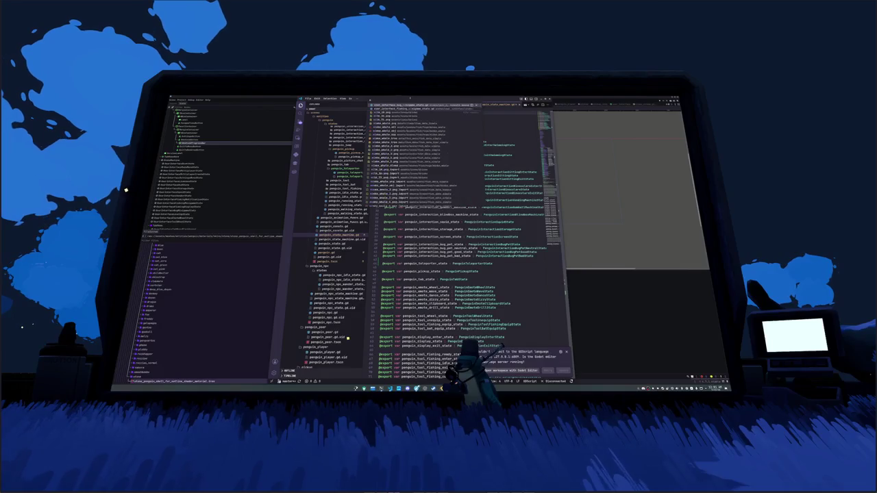
{"action": "type", "text": "main"}
{"action": "key", "text": "Return"}
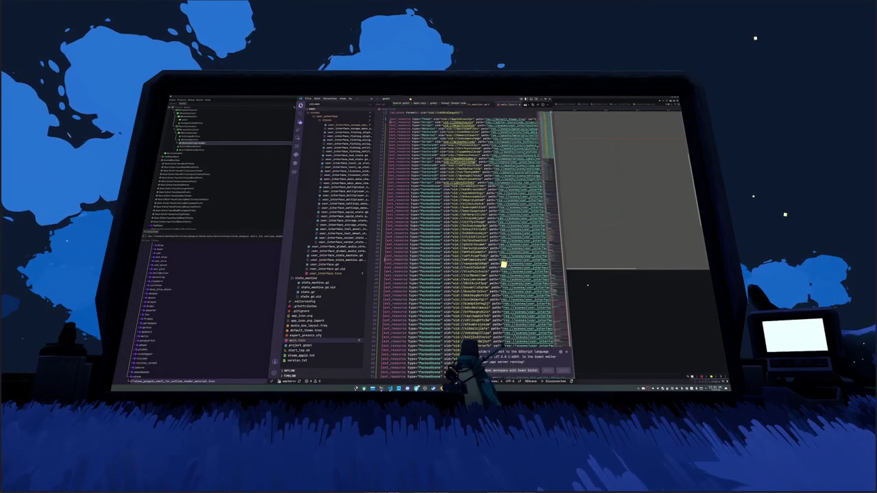
{"action": "scroll", "coordinate": [504, 271], "scroll_direction": "down", "scroll_amount": 10}
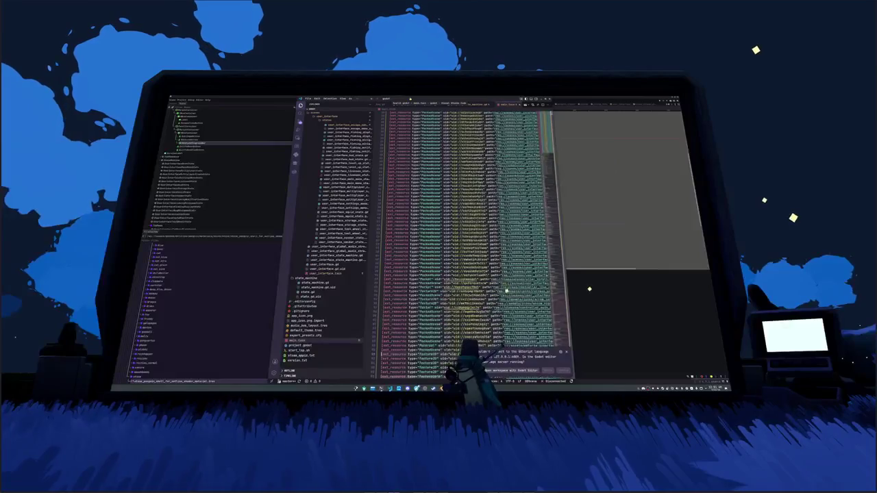
{"action": "scroll", "coordinate": [465, 240], "scroll_direction": "down", "scroll_amount": 5}
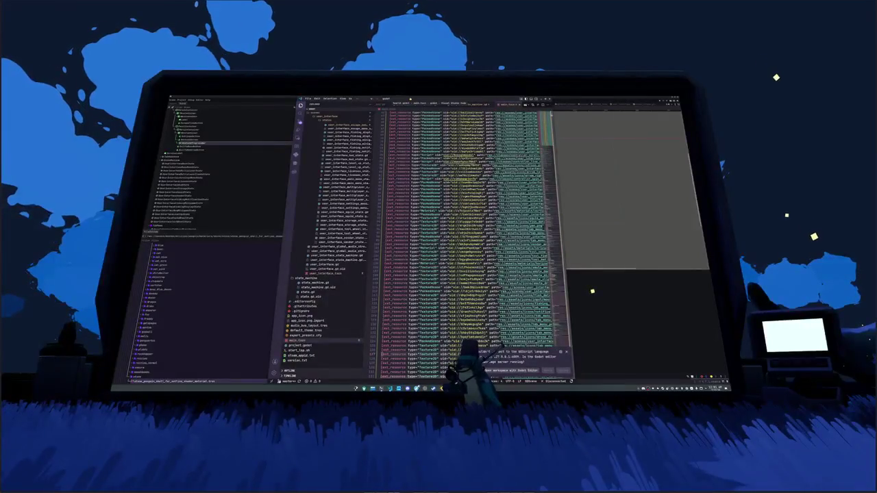
{"action": "scroll", "coordinate": [466, 240], "scroll_direction": "up", "scroll_amount": 10}
{"action": "scroll", "coordinate": [472, 244], "scroll_direction": "up", "scroll_amount": 5}
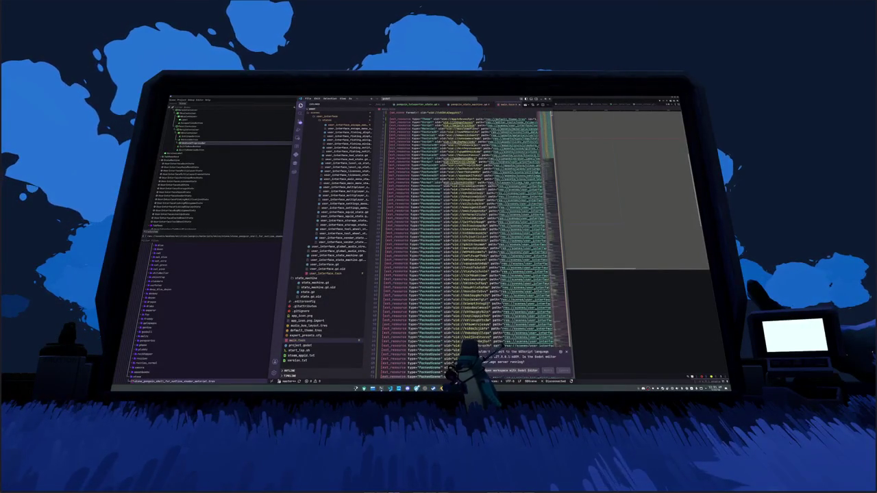
Maximise the editor, inspect the ext_resource lines around line 15, and return to Godot
{"action": "key", "text": "super+Up"}
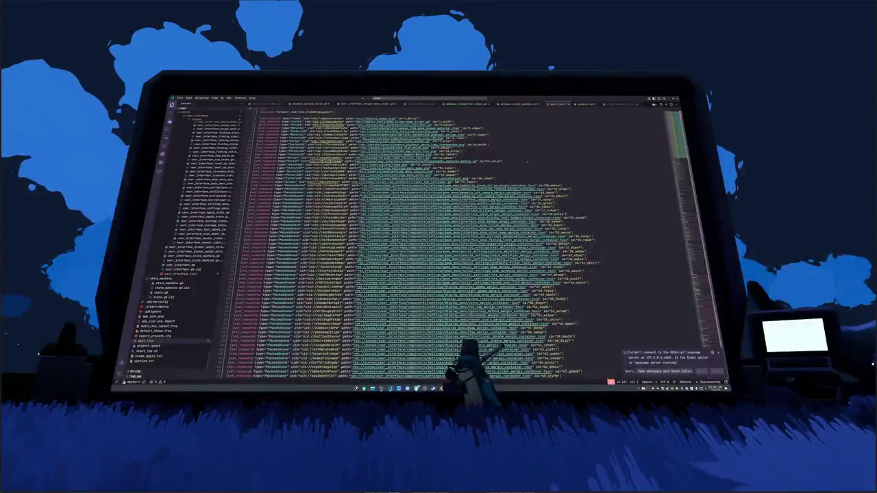
{"action": "left_click", "coordinate": [574, 159]}
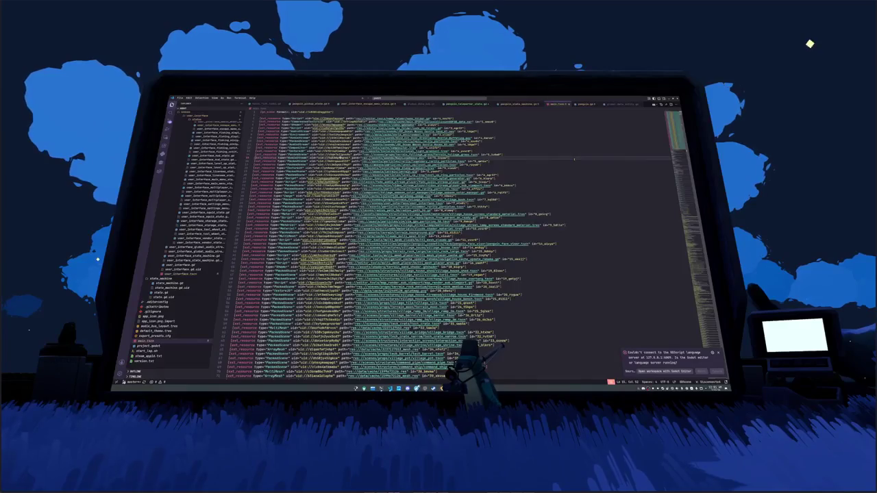
{"action": "scroll", "coordinate": [574, 159], "scroll_direction": "down", "scroll_amount": 2}
{"action": "mouse_move", "coordinate": [677, 128]}
{"action": "left_mouse_down"}
{"action": "mouse_move", "coordinate": [717, 370]}
{"action": "mouse_move", "coordinate": [675, 120]}
{"action": "left_mouse_up"}
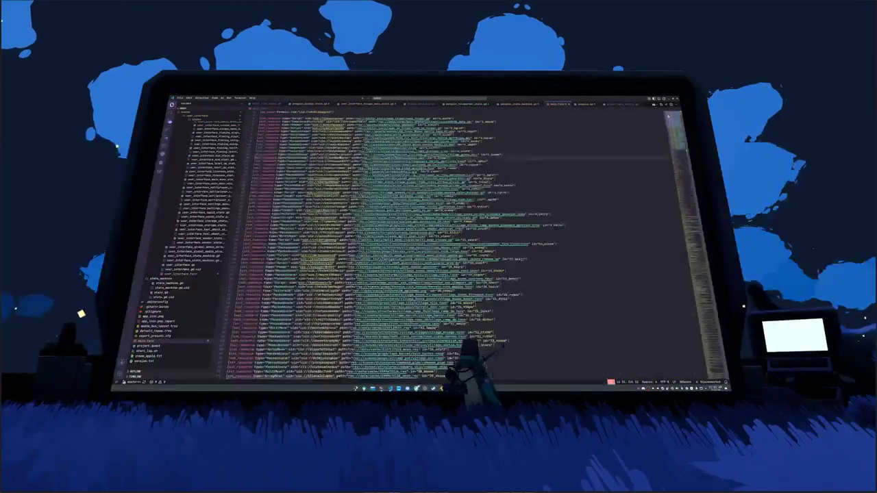
{"action": "left_click", "coordinate": [580, 137]}
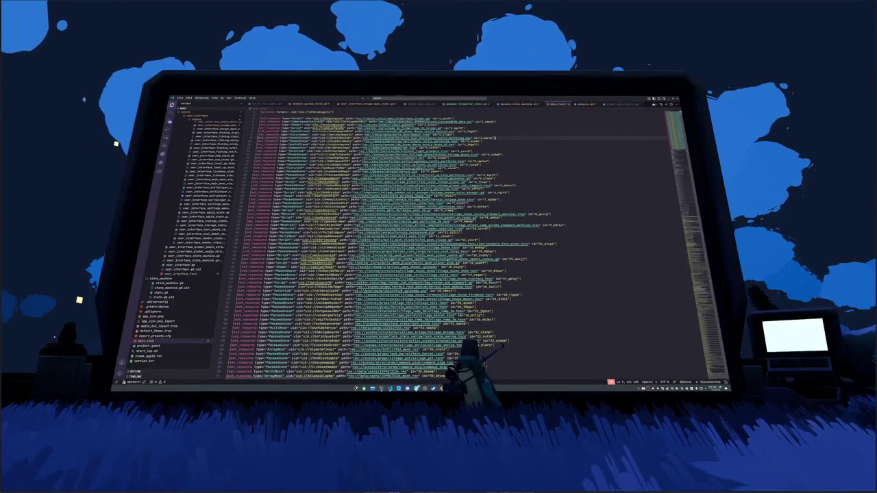
{"action": "key", "text": "alt+Tab"}
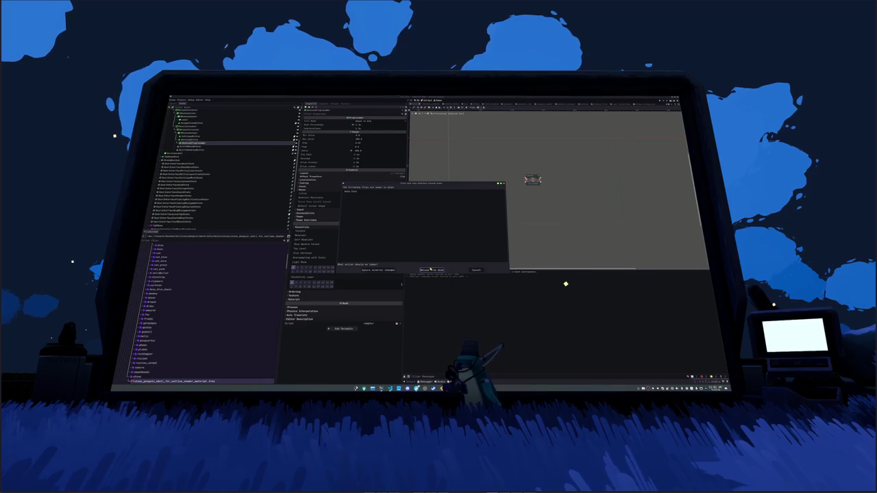
Reload the changed files from disk, test-run the scene and stop it, then relaunch the game
{"action": "left_click", "coordinate": [431, 269]}
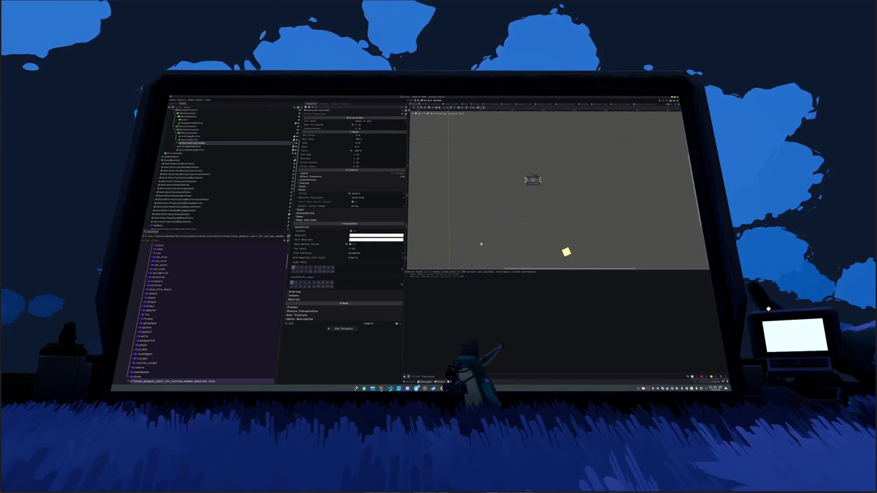
{"action": "key", "text": "F6"}
{"action": "key", "text": "Escape"}
{"action": "key", "text": "F8"}
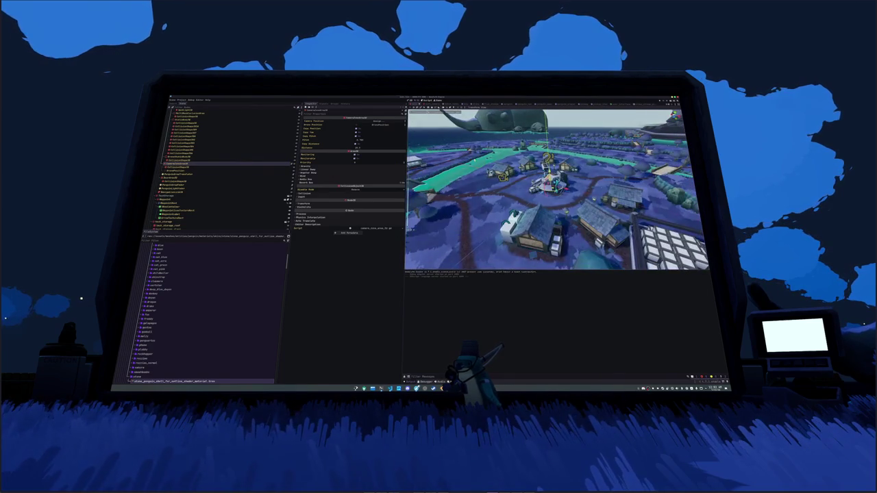
{"action": "key", "text": "F6"}
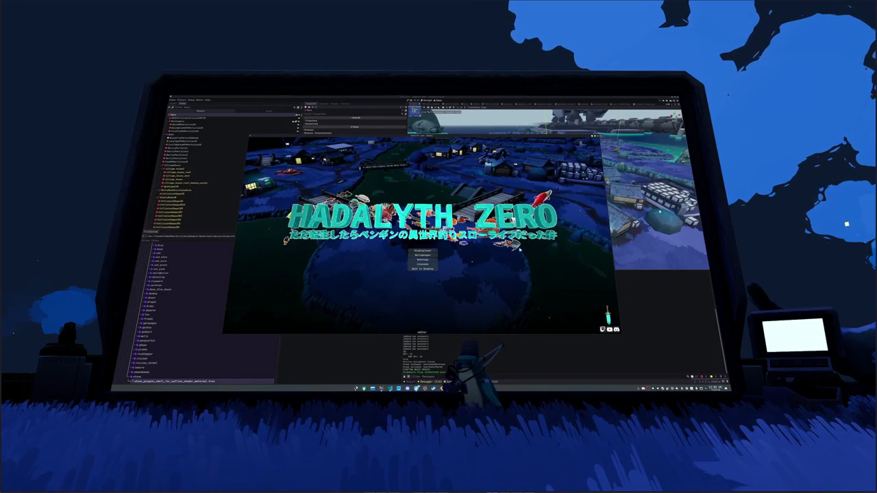
Start a Singleplayer game and open then close the Escape Menu in the village
{"action": "left_click", "coordinate": [422, 251]}
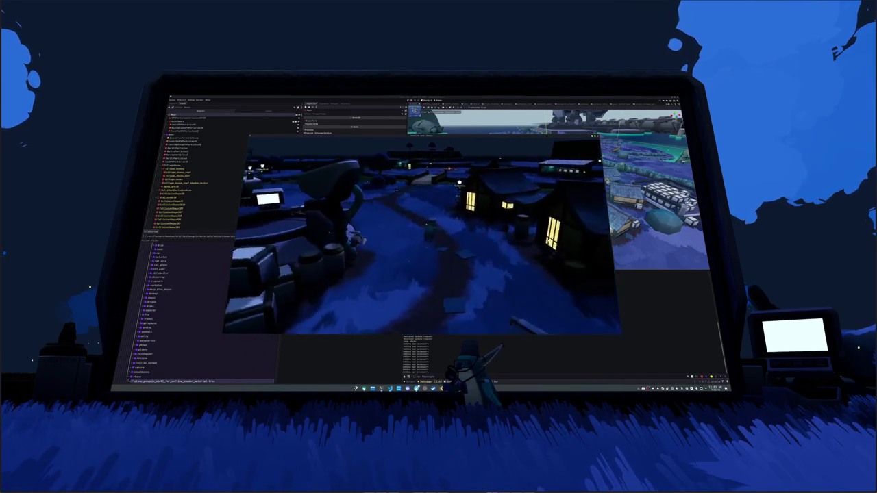
{"action": "key", "text": "Escape"}
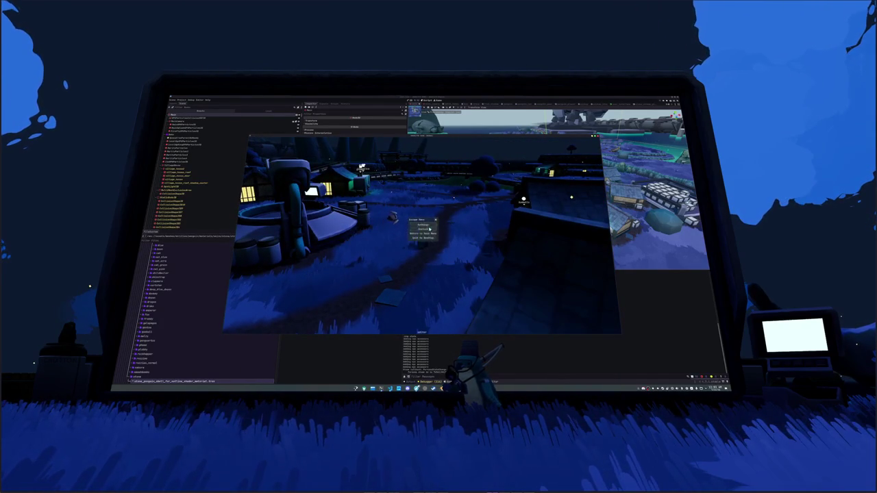
{"action": "key", "text": "Escape"}
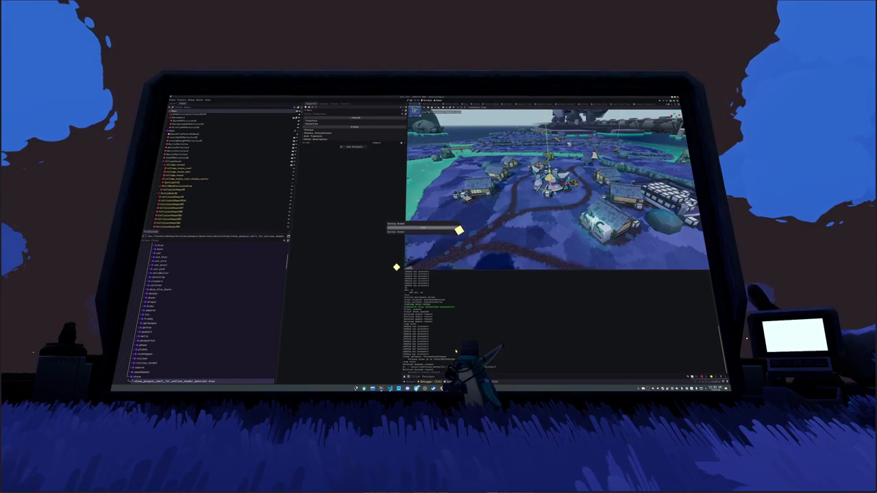
Stop the game, save the scene, and select the top particles node after stepping down to BugPits
{"action": "key", "text": "F5"}
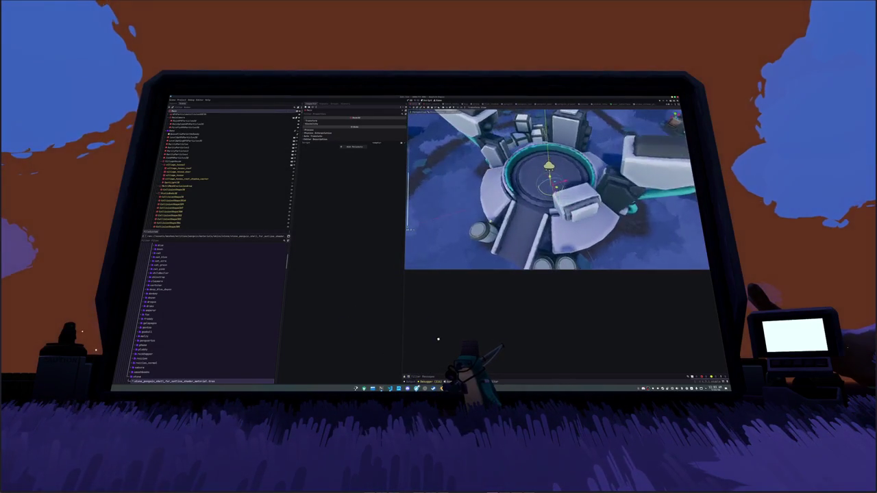
{"action": "key", "text": "ctrl+s"}
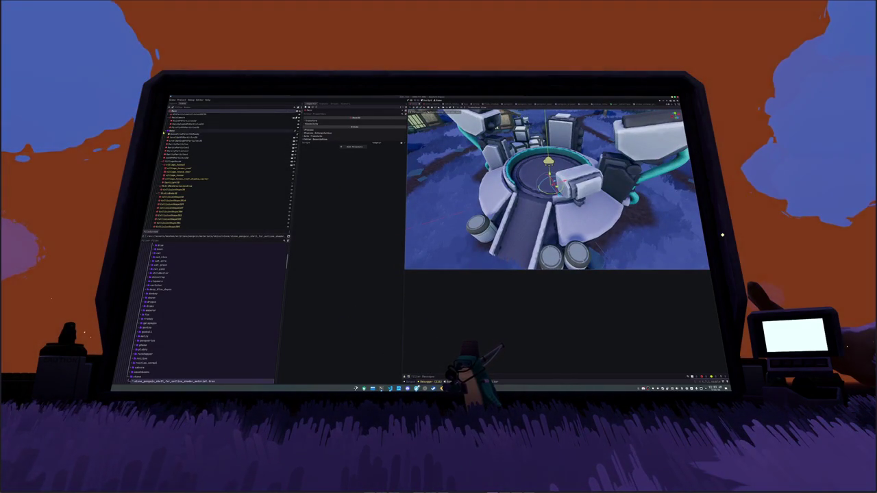
{"action": "left_click", "coordinate": [199, 137]}
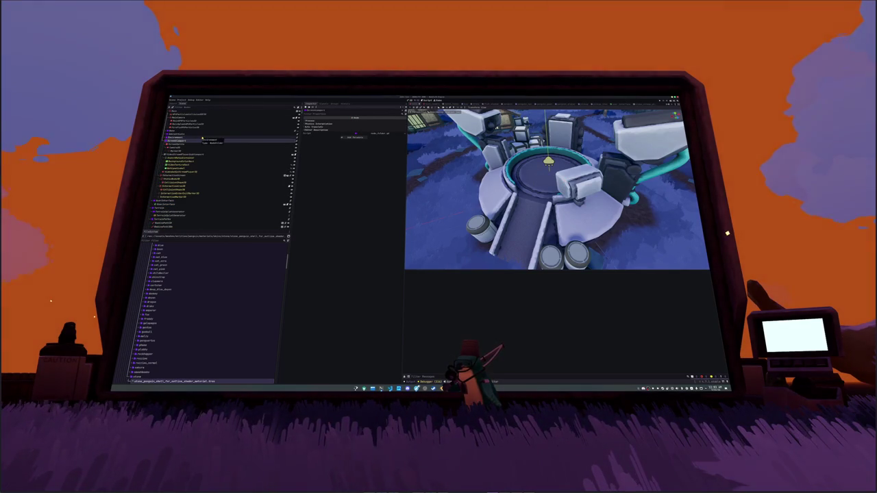
{"action": "key", "text": "Down"}
{"action": "key", "text": "Down"}
{"action": "key", "text": "Down"}
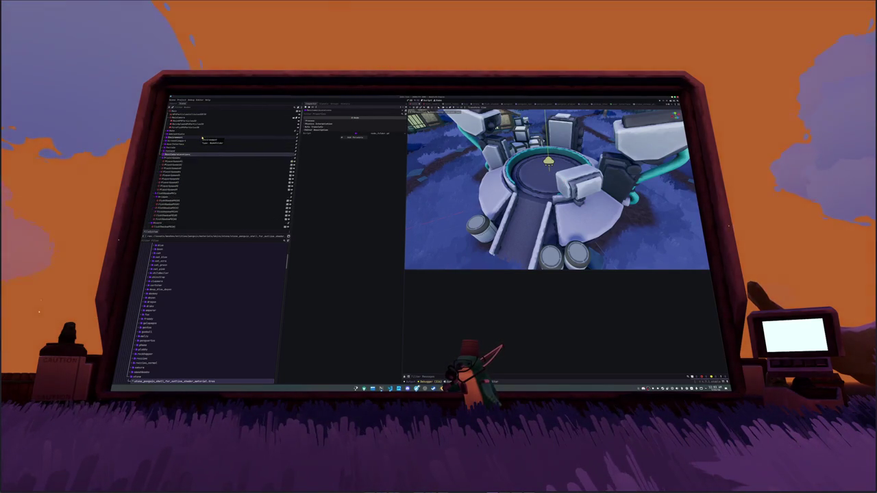
{"action": "key", "text": "Down"}
{"action": "key", "text": "Down"}
{"action": "key", "text": "Down"}
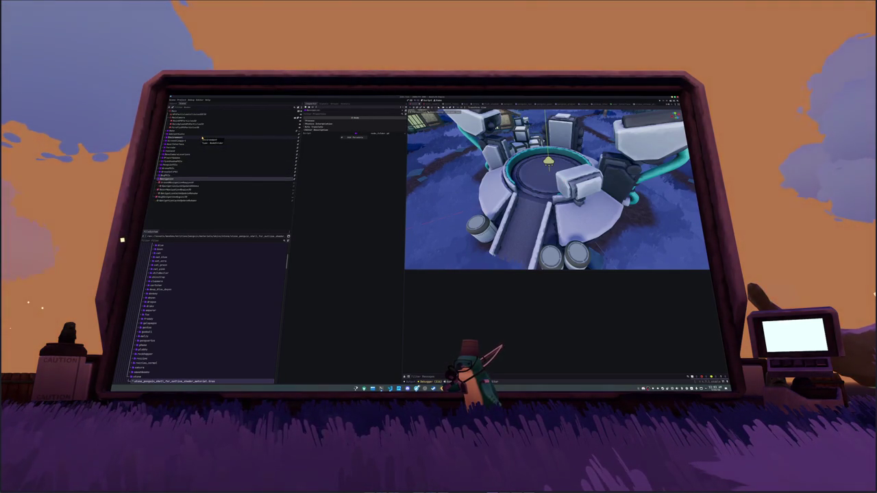
{"action": "key", "text": "Up"}
{"action": "key", "text": "Up"}
{"action": "key", "text": "Up"}
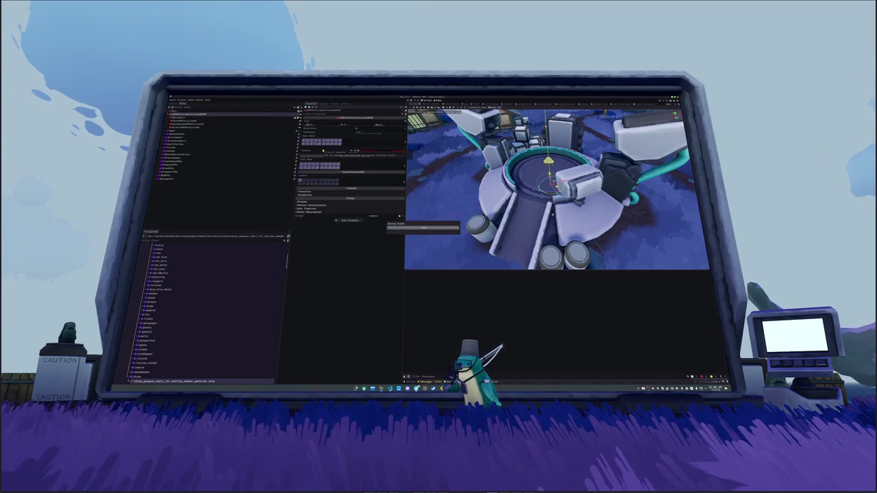
Expand the particle node's Texture property and choose a new option so it previews as a red bar
{"action": "left_click", "coordinate": [375, 151]}
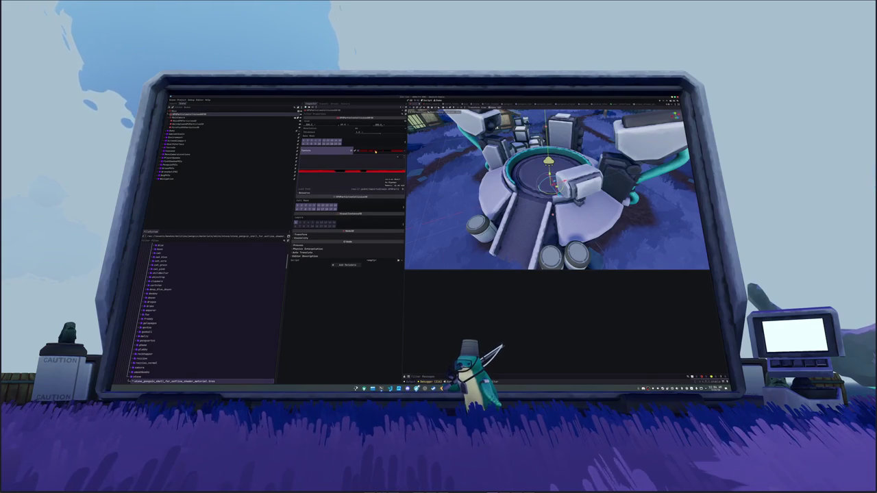
{"action": "left_click", "coordinate": [358, 129]}
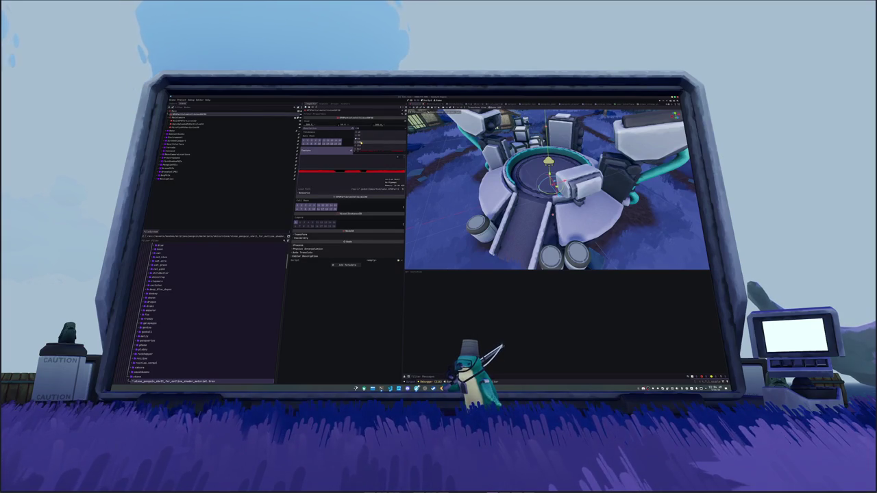
{"action": "left_click", "coordinate": [359, 144]}
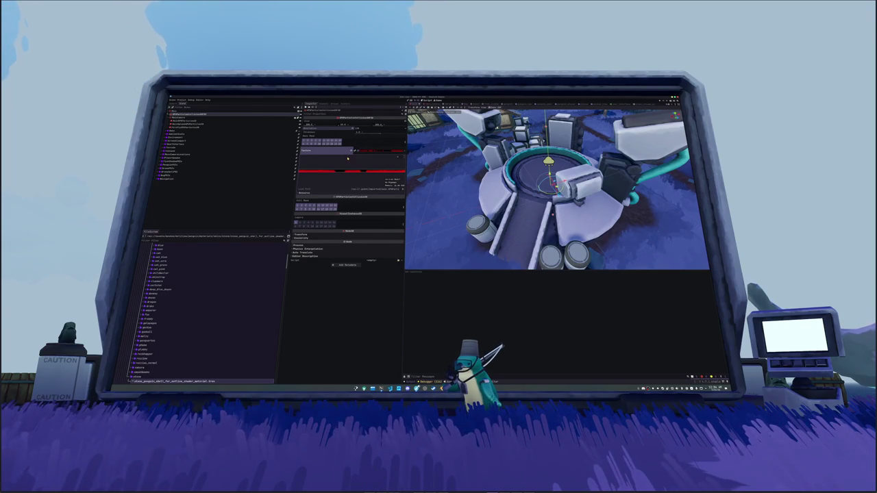
{"action": "mouse_move", "coordinate": [331, 135]}
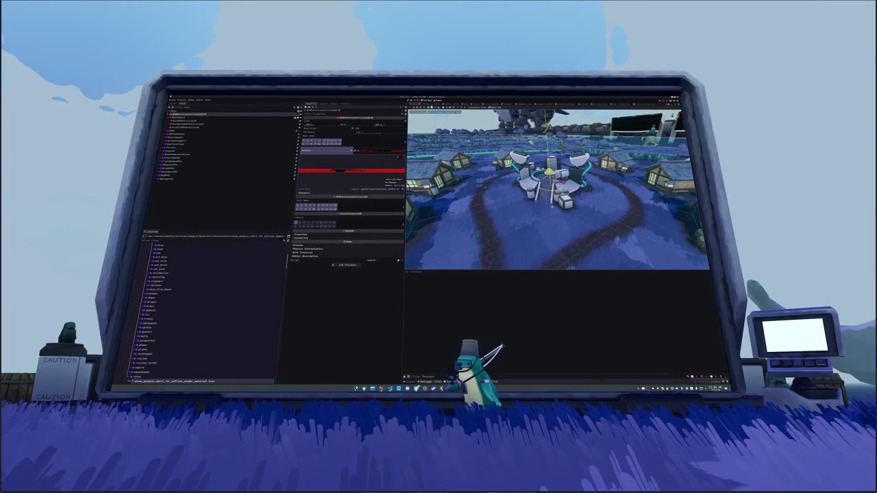
{"action": "left_click", "coordinate": [433, 105]}
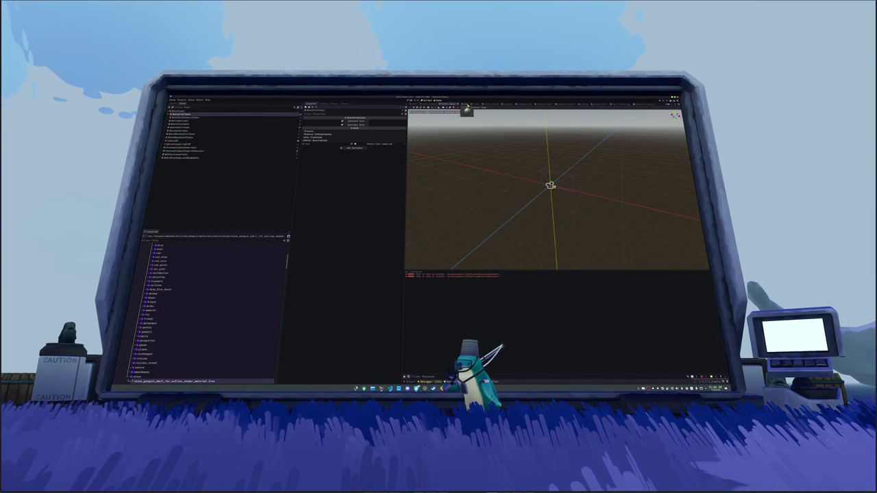
{"action": "left_click", "coordinate": [426, 104]}
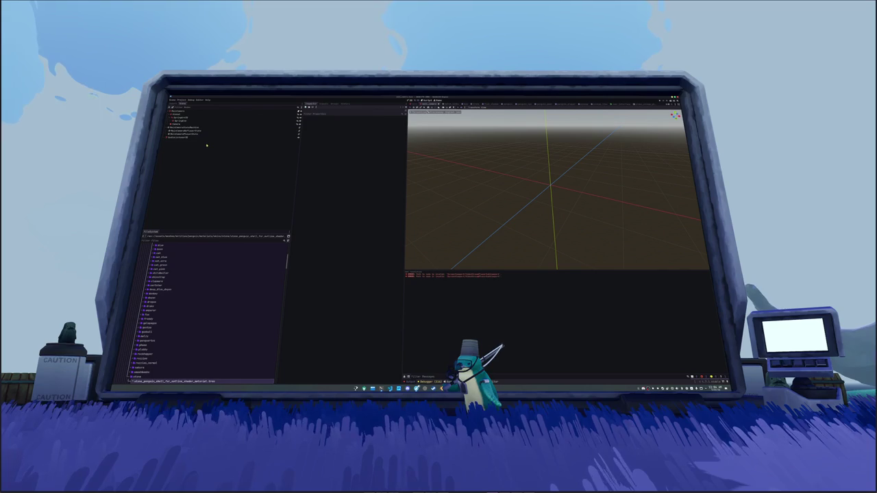
{"action": "left_click", "coordinate": [191, 124]}
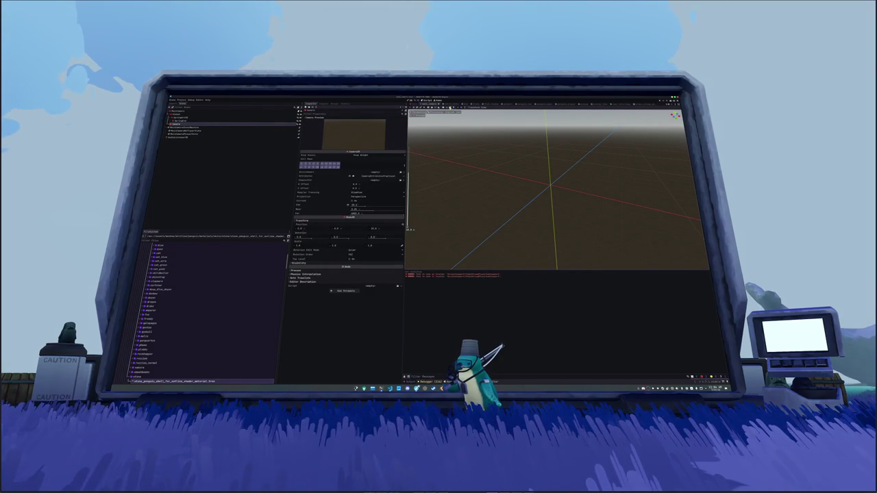
{"action": "left_click", "coordinate": [447, 104]}
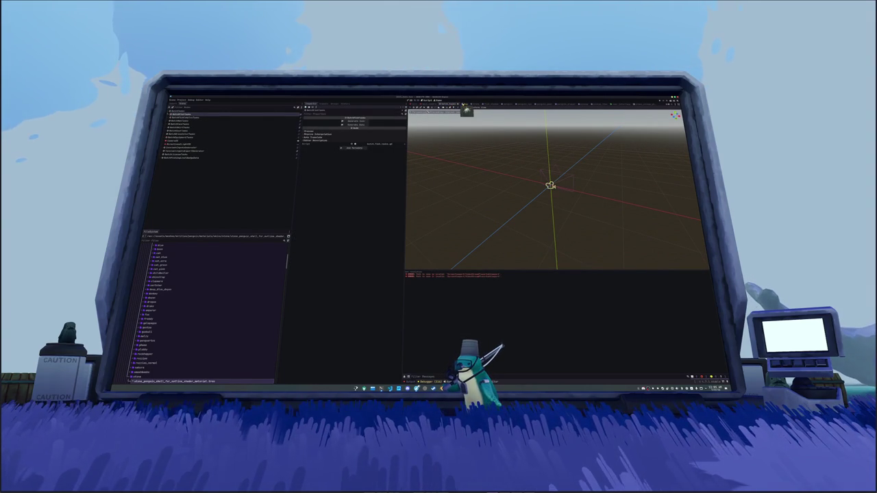
{"action": "left_click", "coordinate": [422, 106]}
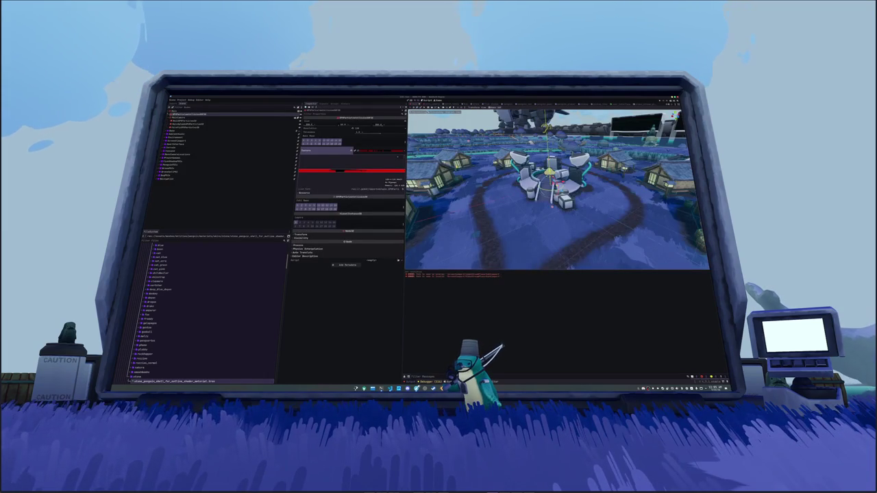
Expand the scene node, inspect its SubViewport, InteractionItem and Sprite3D children, and save the scene
{"action": "left_click", "coordinate": [175, 140]}
{"action": "left_click", "coordinate": [165, 140]}
{"action": "left_click", "coordinate": [179, 154]}
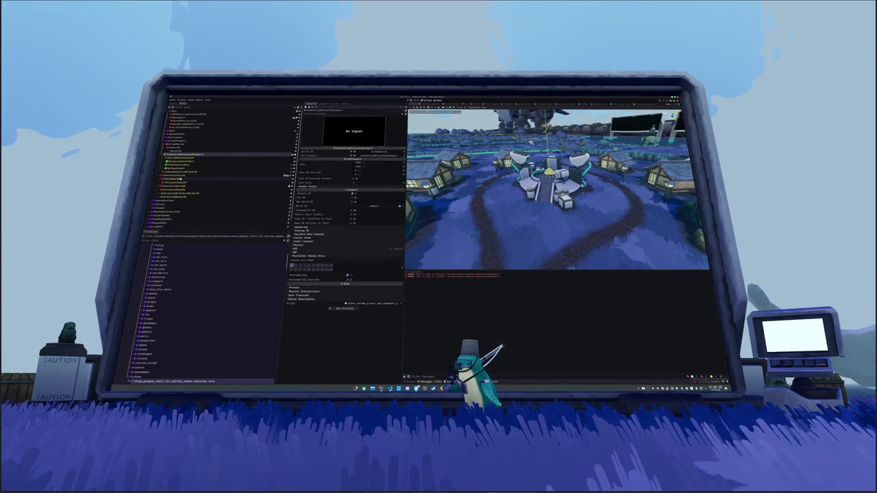
{"action": "left_click", "coordinate": [177, 175]}
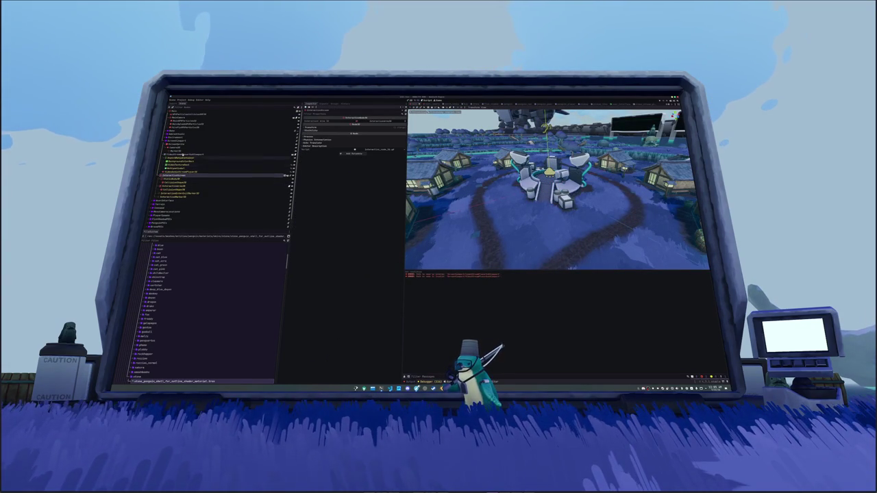
{"action": "left_click", "coordinate": [177, 144]}
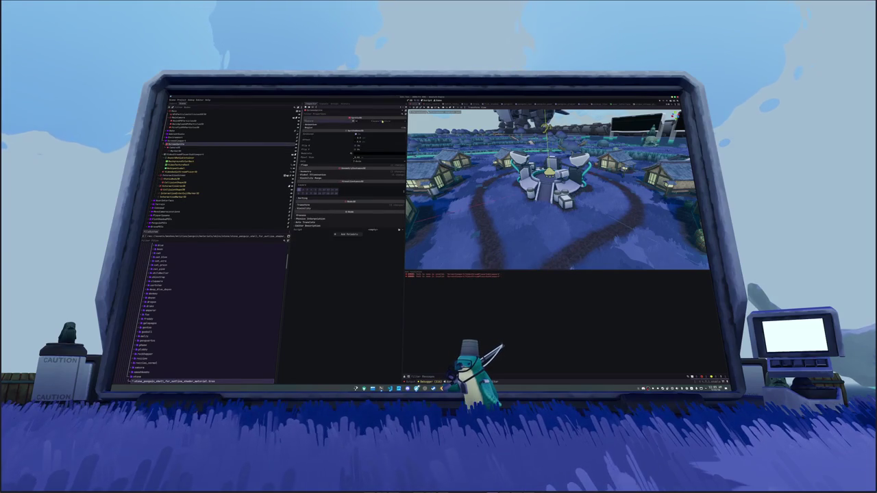
{"action": "left_click", "coordinate": [381, 121]}
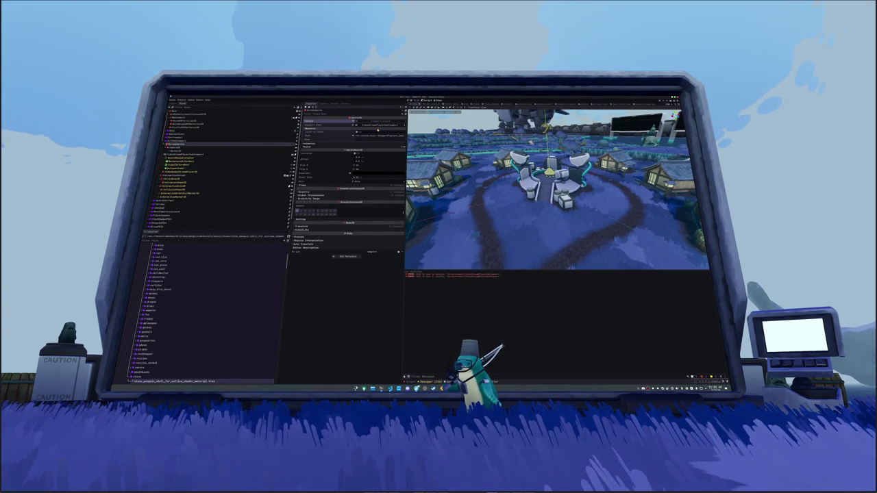
{"action": "key", "text": "ctrl+s"}
Assign a resource to the Sprite3D material override's Shape Texture shader parameter and save the scene
{"action": "left_click", "coordinate": [212, 154]}
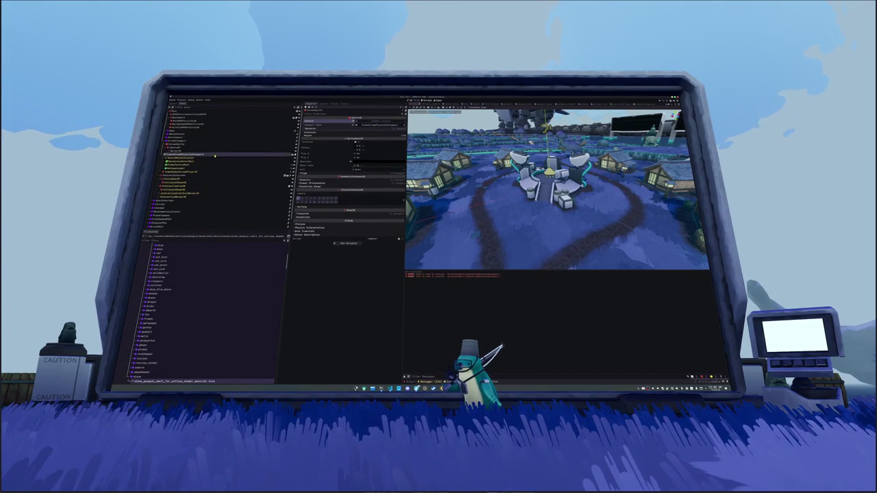
{"action": "left_click", "coordinate": [218, 145]}
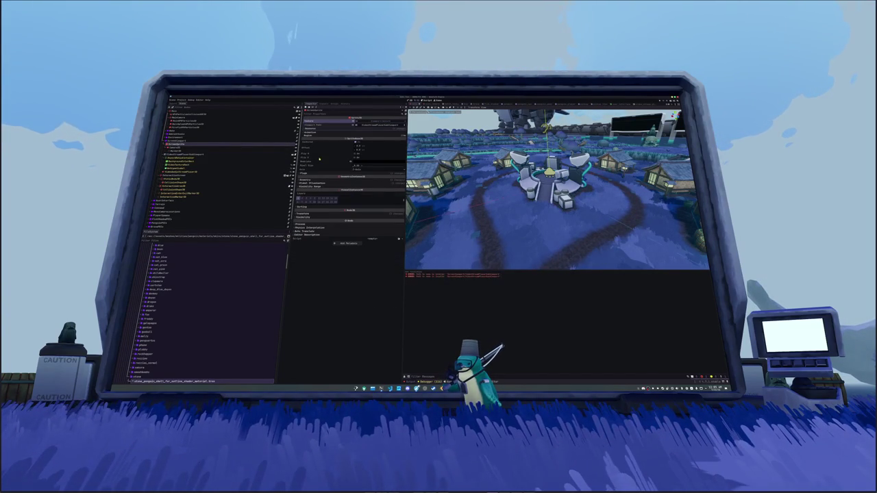
{"action": "left_click", "coordinate": [371, 180]}
{"action": "left_click", "coordinate": [377, 185]}
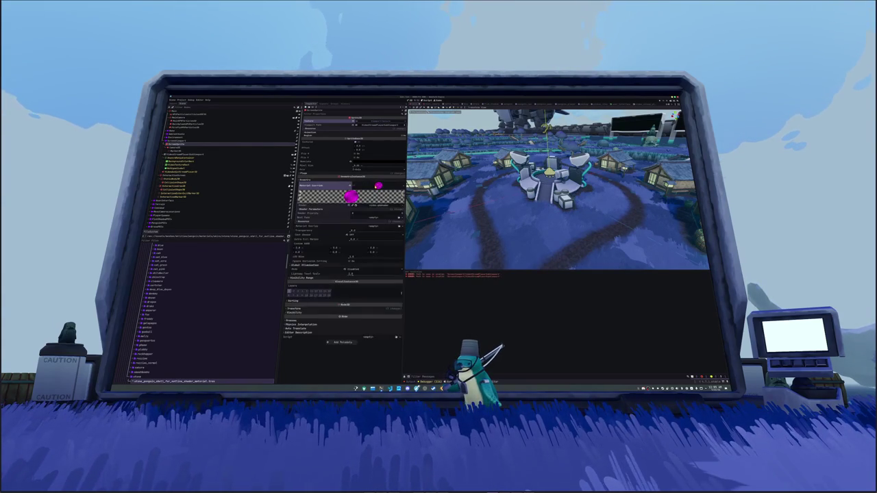
{"action": "left_click", "coordinate": [373, 209]}
{"action": "left_click", "coordinate": [373, 212]}
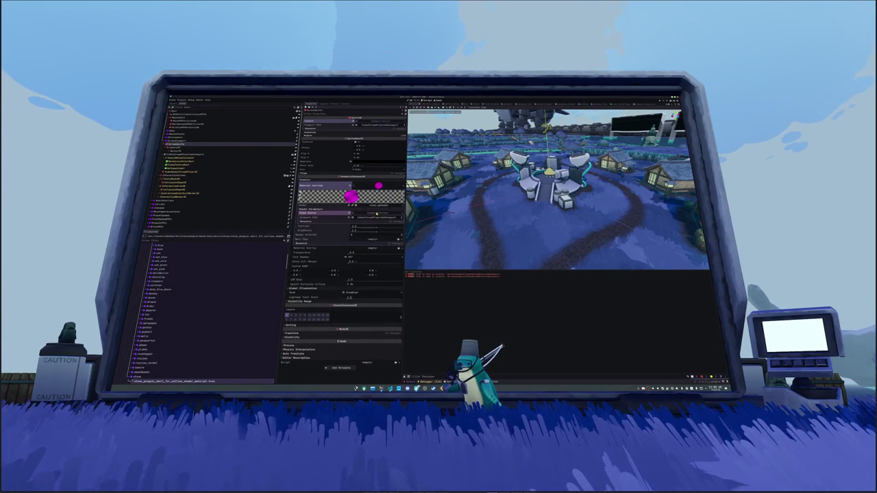
{"action": "left_click", "coordinate": [377, 218]}
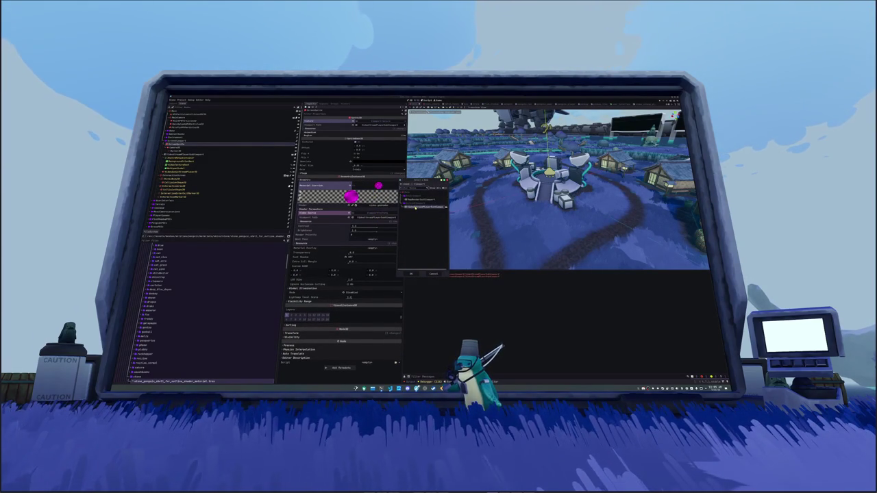
{"action": "key", "text": "Escape"}
{"action": "key", "text": "ctrl+s"}
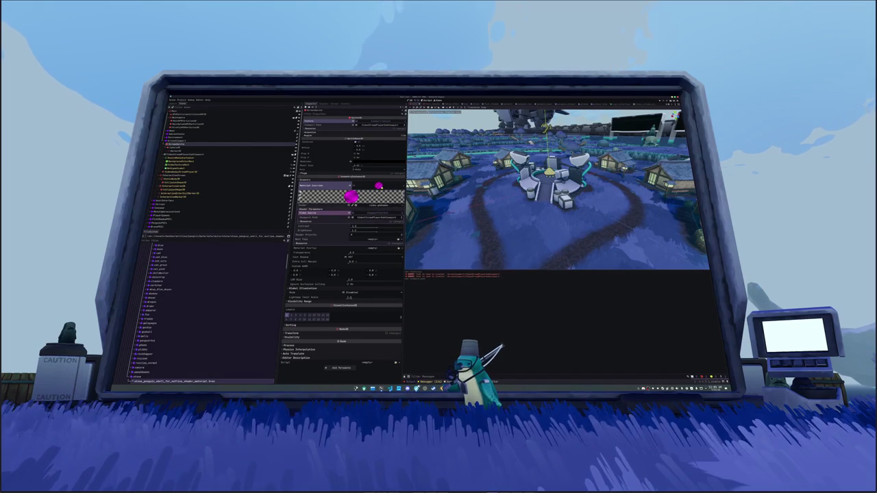
{"action": "left_click", "coordinate": [377, 185]}
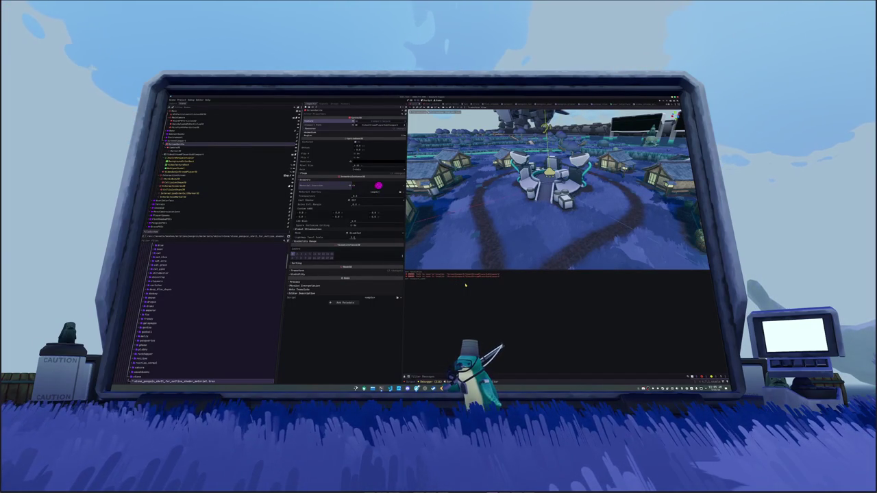
{"action": "key", "text": "F5"}
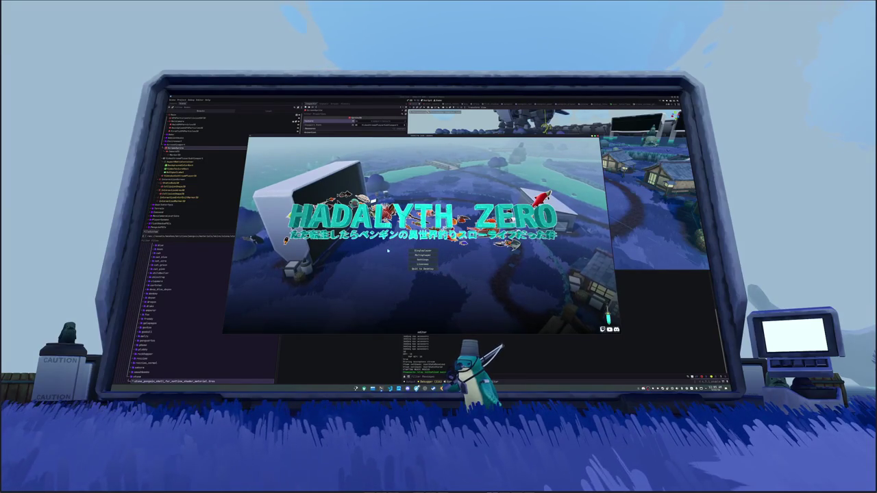
Start a Singleplayer game from the title menu, loading the penguin into the night-time village
{"action": "left_click", "coordinate": [412, 251]}
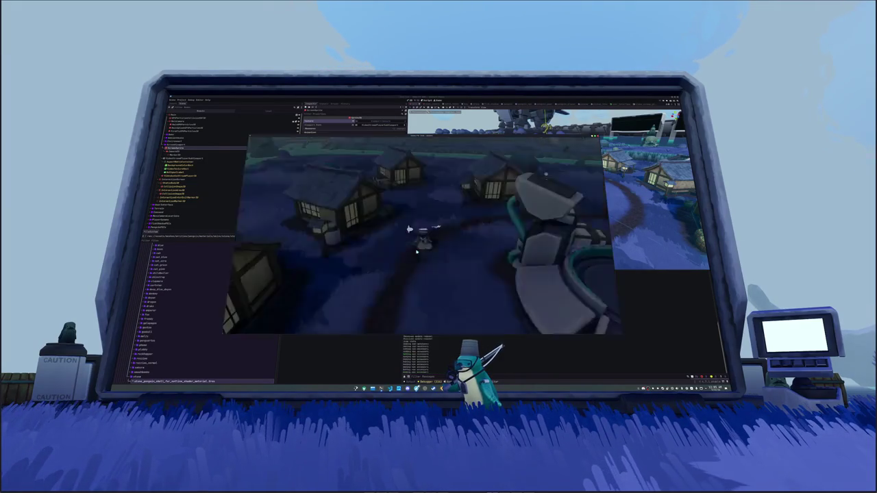
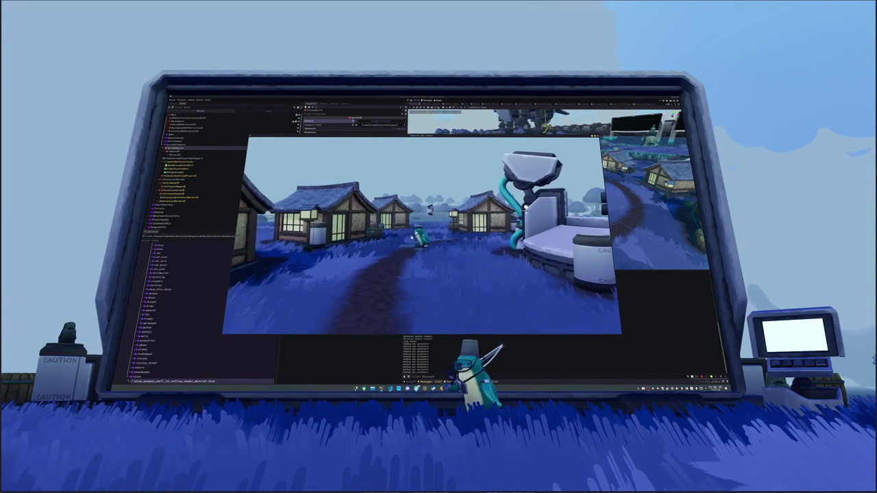
Stop the game test with F8 and relaunch with F5 to start a new debug session
{"action": "key", "text": "F8"}
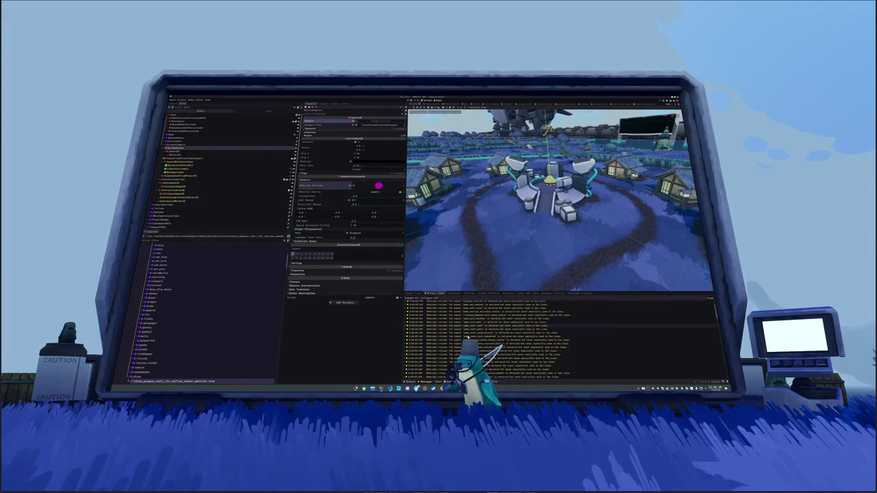
{"action": "key", "text": "F5"}
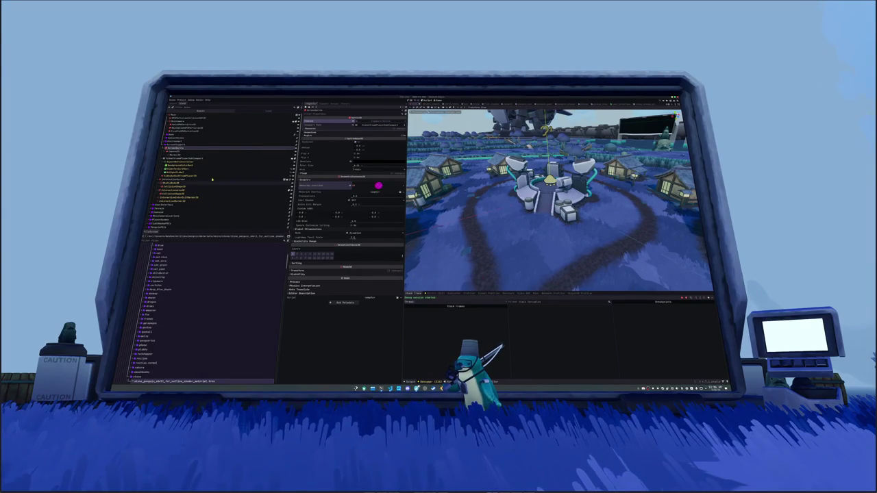
{"action": "scroll", "coordinate": [205, 151], "scroll_direction": "down", "scroll_amount": 2}
{"action": "scroll", "coordinate": [171, 146], "scroll_direction": "up", "scroll_amount": 2}
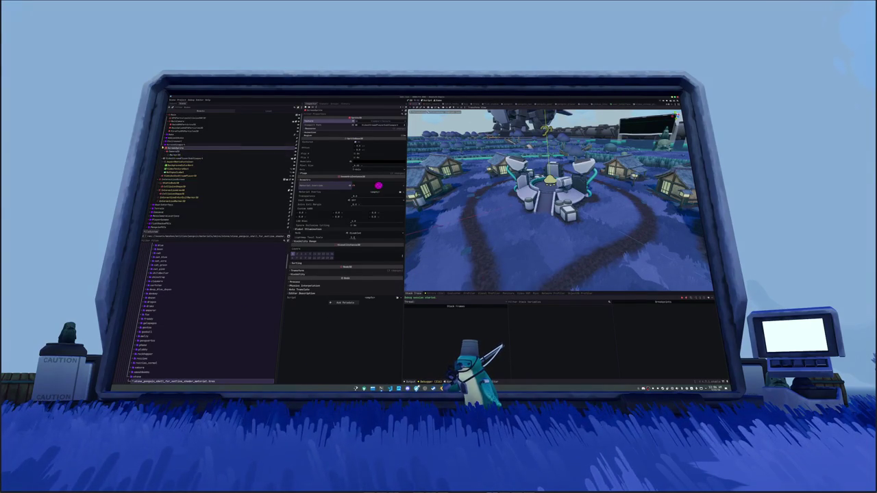
Add a plain Node as a new child of the scene root
{"action": "left_click", "coordinate": [167, 144]}
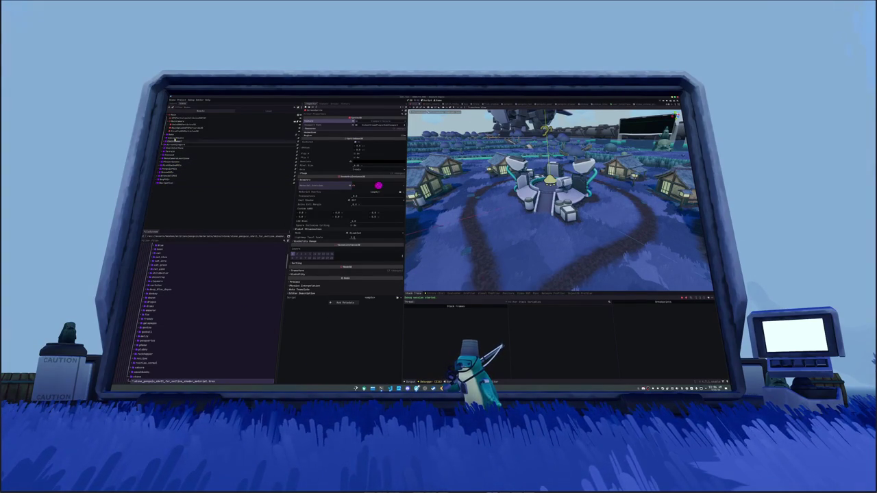
{"action": "right_click", "coordinate": [172, 116]}
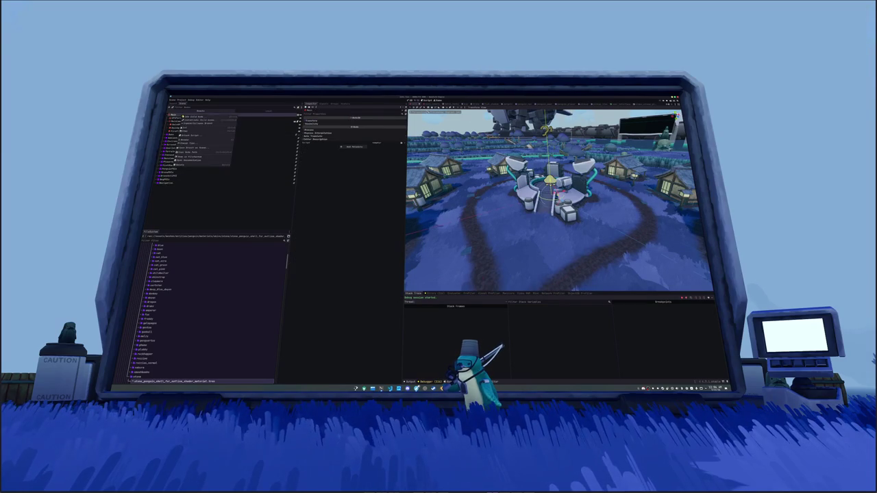
{"action": "left_click", "coordinate": [186, 118]}
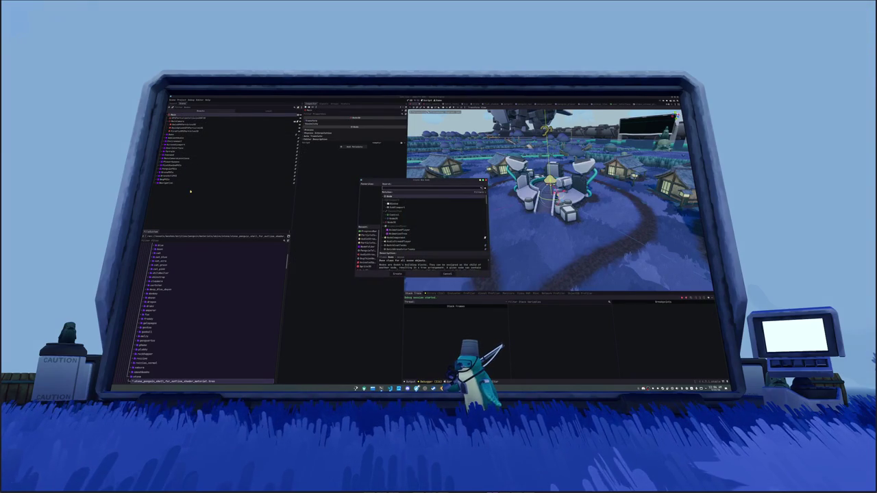
{"action": "type", "text": "node"}
{"action": "key", "text": "Return"}
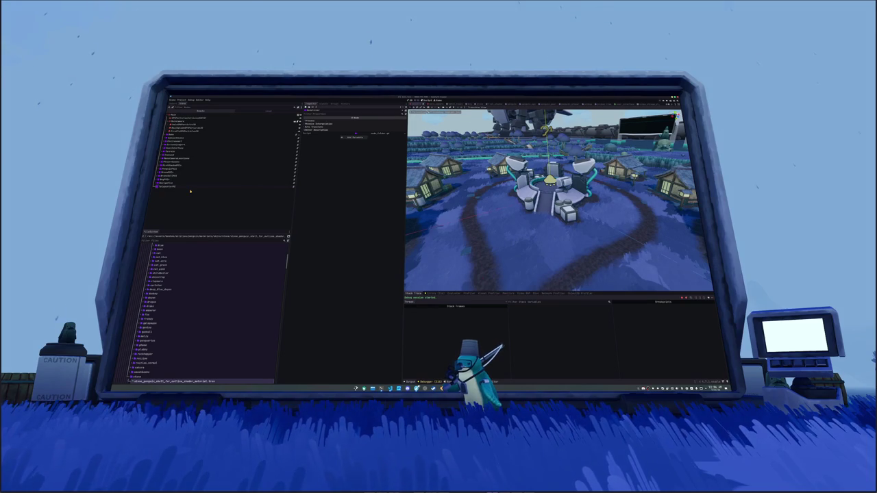
{"action": "key", "text": "Return"}
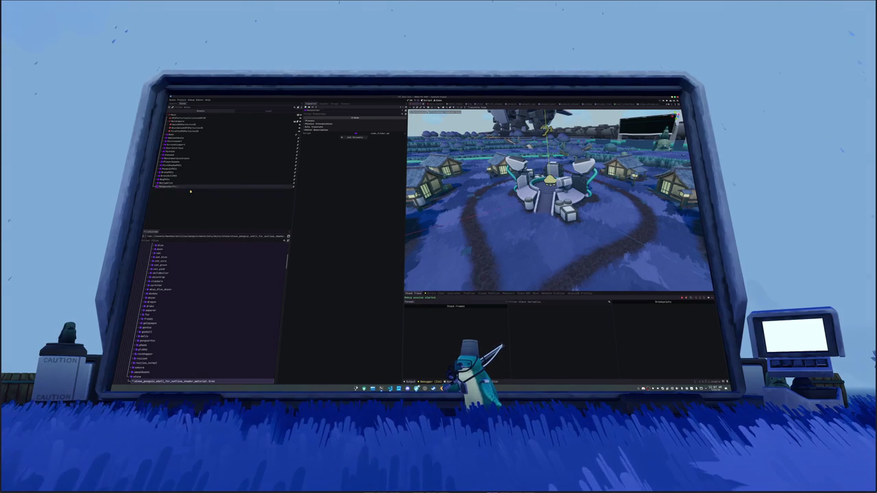
Add a Node3D child under it named ToSpectator
{"action": "key", "text": "ctrl+a"}
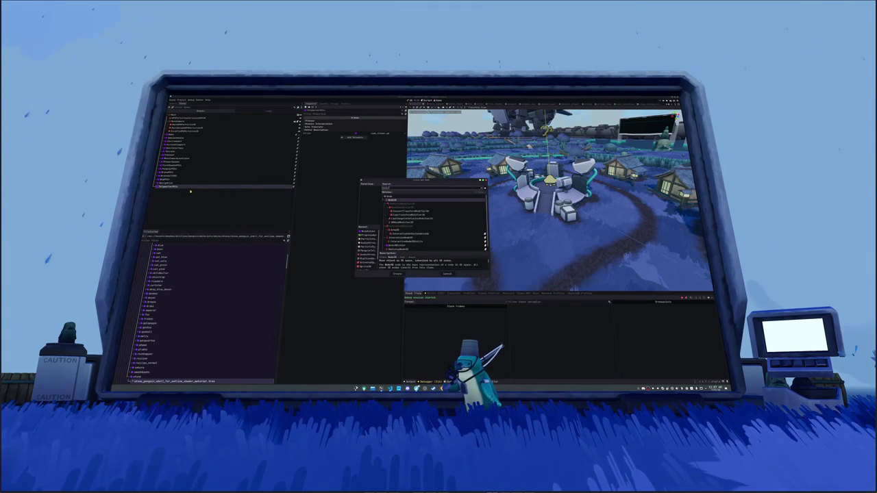
{"action": "key", "text": "Return"}
{"action": "key", "text": "F2"}
{"action": "type", "text": "ToSpectator"}
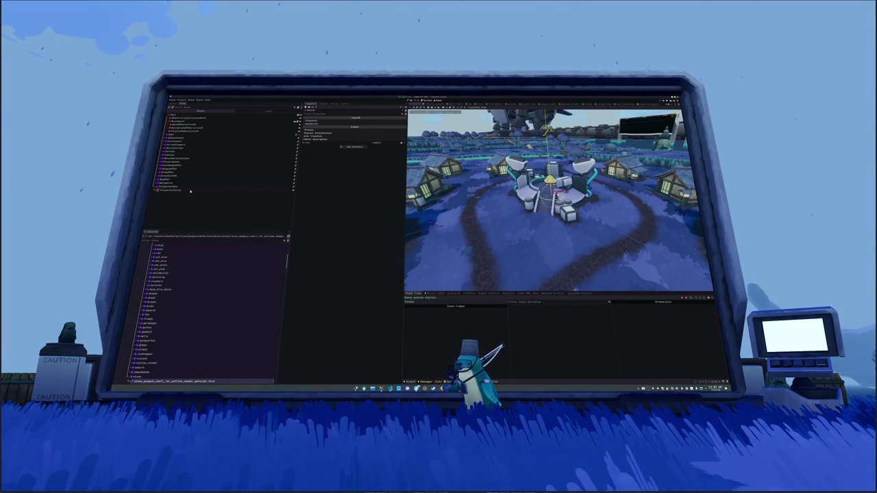
{"action": "key", "text": "Return"}
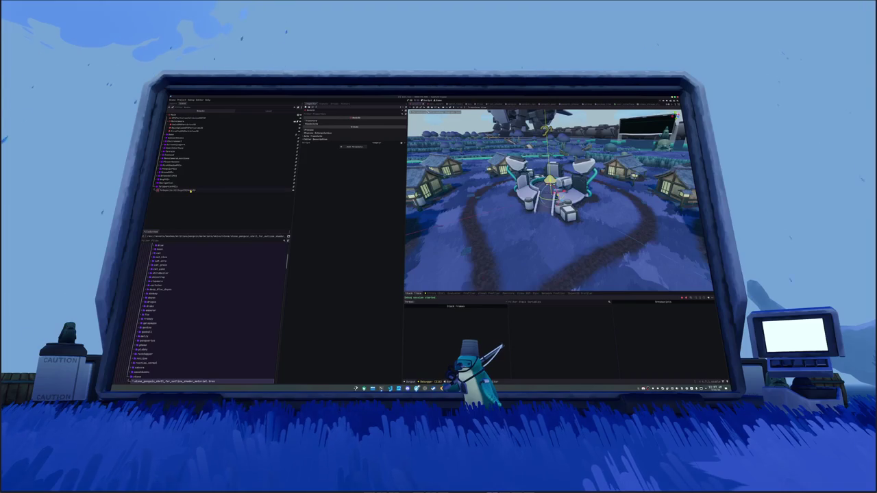
Create a new teleporter group in the node's Groups panel and select it
{"action": "left_click", "coordinate": [332, 103]}
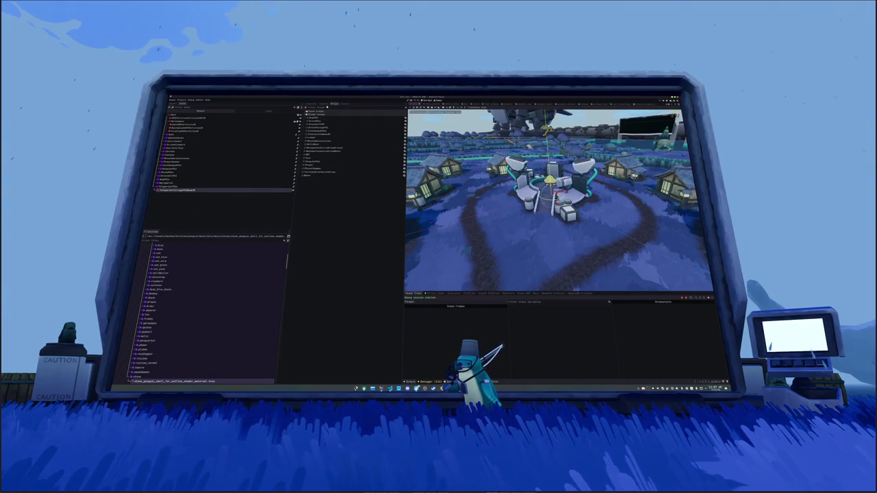
{"action": "left_click", "coordinate": [339, 212]}
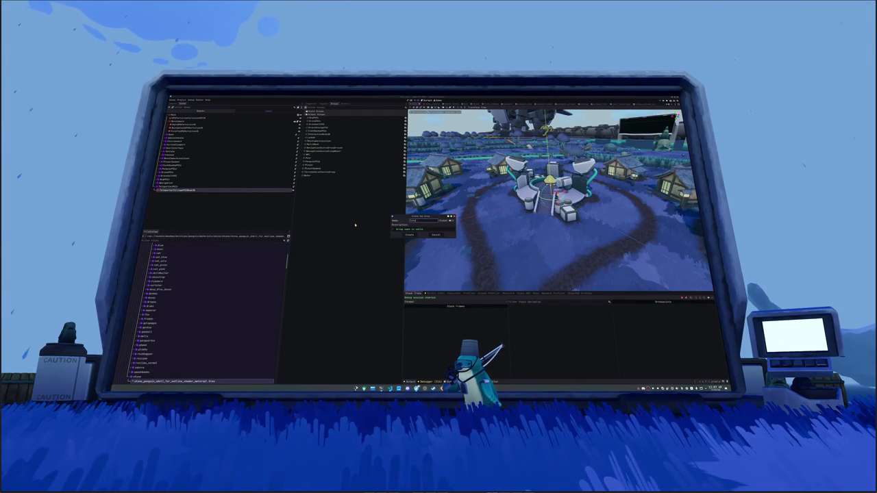
{"action": "type", "text": "Group"}
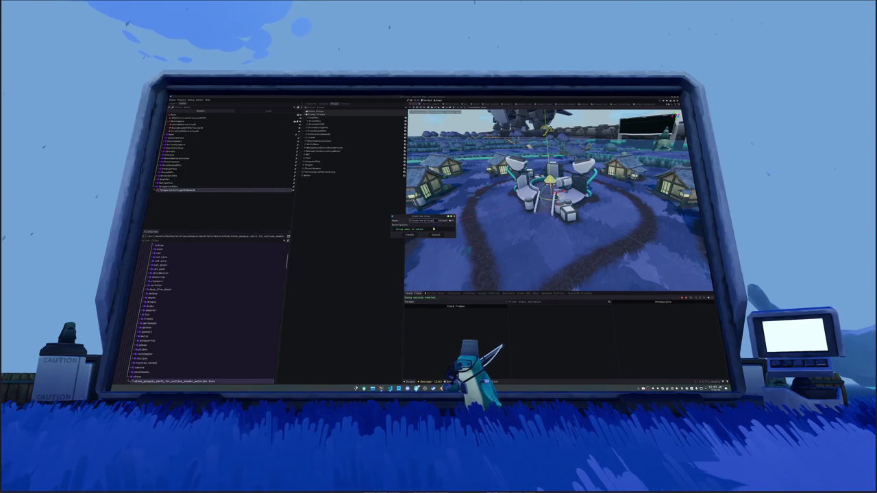
{"action": "left_click", "coordinate": [409, 234]}
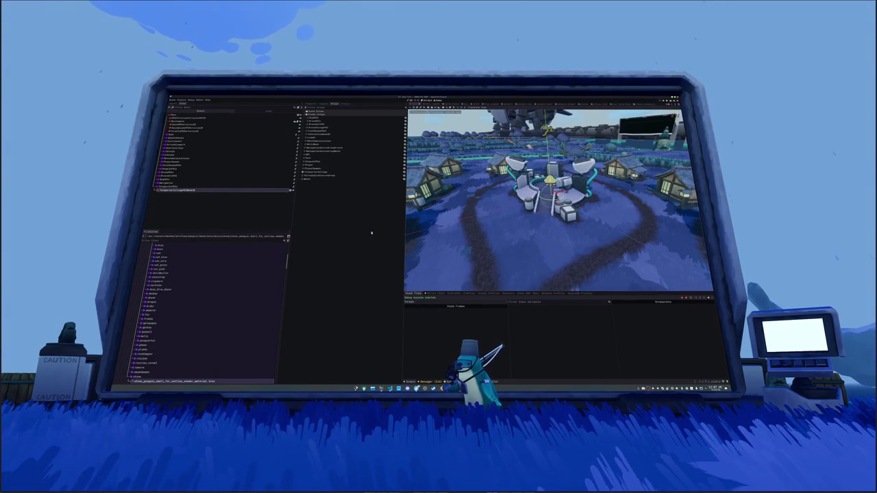
{"action": "left_click", "coordinate": [321, 172]}
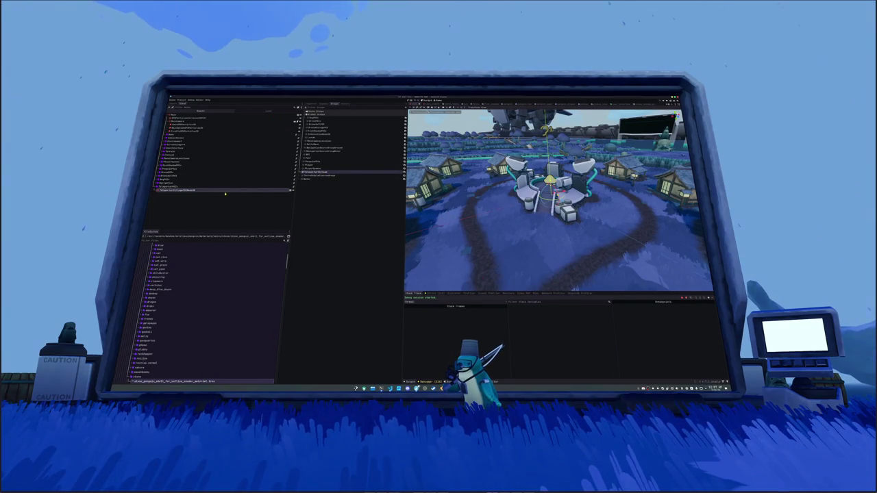
{"action": "left_click", "coordinate": [390, 388]}
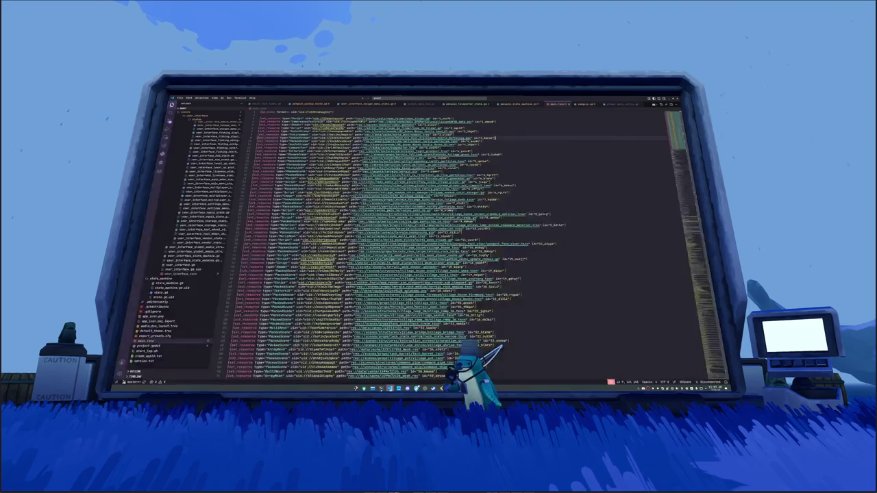
Open the escape menu state script through quick file search
{"action": "left_click", "coordinate": [554, 296]}
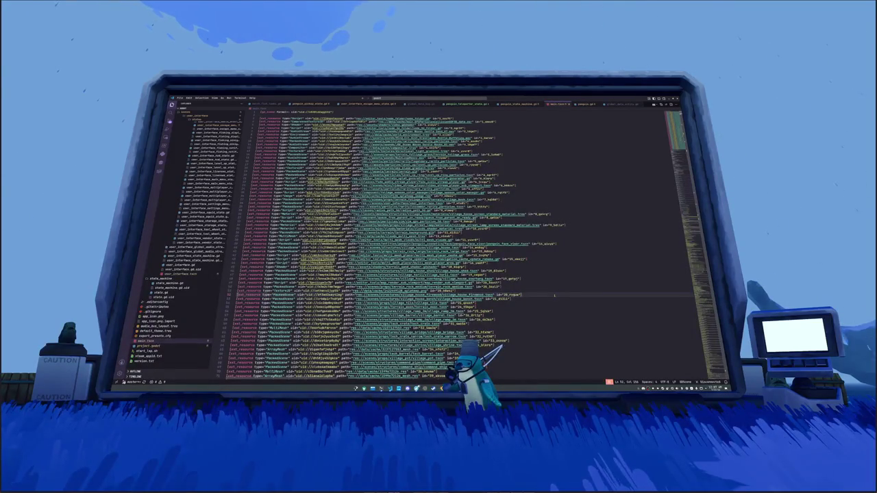
{"action": "key", "text": "ctrl+p"}
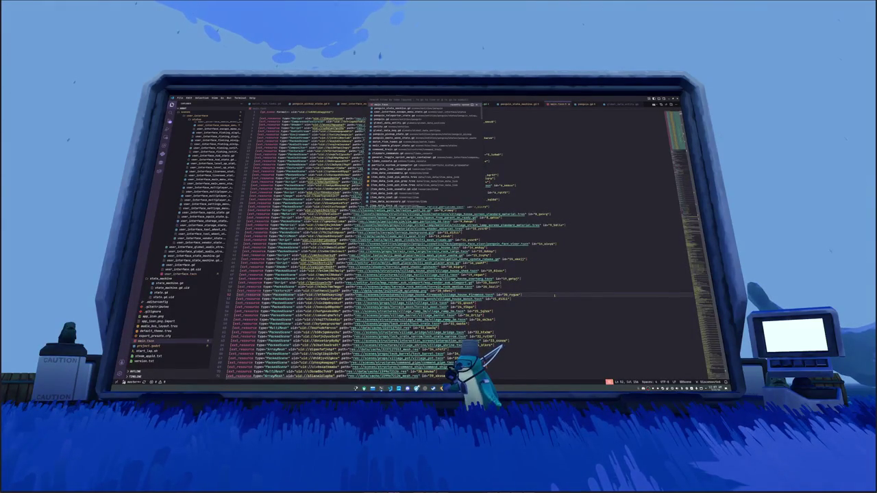
{"action": "type", "text": "escape"}
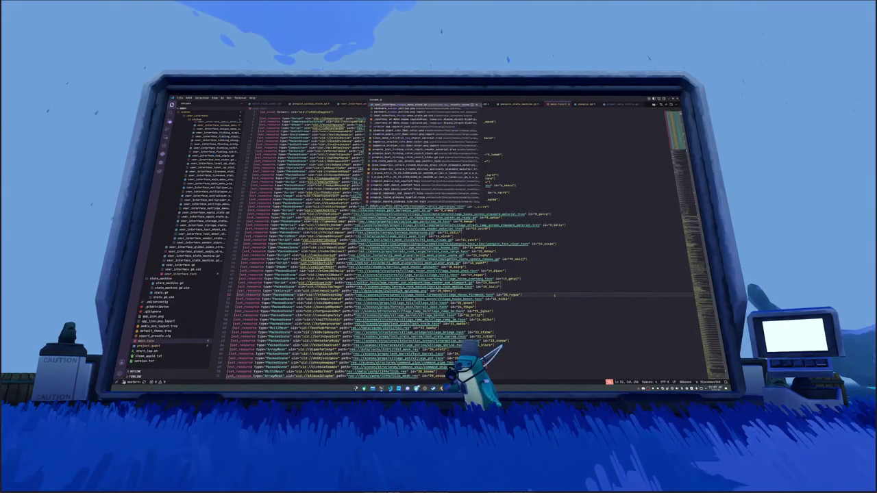
{"action": "key", "text": "Return"}
Replace the fixed Vector3 teleport offset with get_tree().get_nodes_in_group, reloading the window
{"action": "key", "text": "Up"}
{"action": "key", "text": "Up"}
{"action": "key", "text": "Up"}
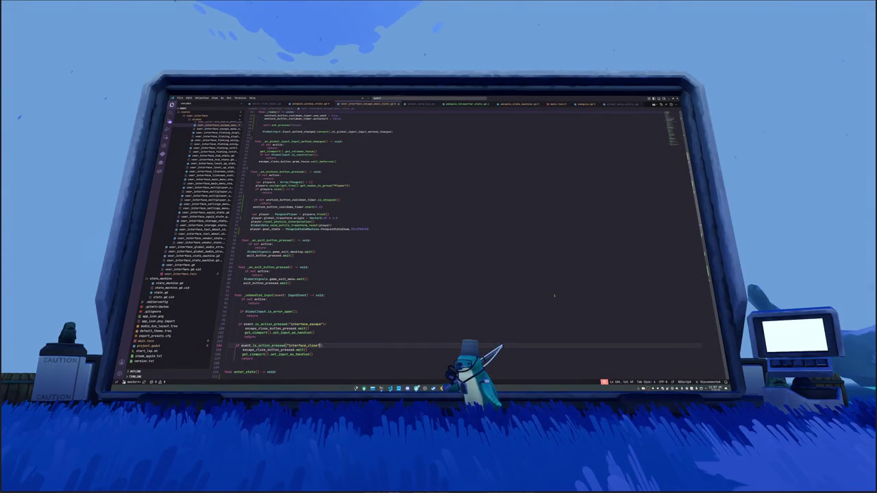
{"action": "key", "text": "Up"}
{"action": "key", "text": "Up"}
{"action": "key", "text": "Up"}
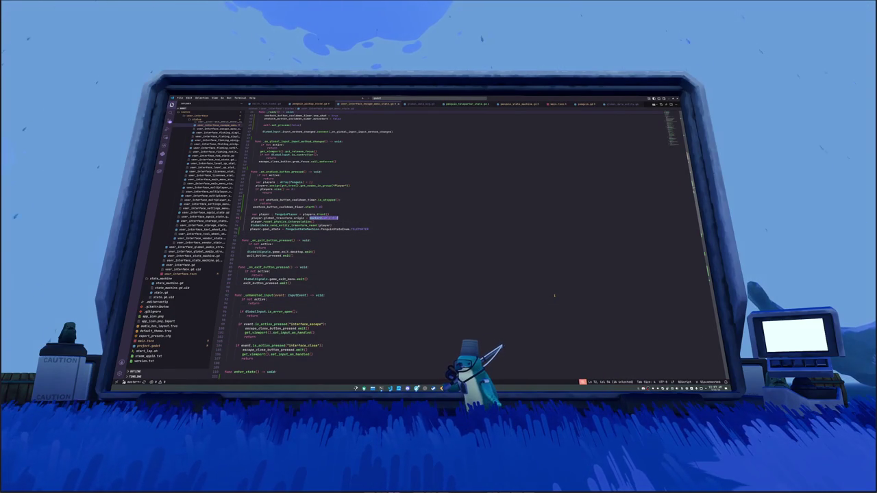
{"action": "key", "text": "shift+End"}
{"action": "type", "text": "get_tree"}
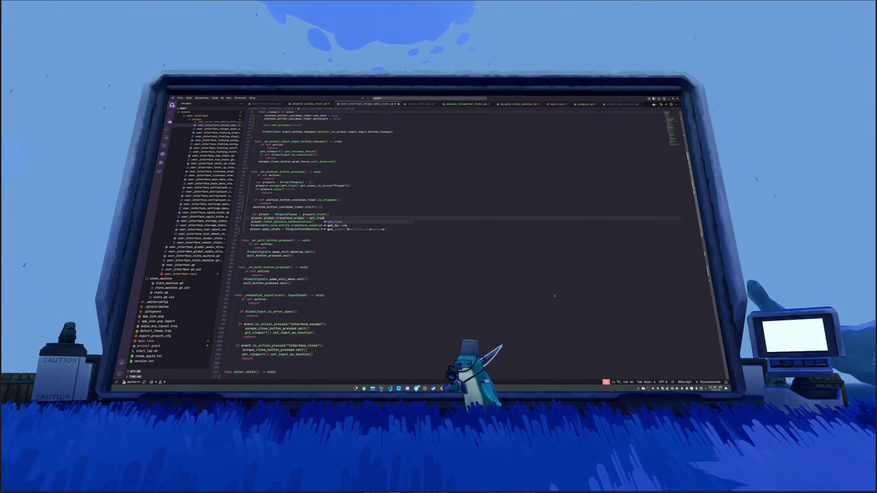
{"action": "type", "text": "().get_nodes_in_group"}
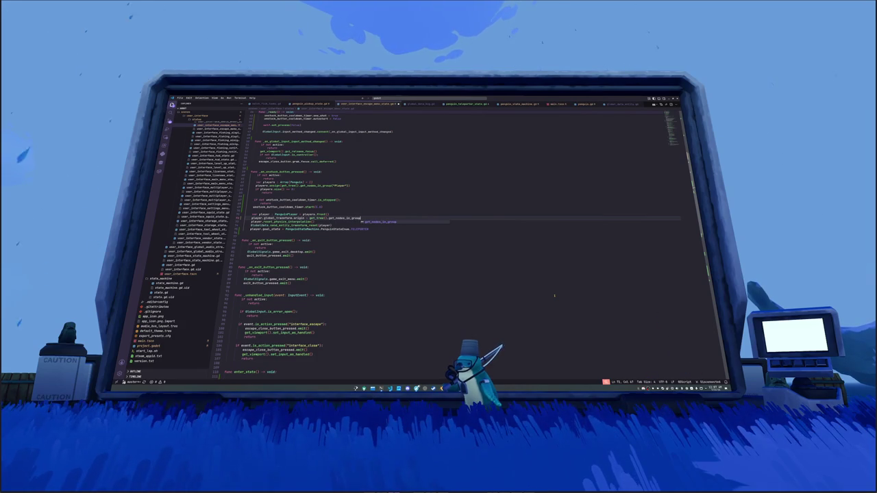
{"action": "key", "text": "Return"}
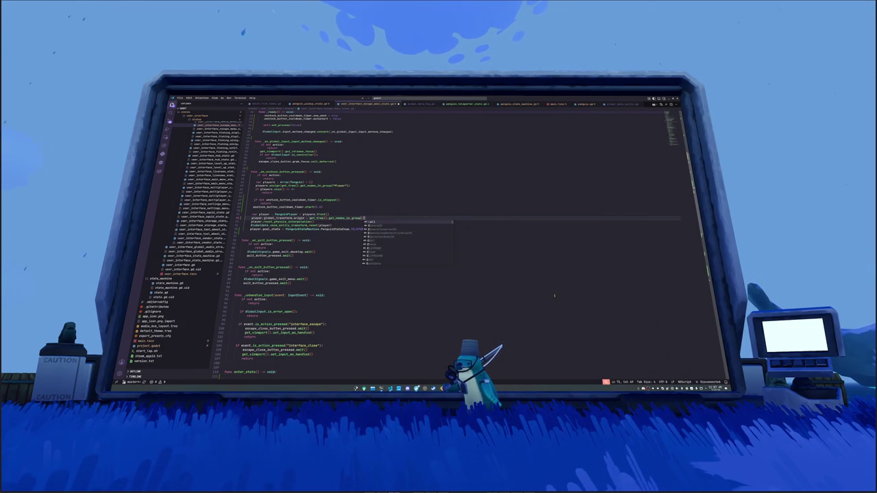
{"action": "key", "text": "ctrl+shift+p"}
{"action": "type", "text": "reload"}
{"action": "key", "text": "Return"}
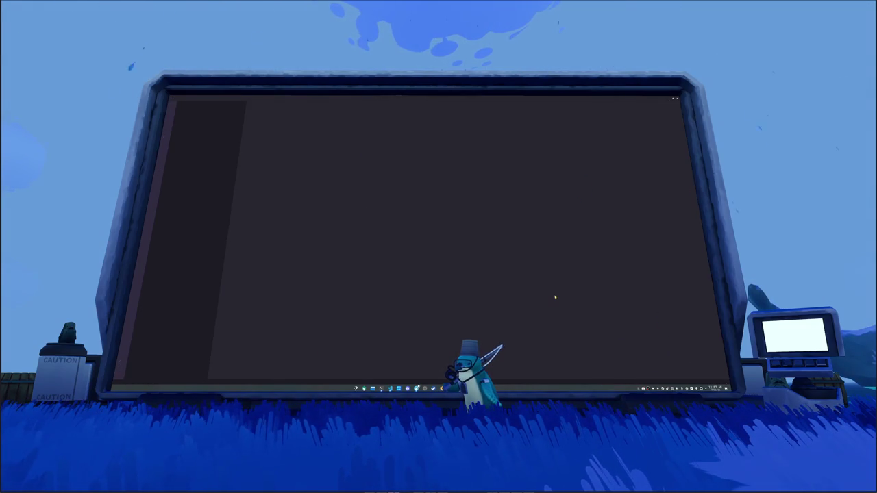
Look up the TeleporterVillage group, take its front() node and cast it as Node3D
{"action": "type", "text": "Const"}
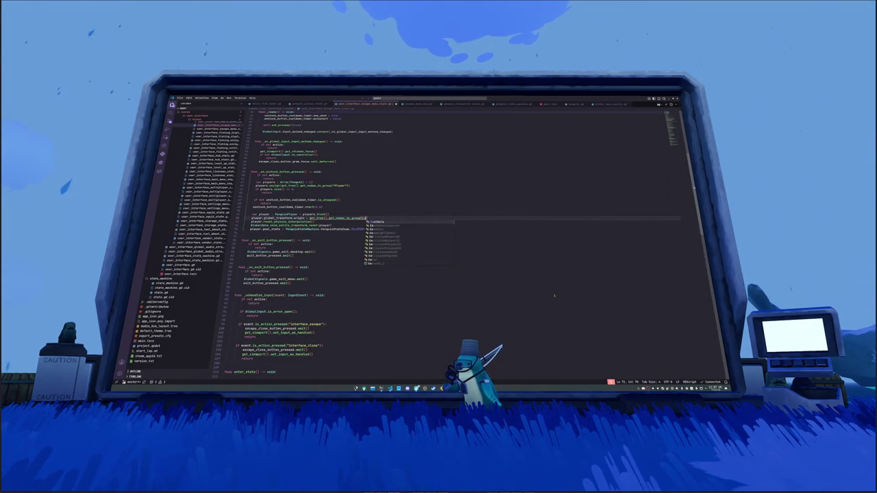
{"action": "type", "text": "ant"}
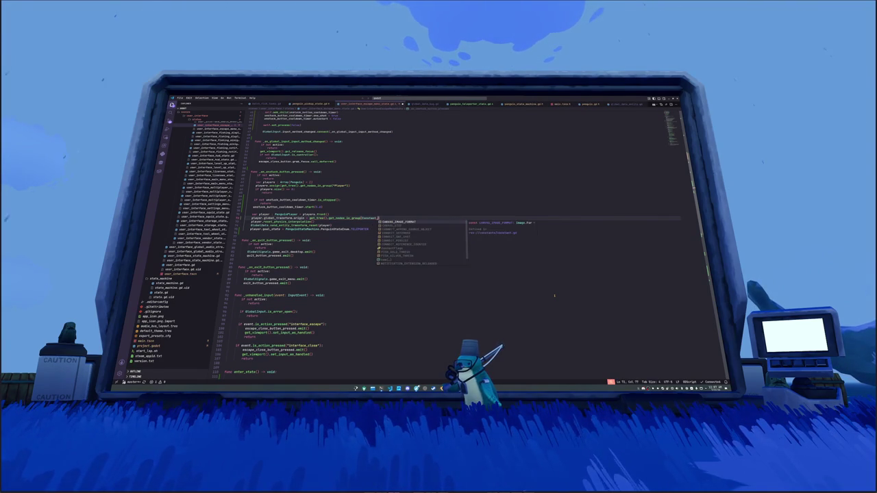
{"action": "type", "text": "."}
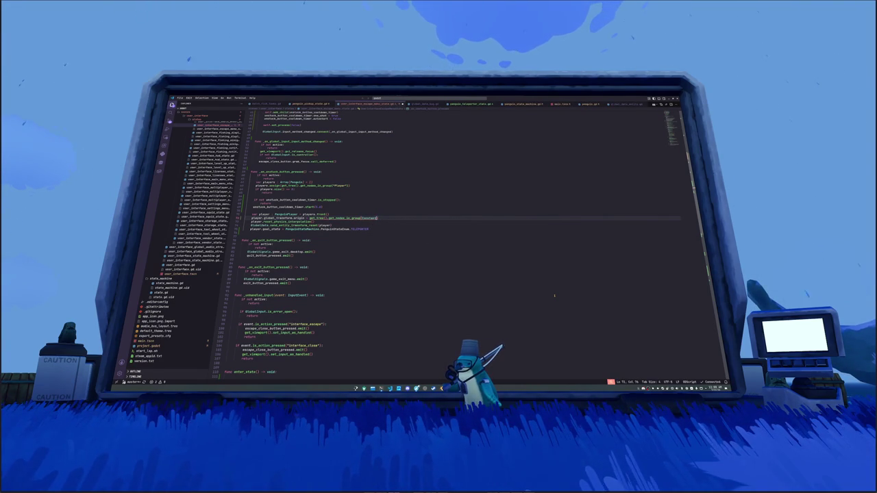
{"action": "key", "text": "BackSpace"}
{"action": "key", "text": "ctrl+shift+Left"}
{"action": "type", "text": "Con"}
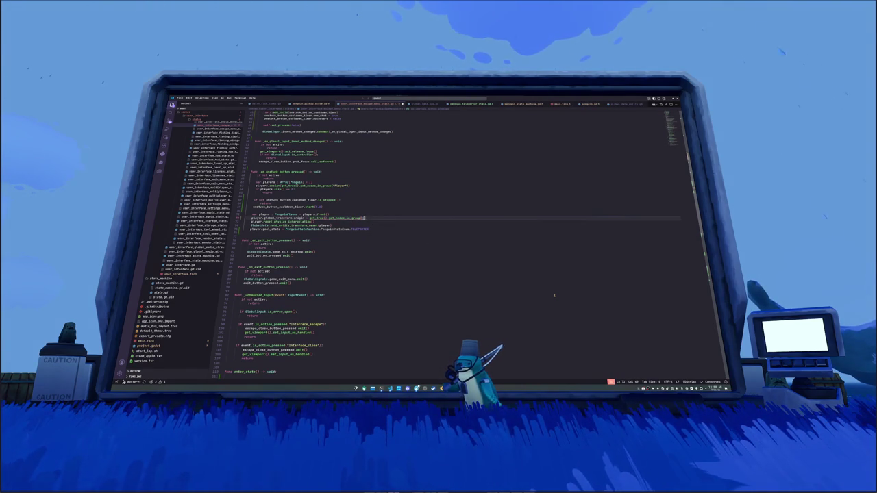
{"action": "type", "text": "Group"}
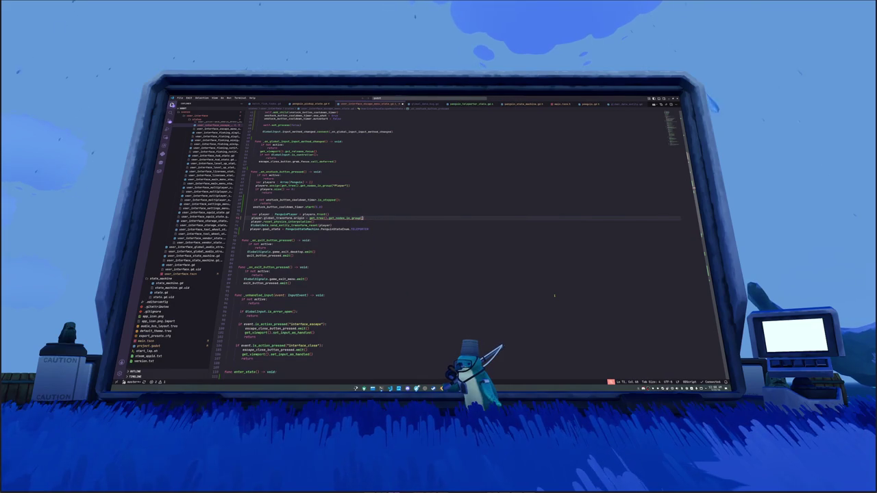
{"action": "type", "text": "s"}
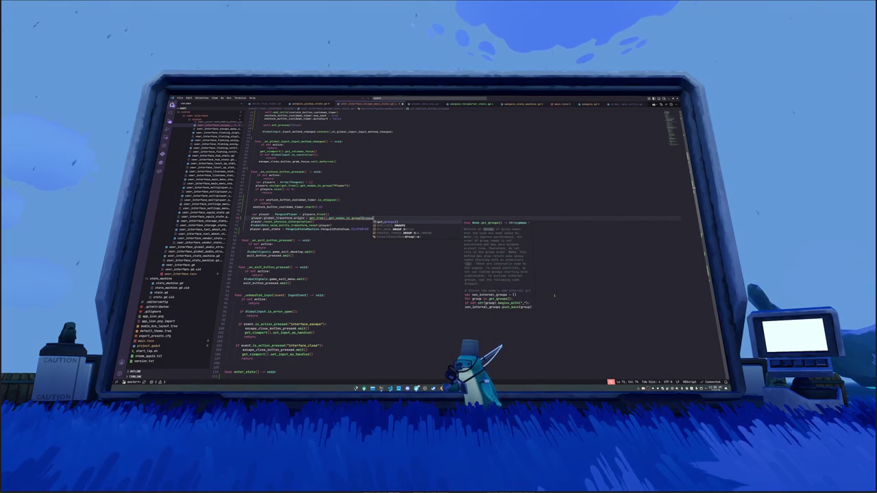
{"action": "key", "text": "BackSpace"}
{"action": "key", "text": "BackSpace"}
{"action": "key", "text": "BackSpace"}
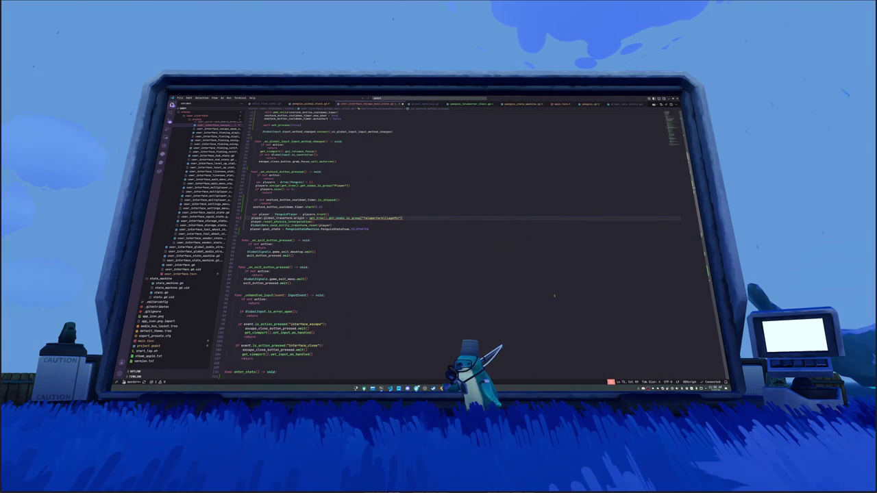
{"action": "key", "text": "BackSpace"}
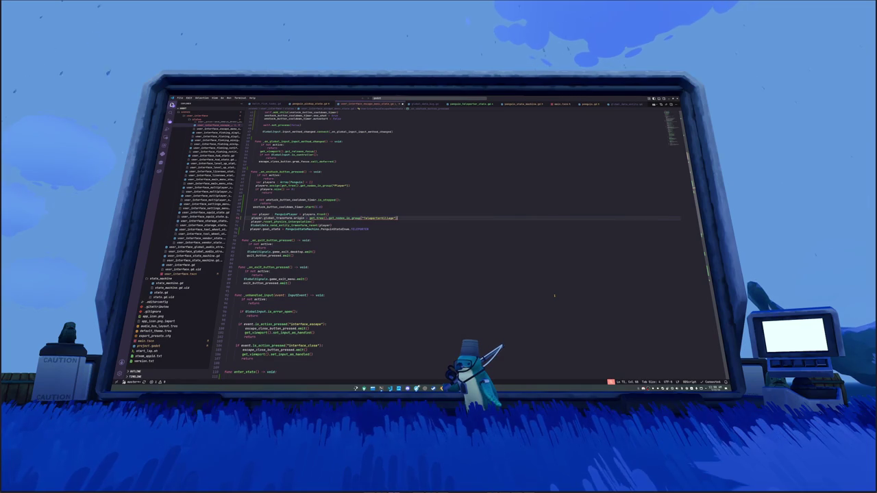
{"action": "type", "text": ").front()"}
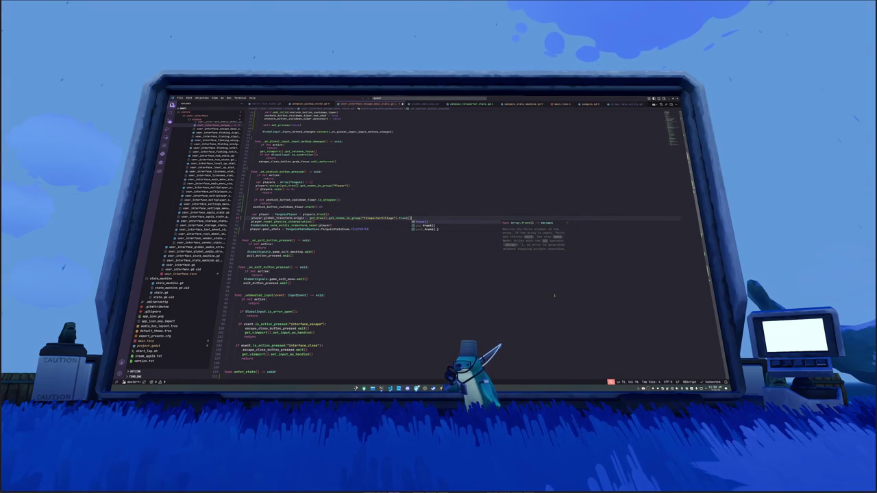
{"action": "key", "text": "Return"}
{"action": "type", "text": "s Node3D"}
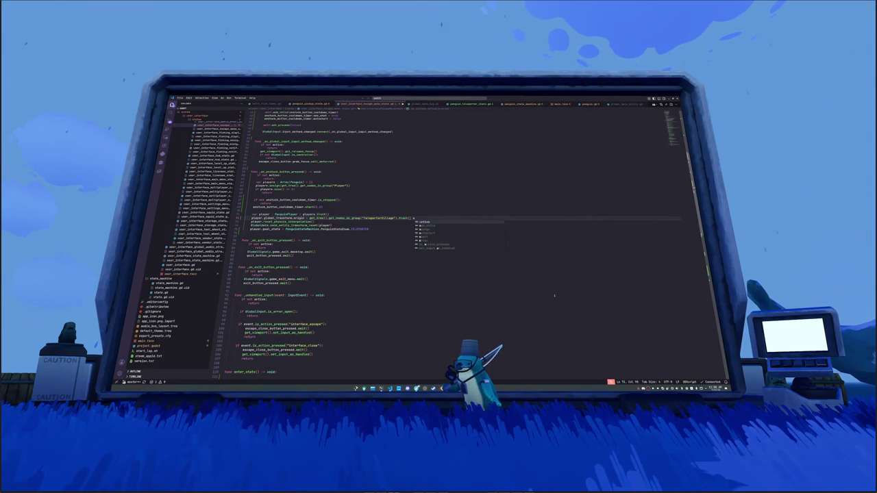
{"action": "key", "text": "Escape"}
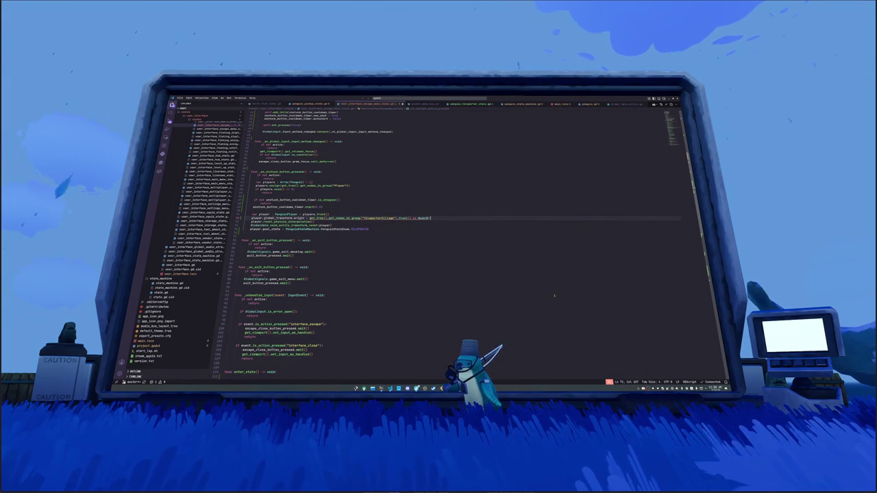
End the teleport line with .transform.origin so the player moves to that node
{"action": "key", "text": "ctrl+shift+Left"}
{"action": "key", "text": "ctrl+shift+Left"}
{"action": "key", "text": "ctrl+shift+Left"}
{"action": "key", "text": "ctrl+Right"}
{"action": "key", "text": "ctrl+Right"}
{"action": "key", "text": "ctrl+Right"}
{"action": "key", "text": "End"}
{"action": "type", "text": ").transf"}
{"action": "key", "text": "Tab"}
{"action": "type", "text": ".ori"}
{"action": "key", "text": "Tab"}
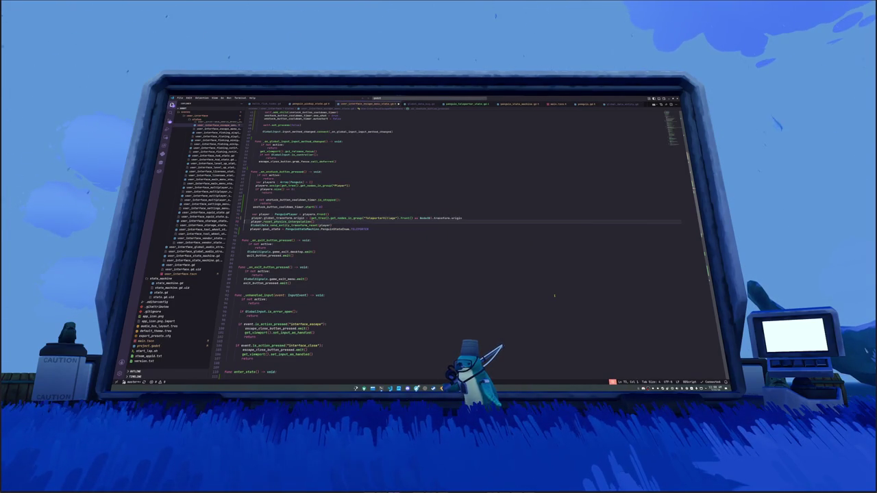
{"action": "key", "text": "alt+Tab"}
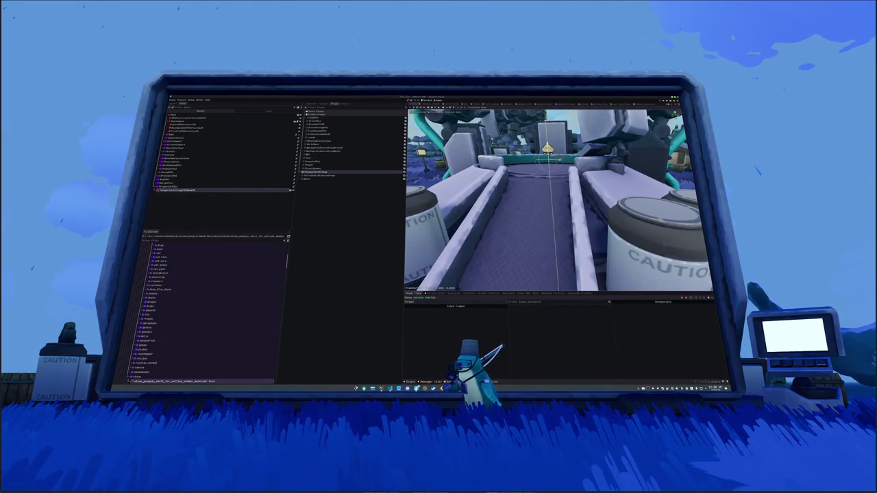
Save the teleporter scene, check the selected node's properties and orbit the 3D view
{"action": "key", "text": "ctrl+s"}
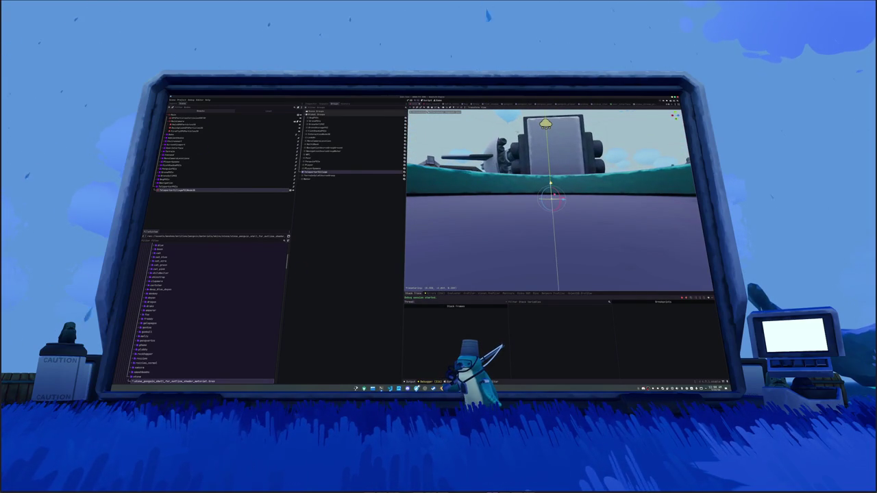
{"action": "left_click", "coordinate": [311, 104]}
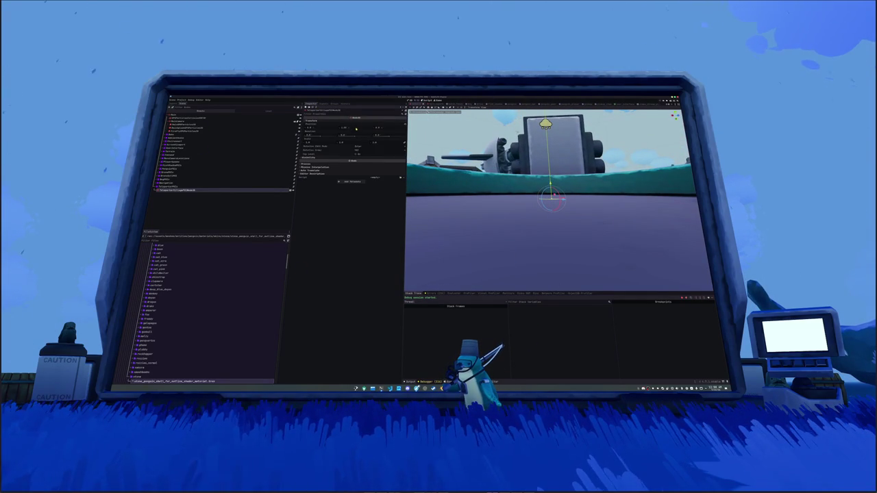
{"action": "left_click_drag", "start_coordinate": [376, 136], "coordinate": [514, 136]}
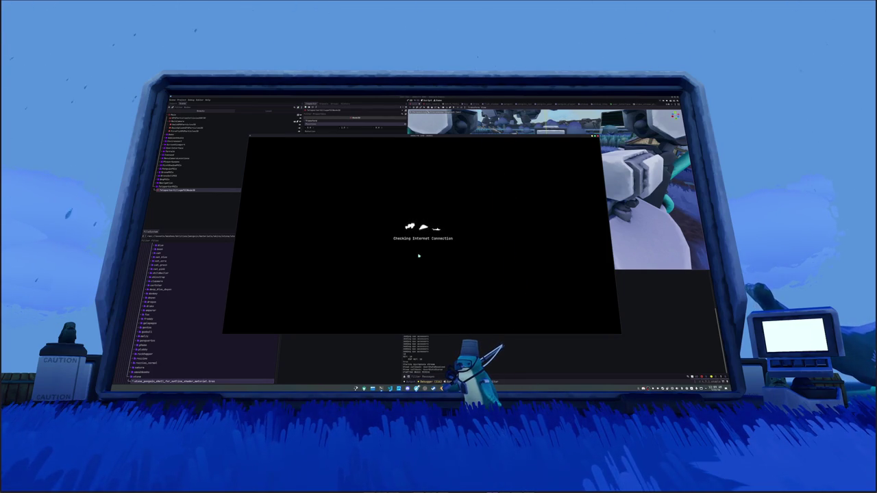
Play a singleplayer round to check the teleport, close the game and return to the script
{"action": "left_click", "coordinate": [423, 253]}
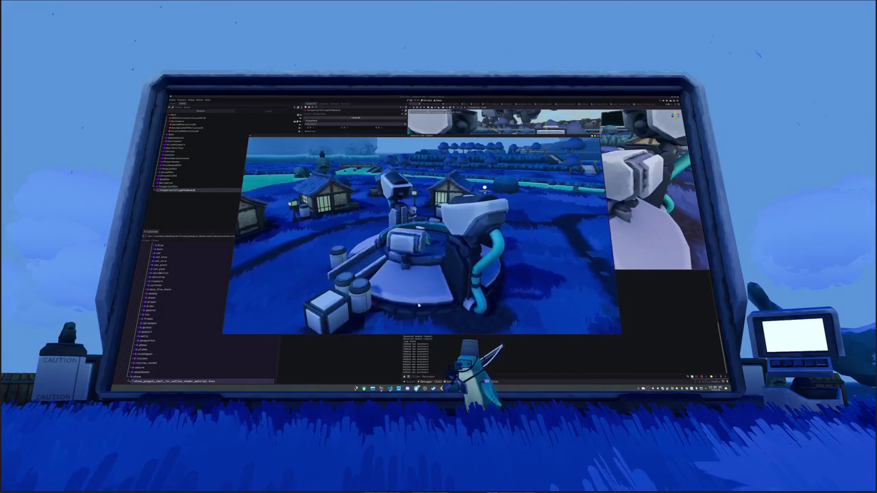
{"action": "left_click", "coordinate": [424, 236]}
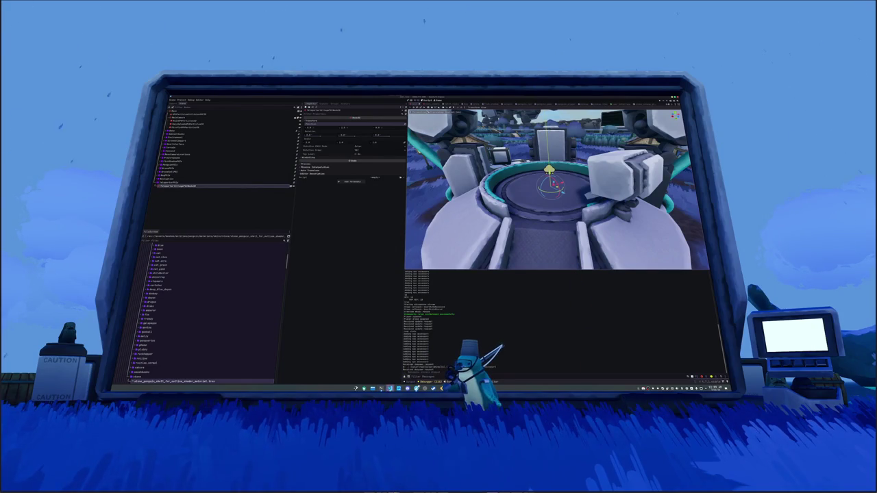
{"action": "left_click", "coordinate": [389, 388]}
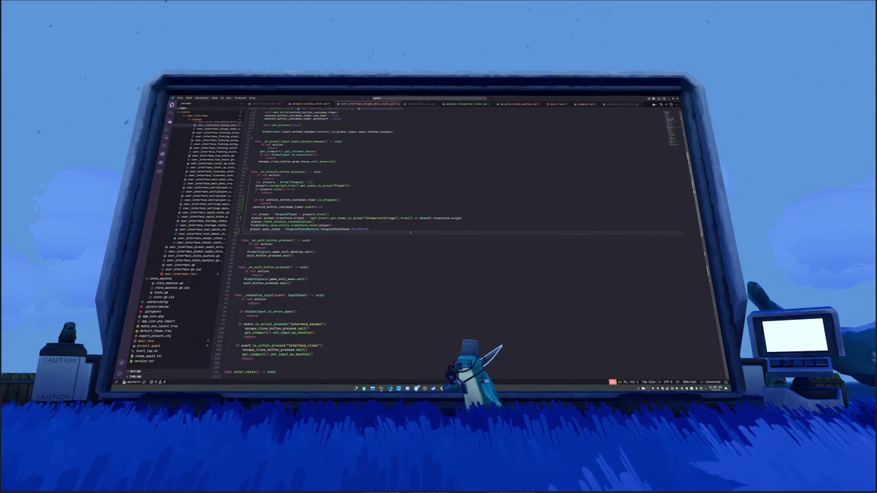
{"action": "key", "text": "Return"}
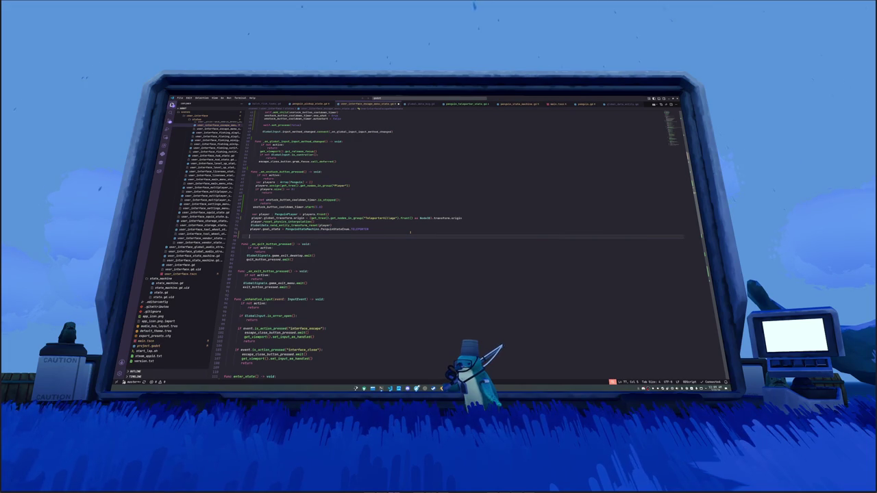
Insert escape_close_button_pressed.emit() below the player.pos_state line and return to Godot
{"action": "type", "text": "close"}
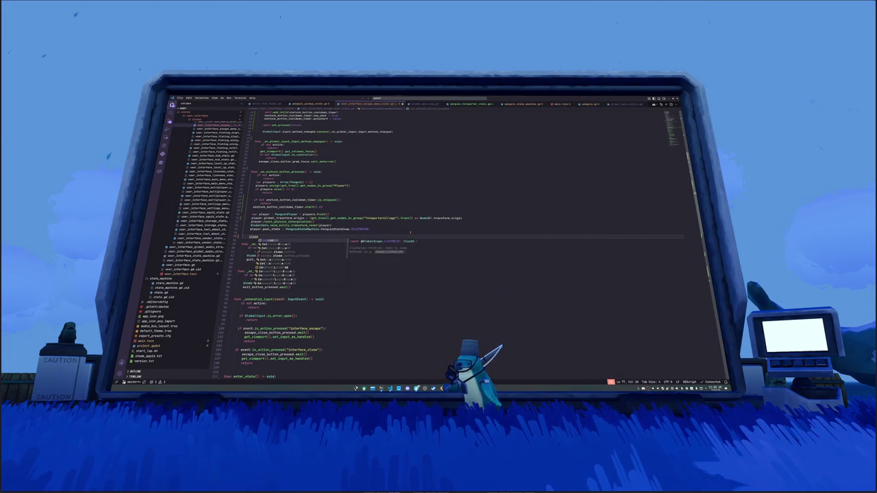
{"action": "key", "text": "Down"}
{"action": "key", "text": "Down"}
{"action": "key", "text": "Down"}
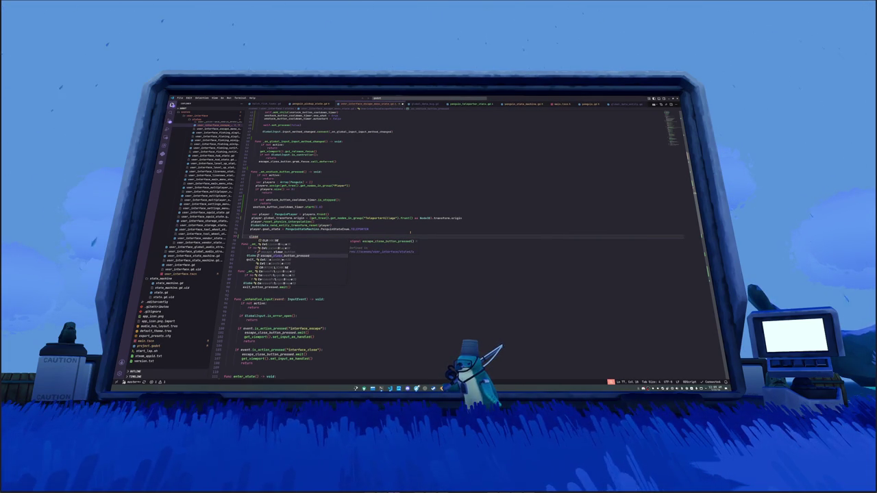
{"action": "key", "text": "Return"}
{"action": "type", "text": ".emit()"}
{"action": "key", "text": "Down"}
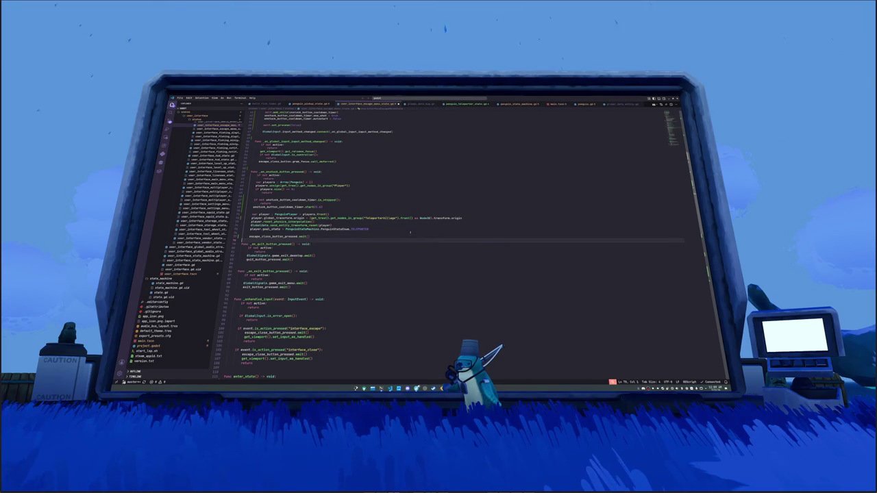
{"action": "key", "text": "Return"}
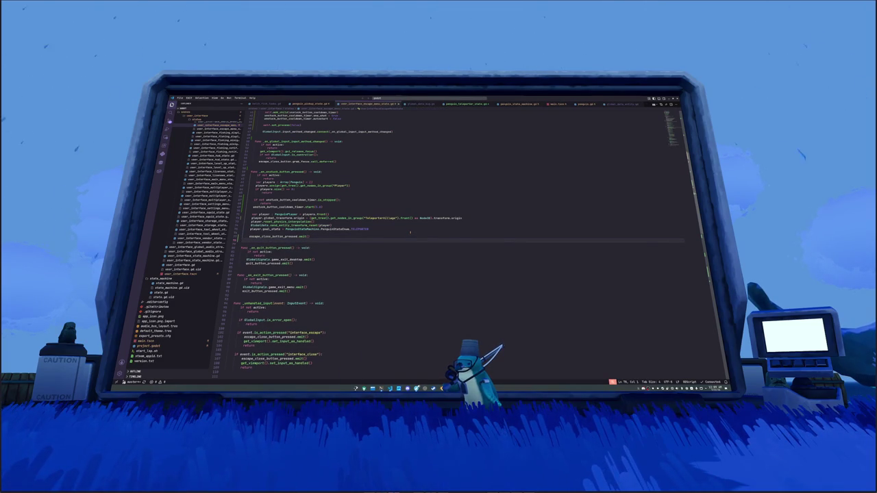
{"action": "key", "text": "alt+Tab"}
{"action": "key", "text": "alt+Tab"}
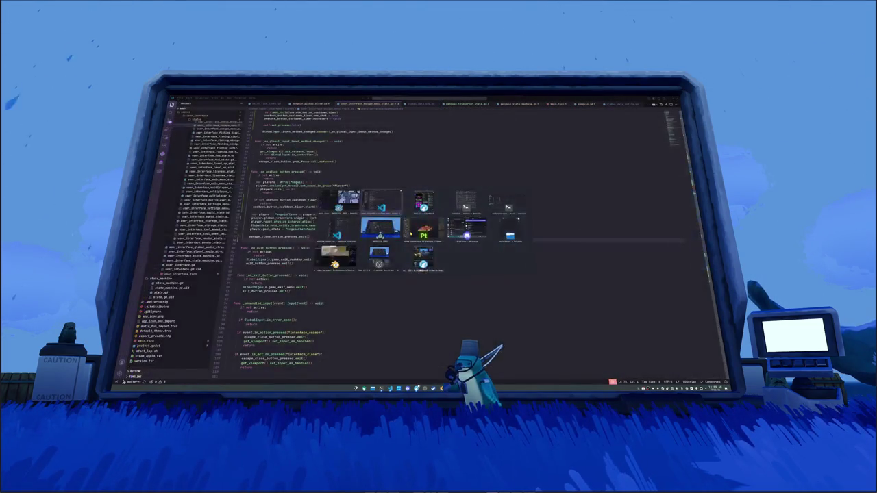
{"action": "key", "text": "alt+Tab"}
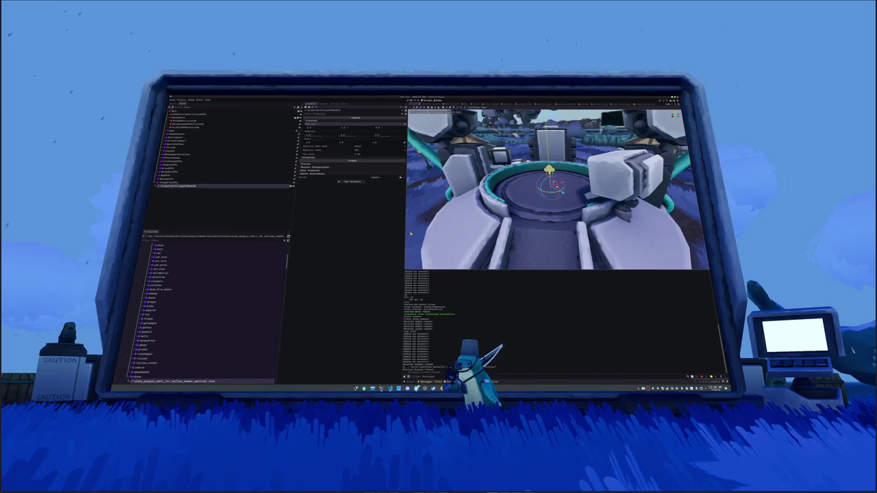
Run the game, start Singleplayer, choose Unstuck from the escape menu, then Quit
{"action": "key", "text": "F5"}
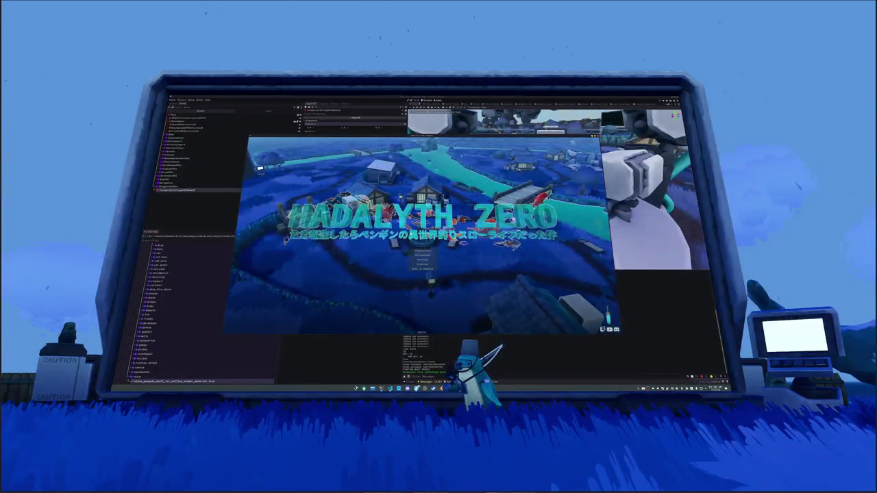
{"action": "left_click", "coordinate": [423, 251]}
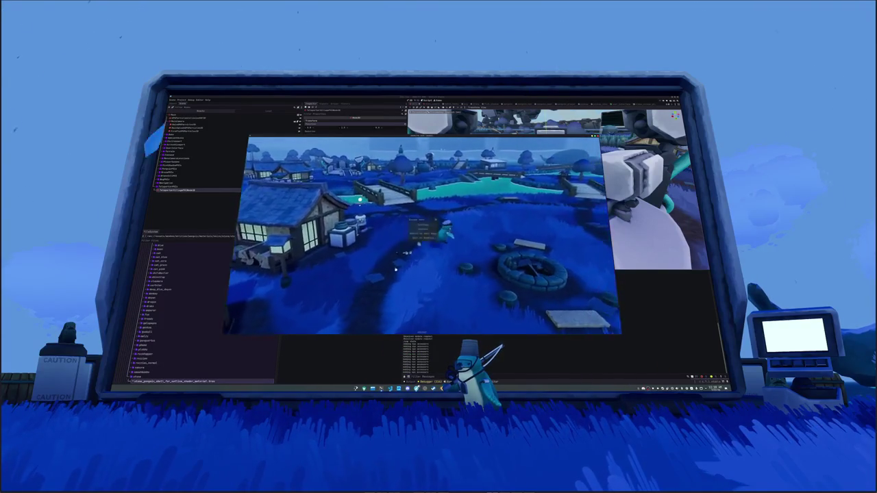
{"action": "key", "text": "Escape"}
{"action": "left_click", "coordinate": [423, 229]}
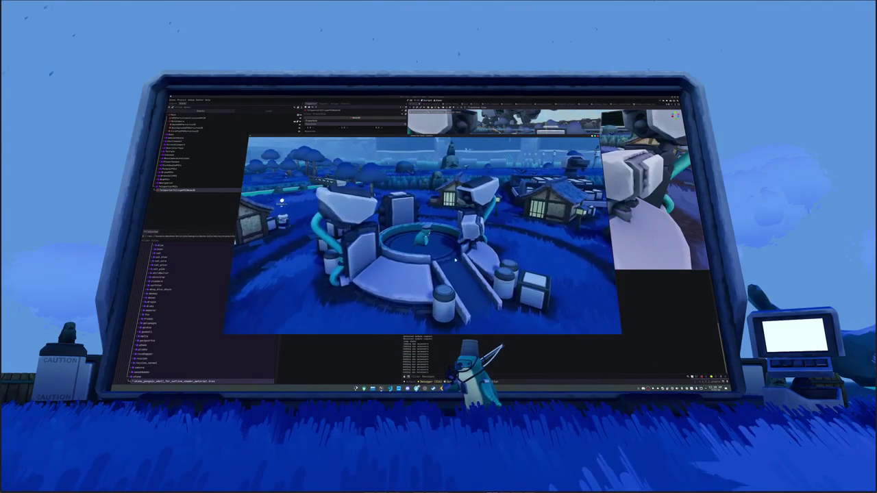
{"action": "key", "text": "Escape"}
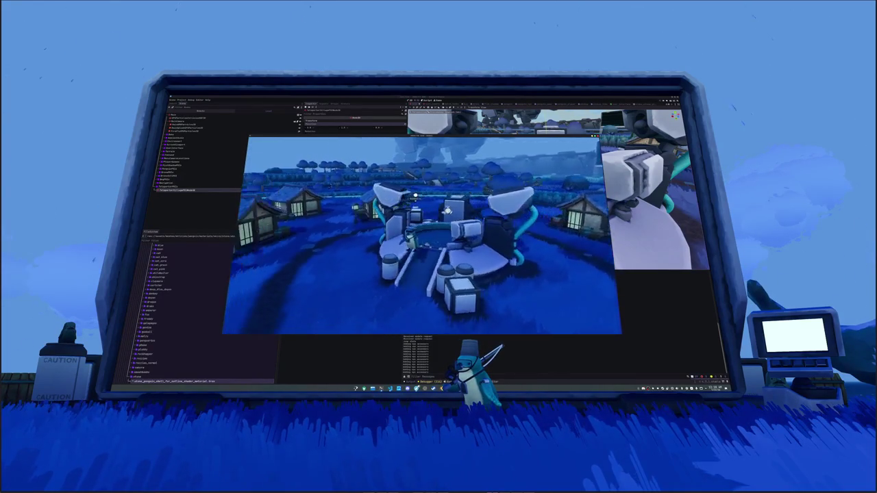
{"action": "key", "text": "Escape"}
{"action": "left_click", "coordinate": [425, 236]}
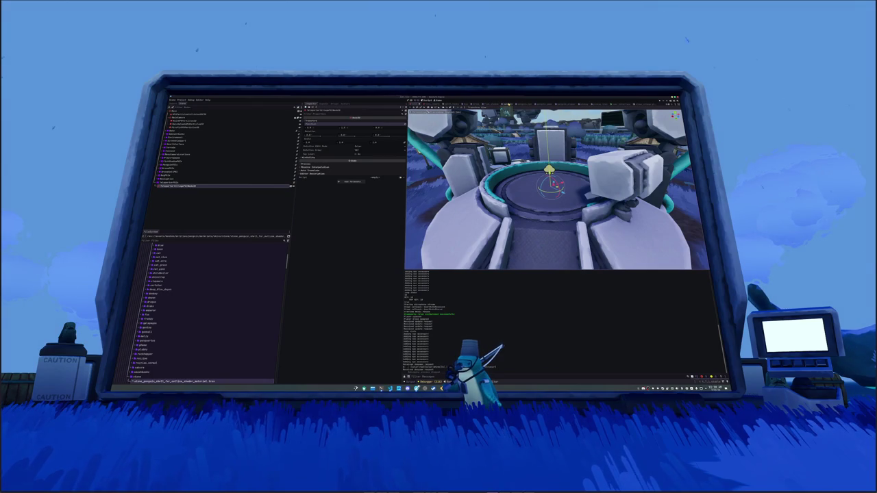
Browse the FileSystem asset folders and open dust_particles.tscn
{"action": "left_click", "coordinate": [505, 104]}
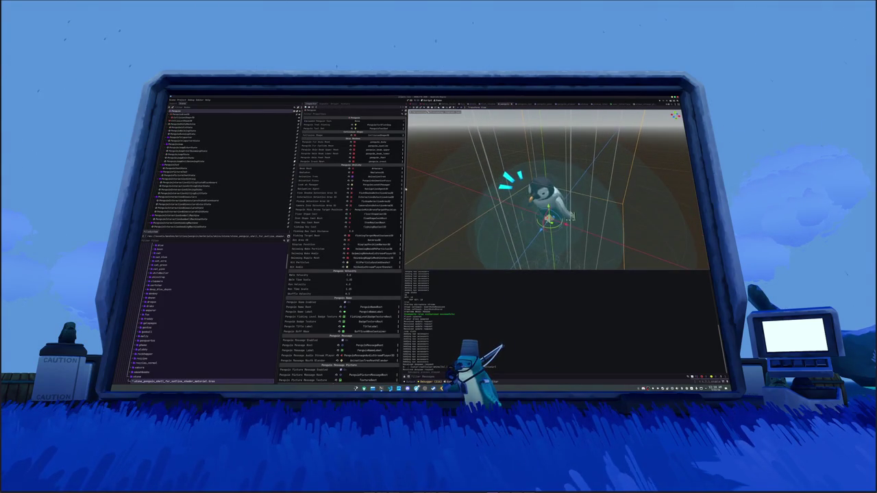
{"action": "double_click", "coordinate": [164, 300]}
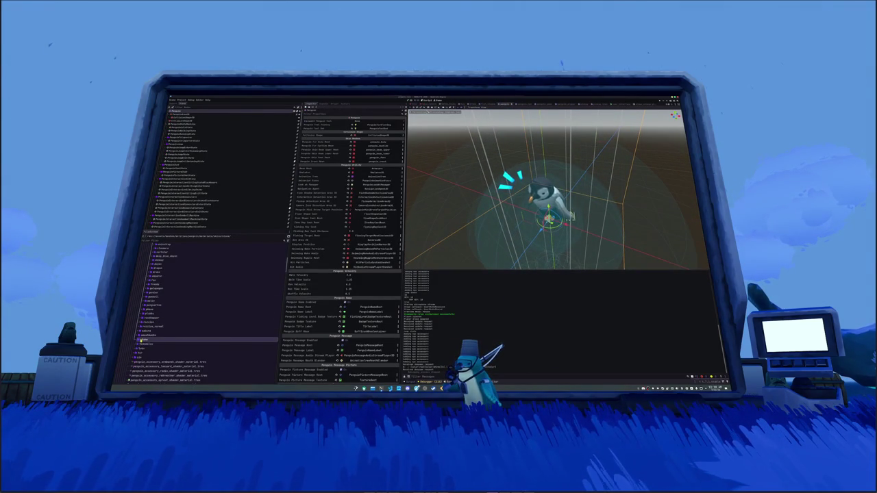
{"action": "left_click", "coordinate": [141, 330]}
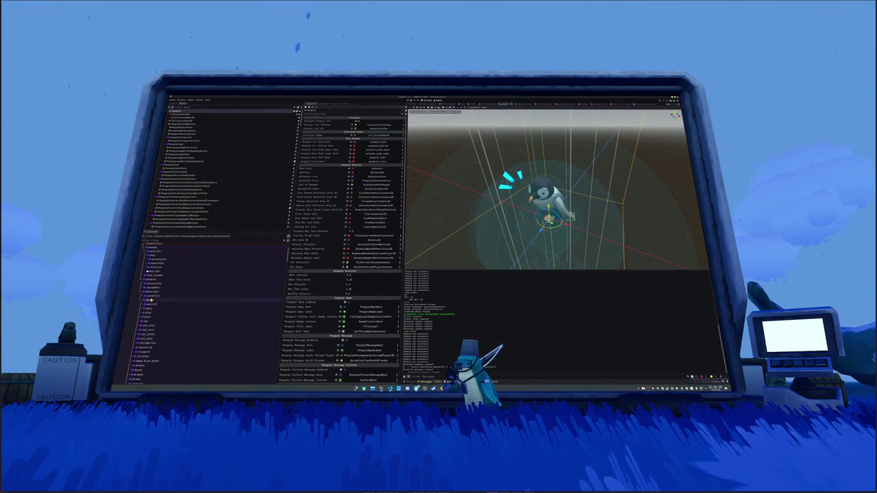
{"action": "left_click", "coordinate": [148, 300]}
{"action": "left_click", "coordinate": [149, 291]}
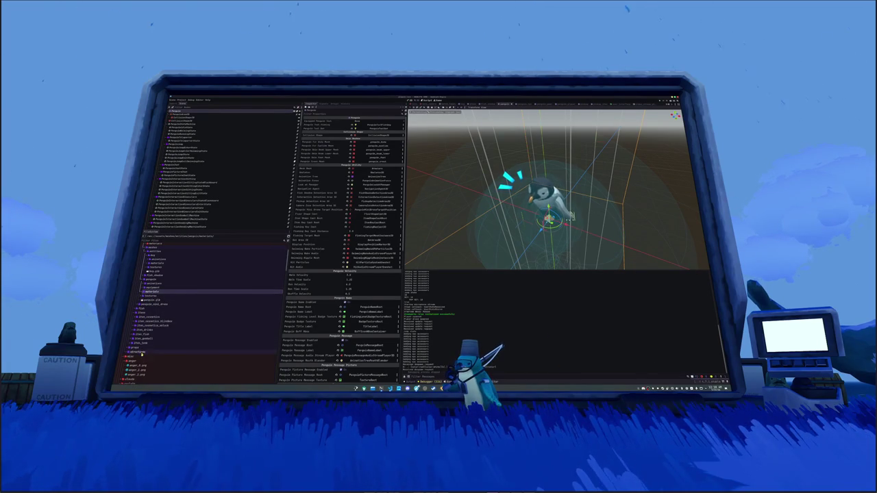
{"action": "left_click", "coordinate": [141, 312]}
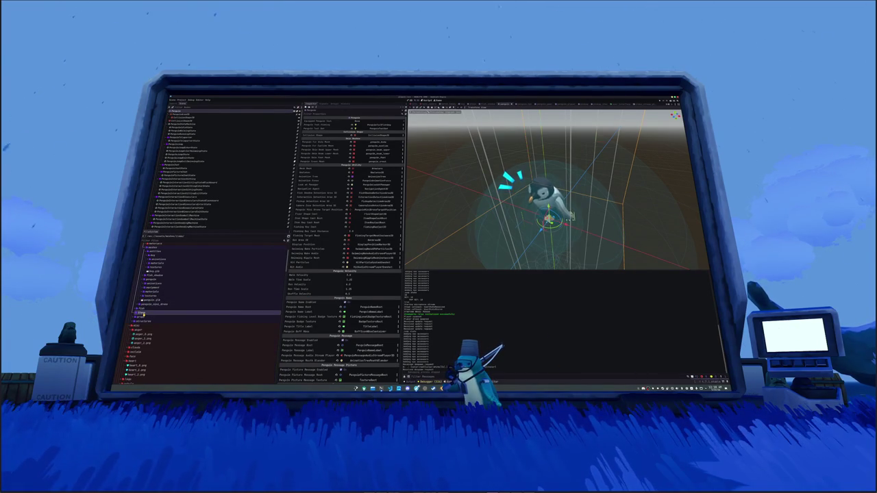
{"action": "left_click", "coordinate": [144, 279]}
{"action": "left_click", "coordinate": [149, 256]}
{"action": "left_click", "coordinate": [149, 256]}
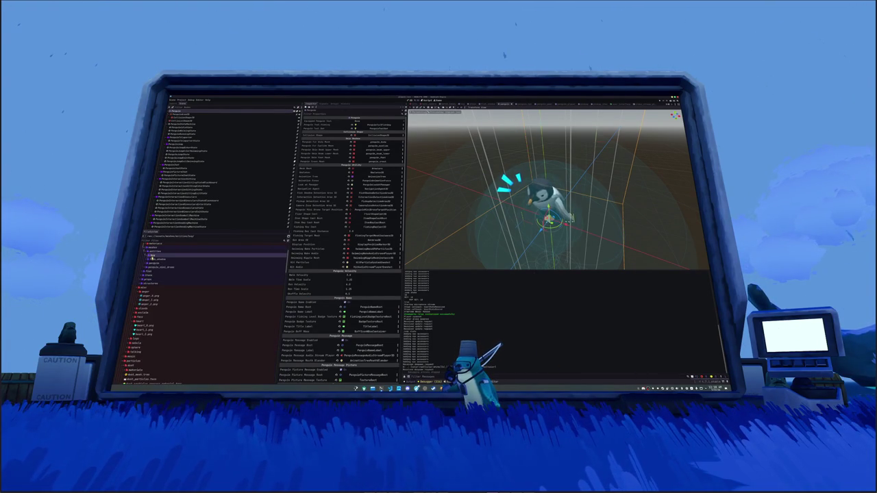
{"action": "left_click", "coordinate": [144, 293]}
{"action": "left_click", "coordinate": [141, 308]}
{"action": "left_click", "coordinate": [141, 308]}
{"action": "scroll", "coordinate": [142, 308], "scroll_direction": "down", "scroll_amount": 2}
{"action": "double_click", "coordinate": [157, 315]}
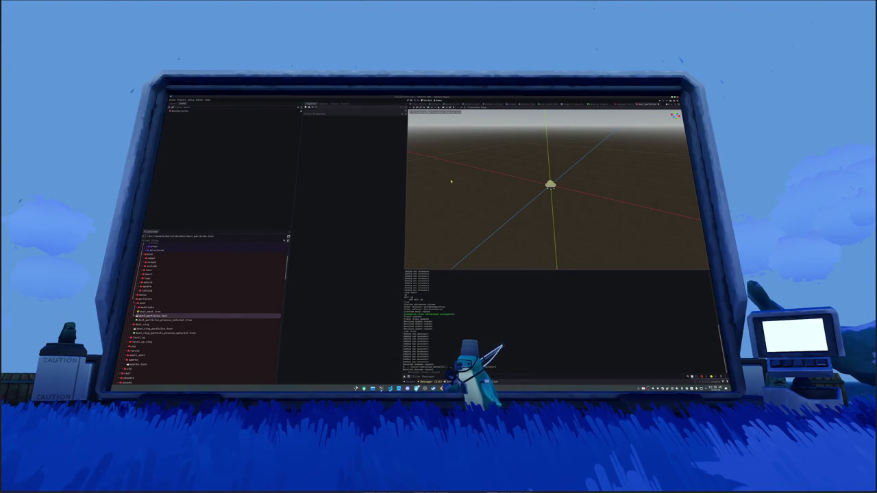
Create a new dust cloud folder inside the dust folder
{"action": "left_click", "coordinate": [546, 183]}
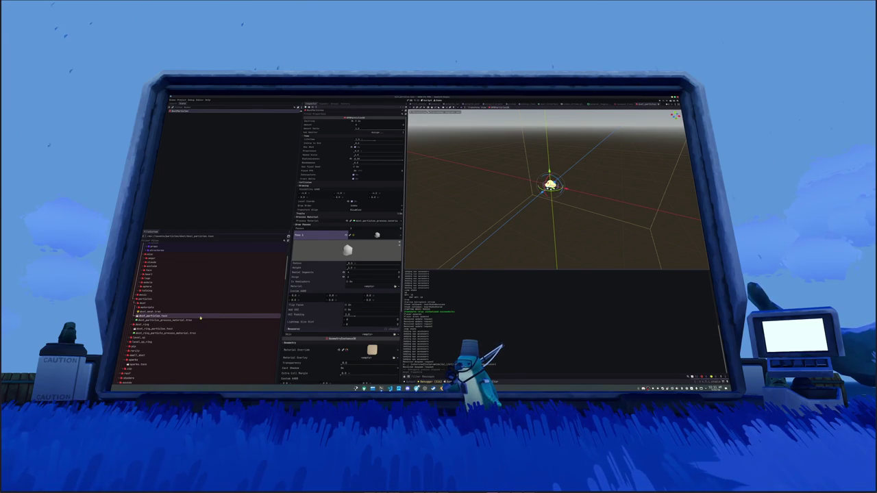
{"action": "scroll", "coordinate": [155, 350], "scroll_direction": "down", "scroll_amount": 2}
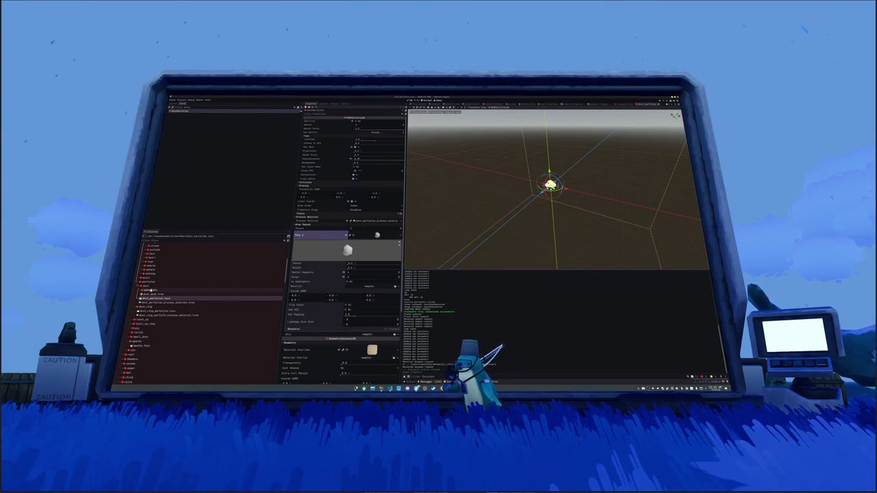
{"action": "left_click", "coordinate": [147, 286]}
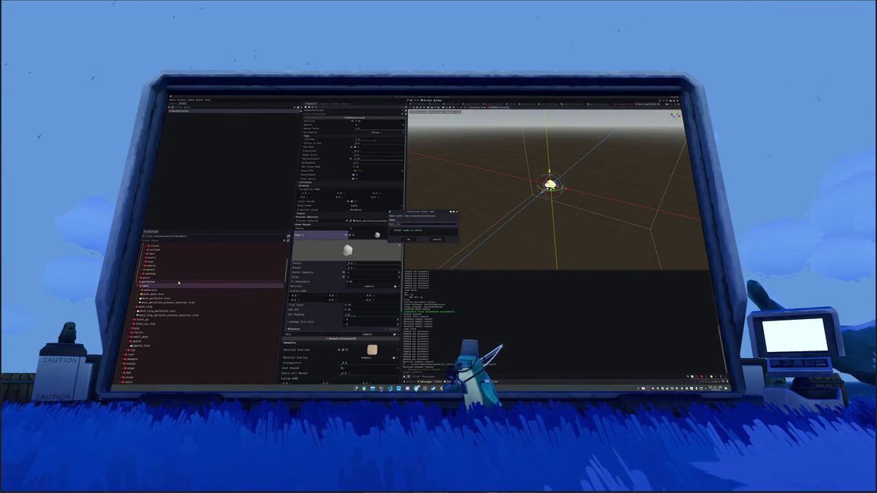
{"action": "key", "text": "Return"}
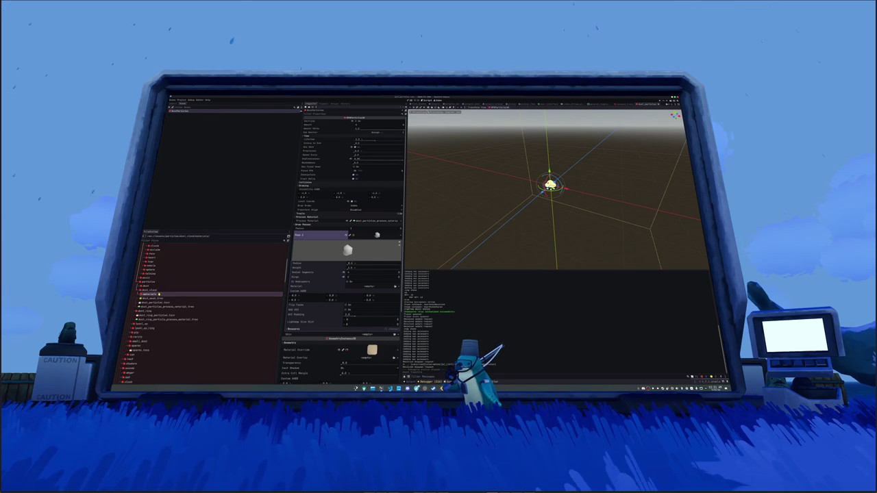
Duplicate the material and mesh as dust_cloud_shader_material.tres and dust_cloud_mesh.tres, then select the material
{"action": "left_click", "coordinate": [161, 298]}
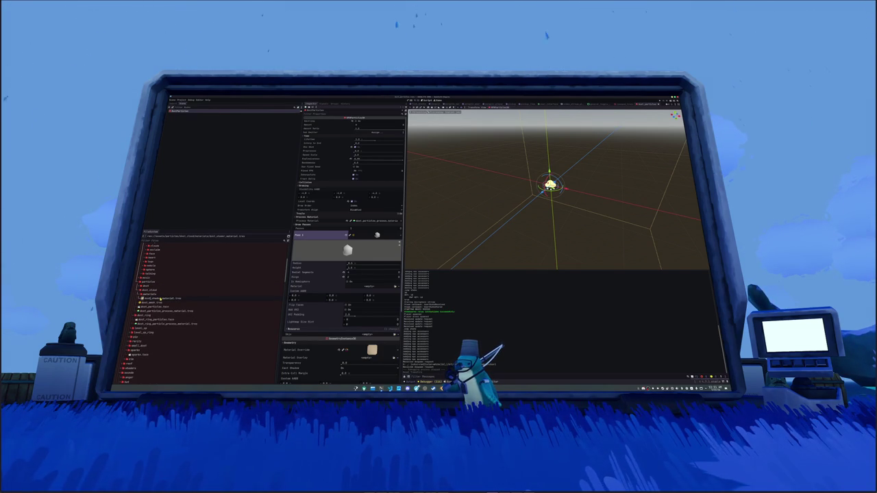
{"action": "key", "text": "Return"}
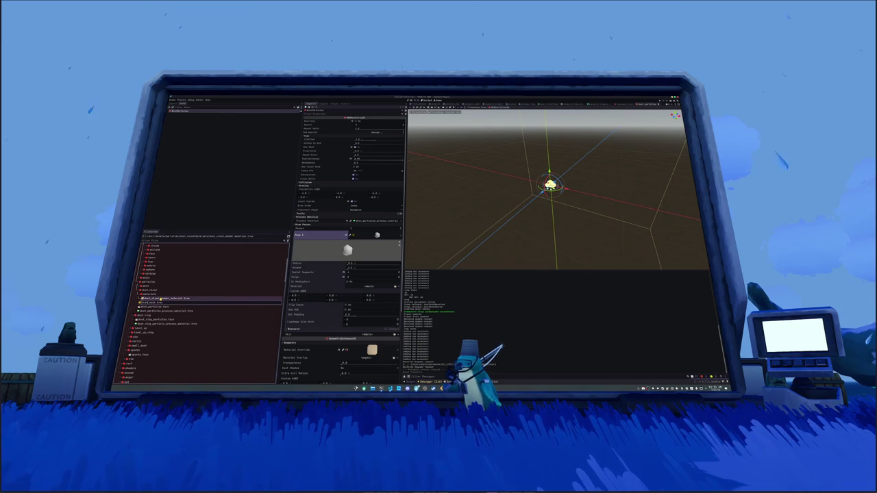
{"action": "key", "text": "Return"}
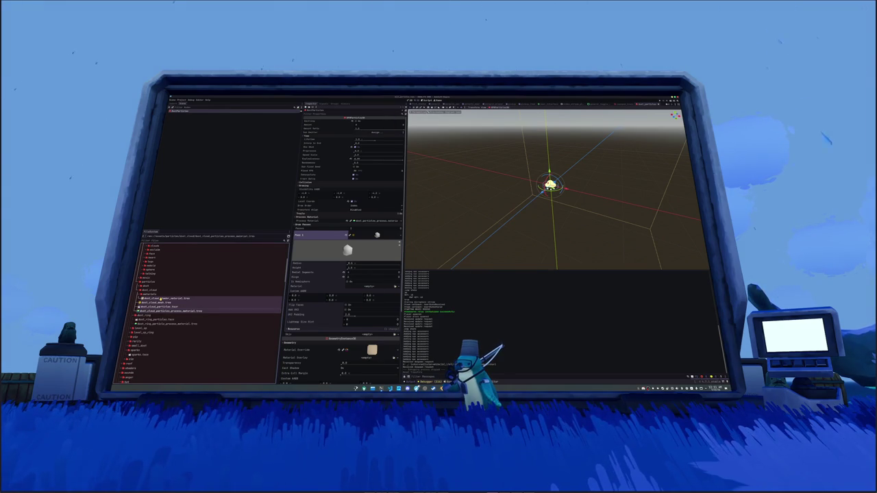
{"action": "left_click", "coordinate": [165, 299]}
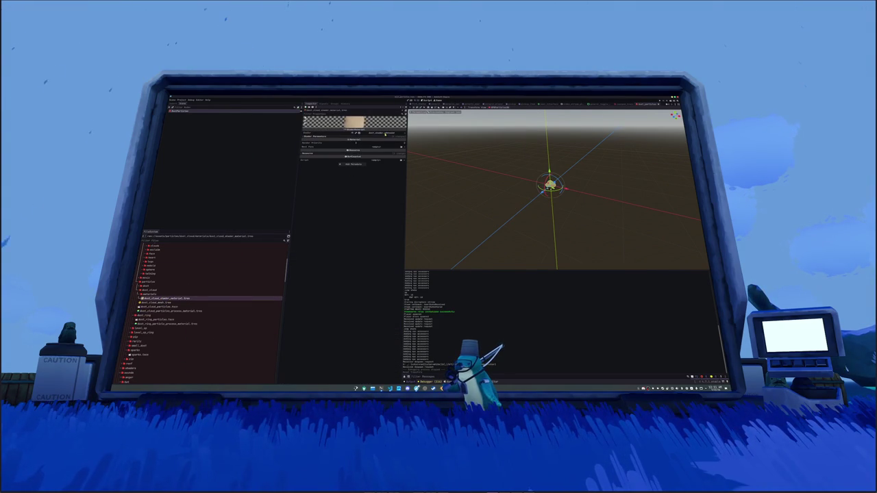
Open the material's shader code and the dust_cloud_particles.tscn scene
{"action": "left_click", "coordinate": [385, 133]}
{"action": "left_click", "coordinate": [477, 296]}
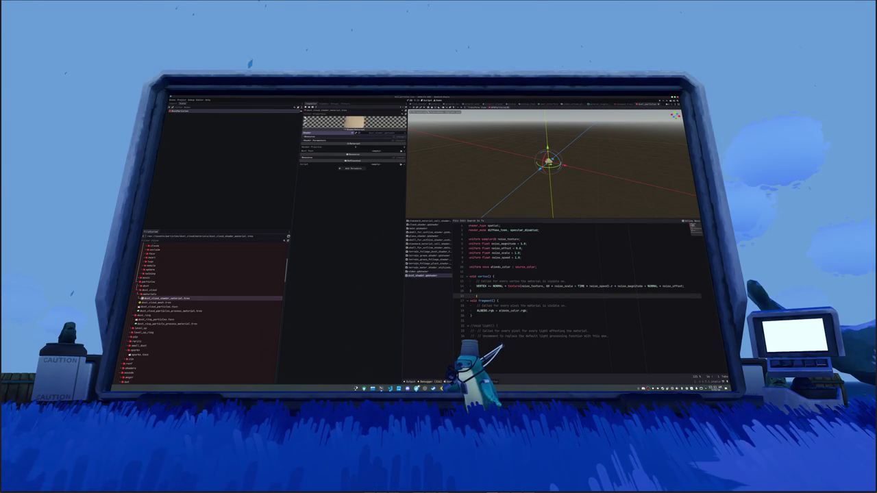
{"action": "left_click", "coordinate": [264, 112]}
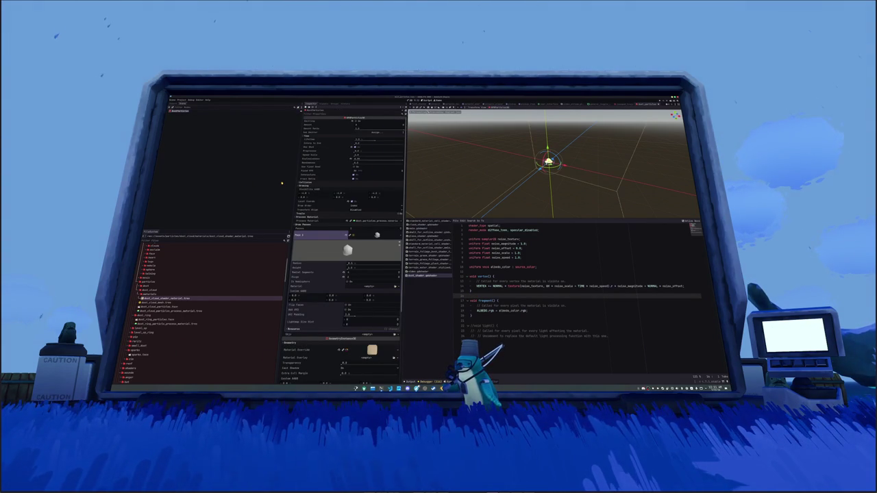
{"action": "left_click", "coordinate": [167, 306]}
{"action": "double_click", "coordinate": [167, 306]}
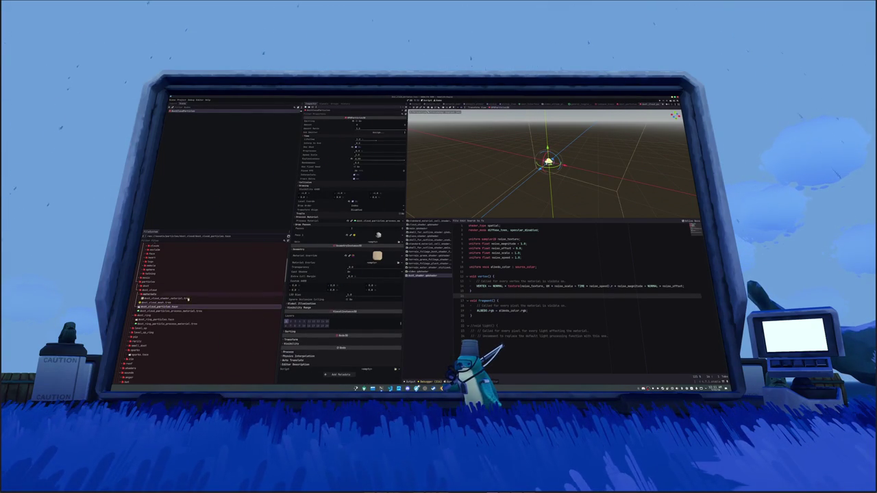
Delete the comment in the fragment function, leaving ALBEDO set from albedo_color
{"action": "left_click", "coordinate": [479, 271]}
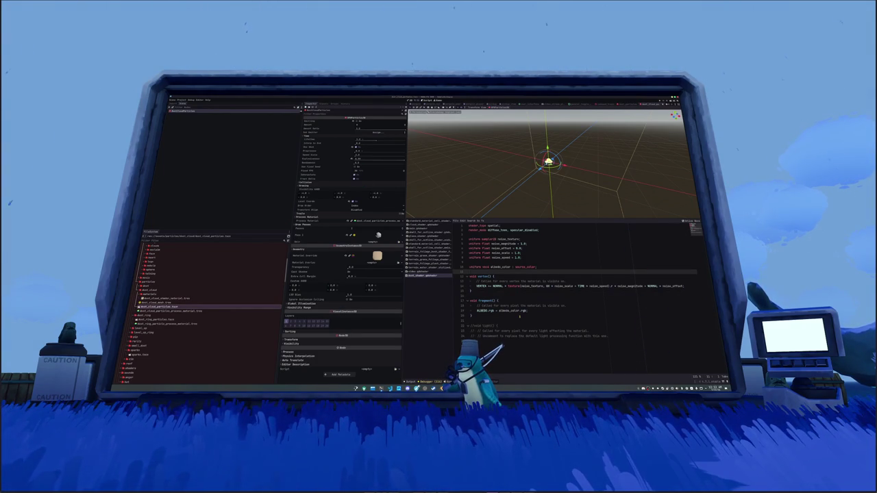
{"action": "left_click", "coordinate": [519, 316]}
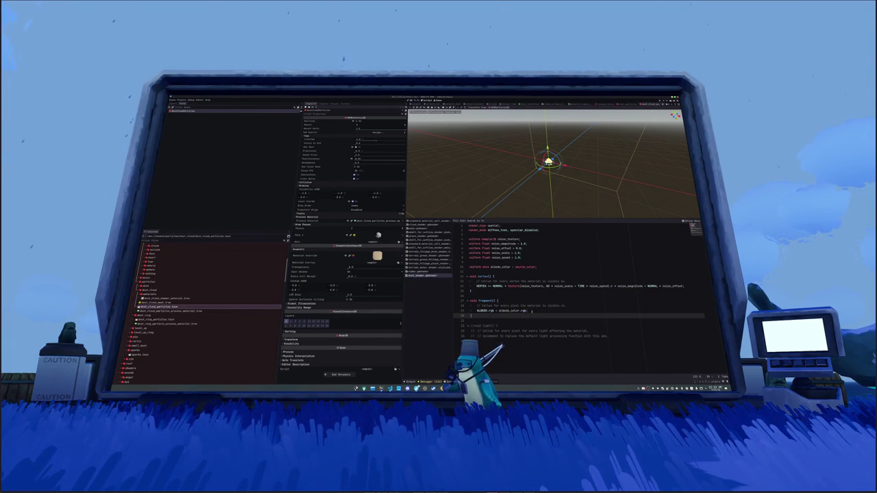
{"action": "left_click_drag", "start_coordinate": [565, 305], "coordinate": [469, 306]}
Delete the leftover comment line and make ALBEDO multiply albedo_color by COLOR.rgb in the dust shader
{"action": "key", "text": "BackSpace"}
{"action": "key", "text": "BackSpace"}
{"action": "key", "text": "BackSpace"}
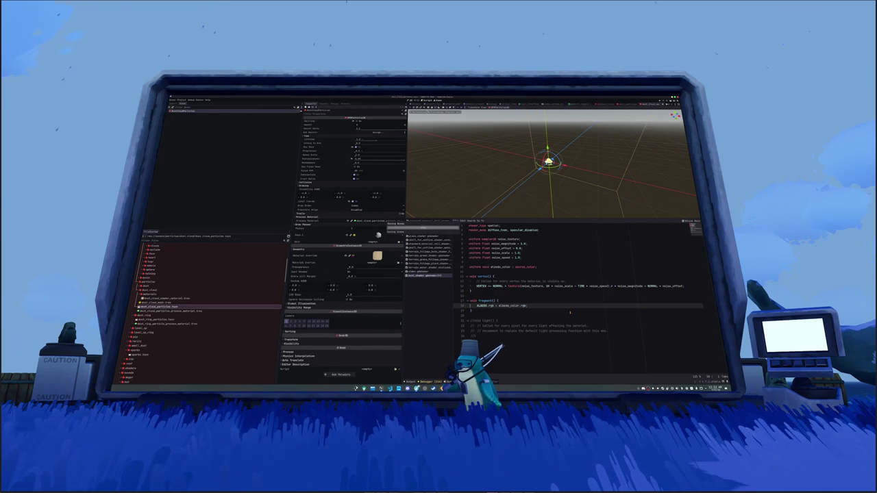
{"action": "type", "text": ";"}
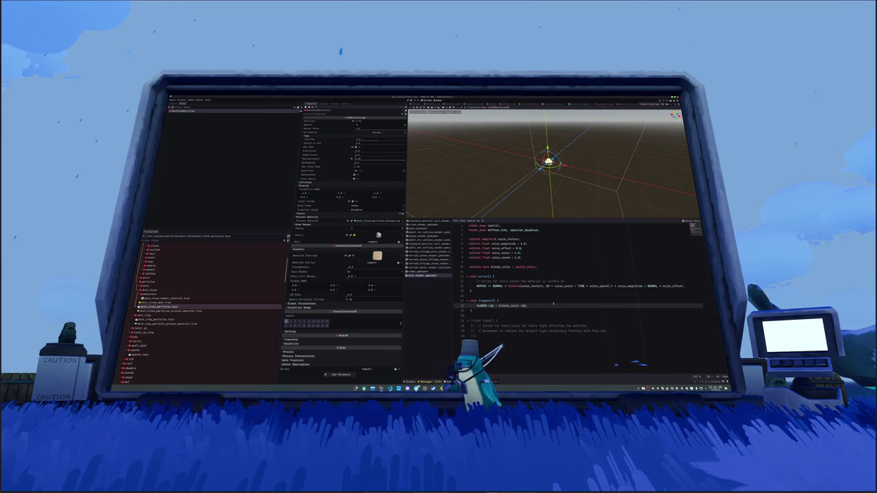
{"action": "key", "text": "ctrl+space"}
{"action": "key", "text": "Escape"}
{"action": "type", "text": "OLOR"}
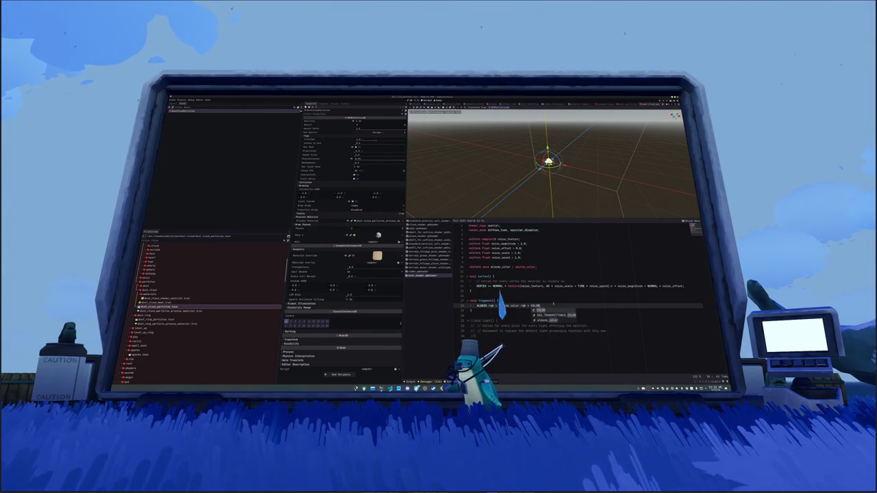
{"action": "type", "text": ".rgb"}
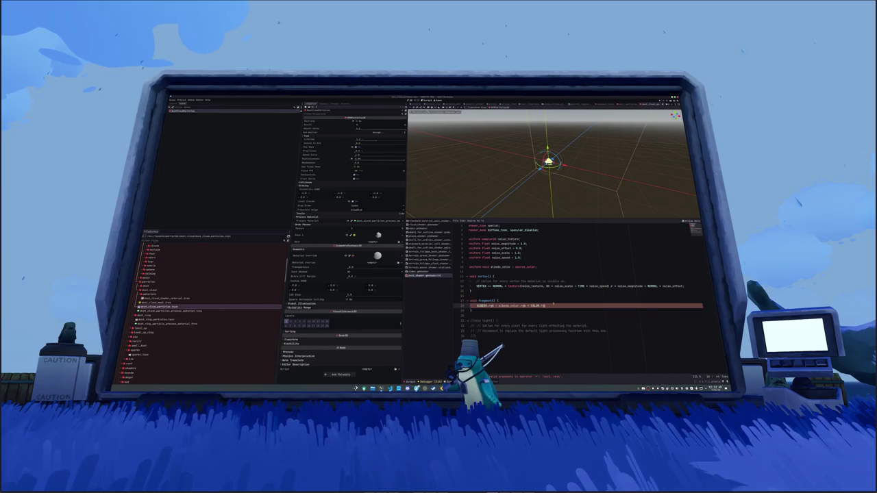
{"action": "type", "text": ";"}
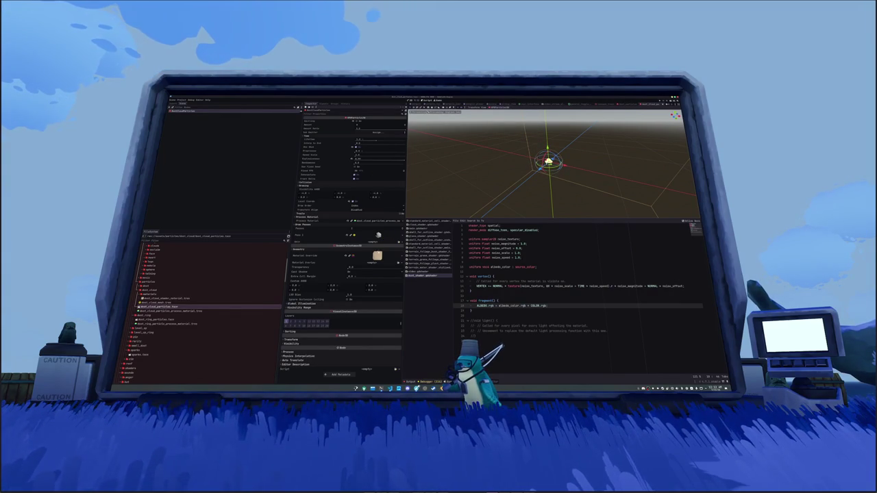
{"action": "left_click", "coordinate": [376, 256]}
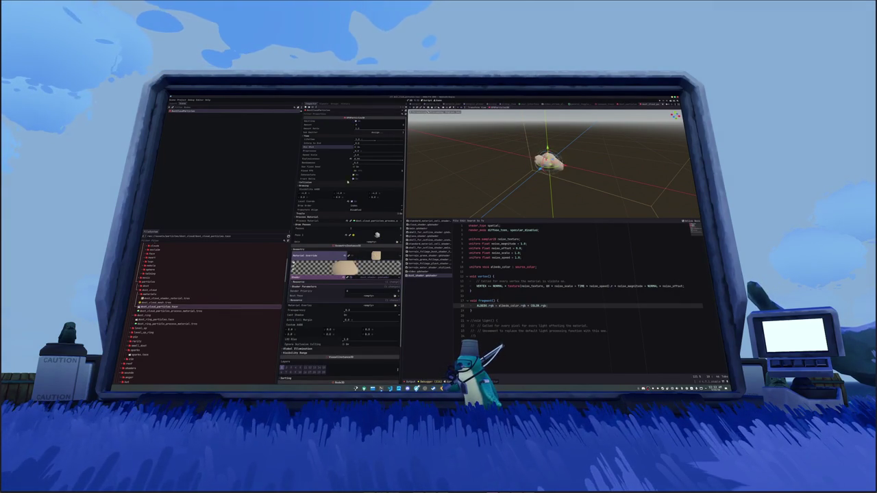
Create a new Color Ramp gradient in the process material's Display settings
{"action": "scroll", "coordinate": [354, 247], "scroll_direction": "down", "scroll_amount": 3}
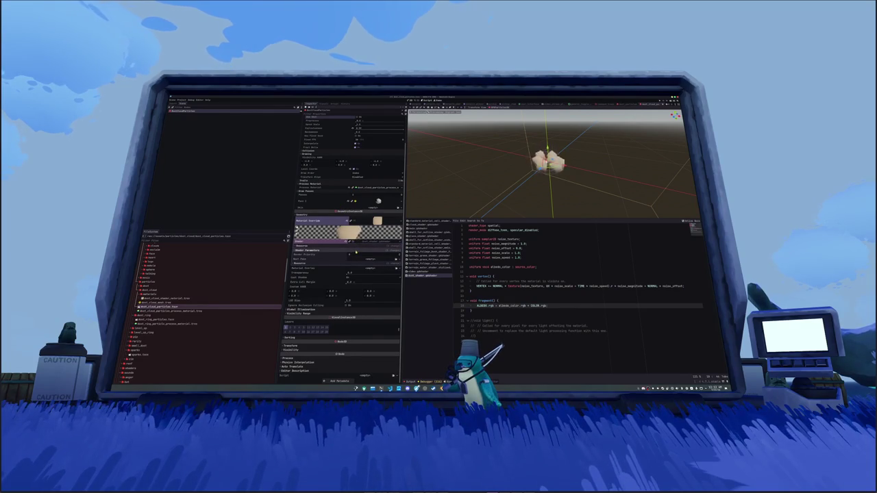
{"action": "left_click", "coordinate": [355, 251]}
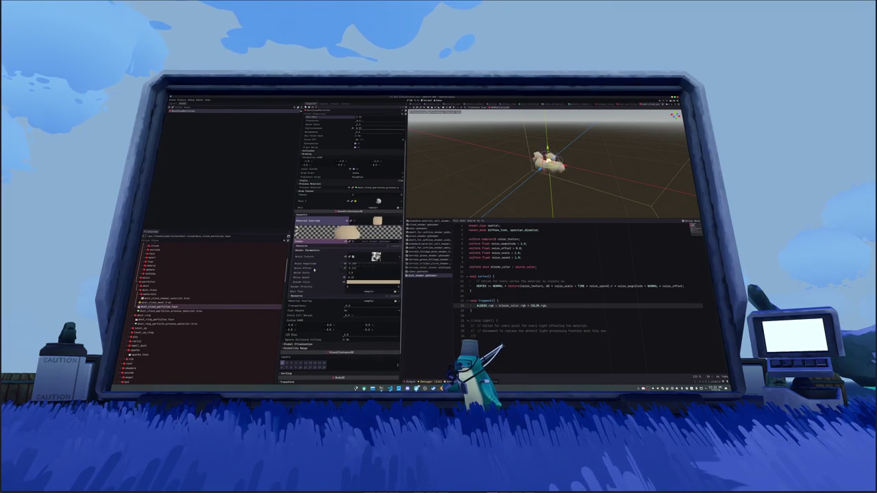
{"action": "left_click", "coordinate": [352, 188]}
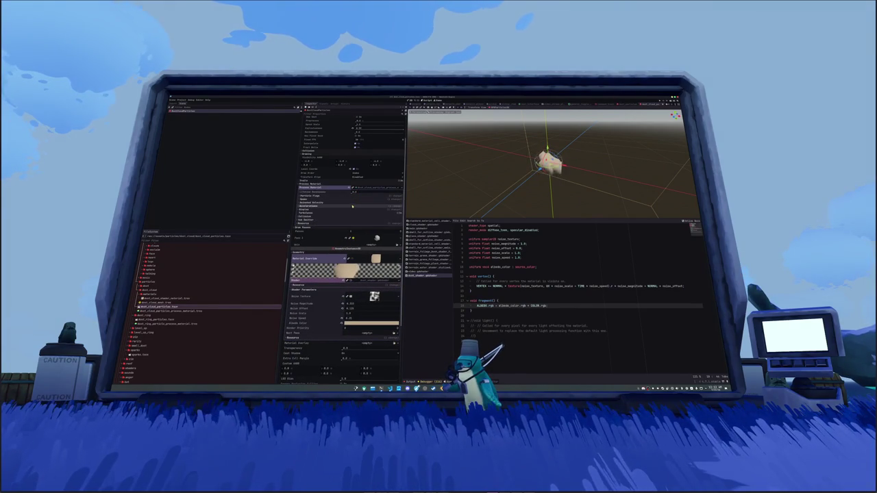
{"action": "left_click", "coordinate": [339, 209]}
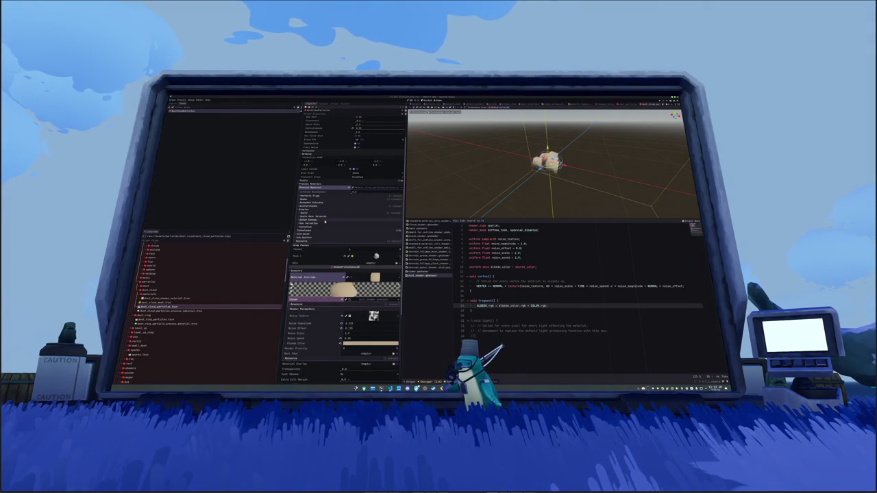
{"action": "left_click", "coordinate": [325, 220]}
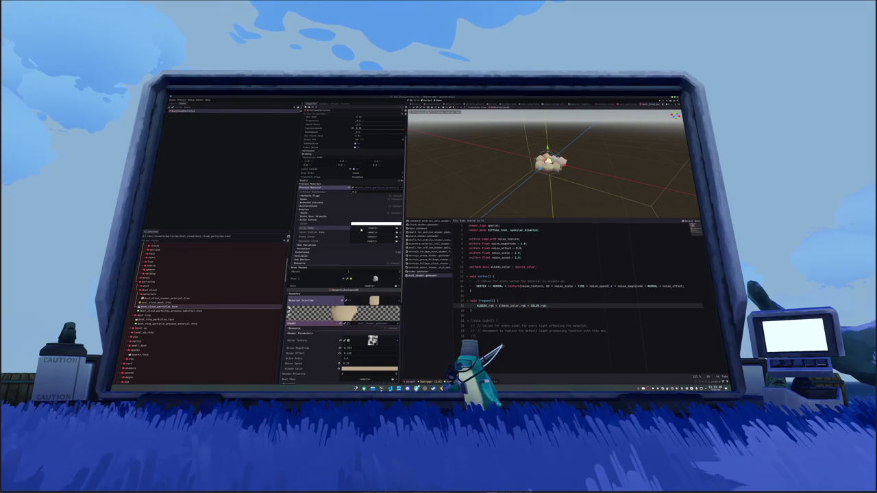
{"action": "left_click", "coordinate": [375, 227]}
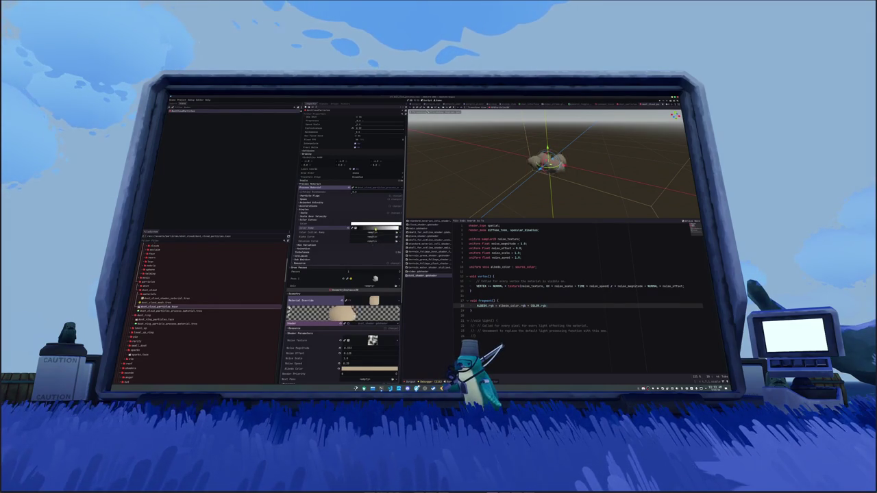
{"action": "left_click", "coordinate": [375, 228]}
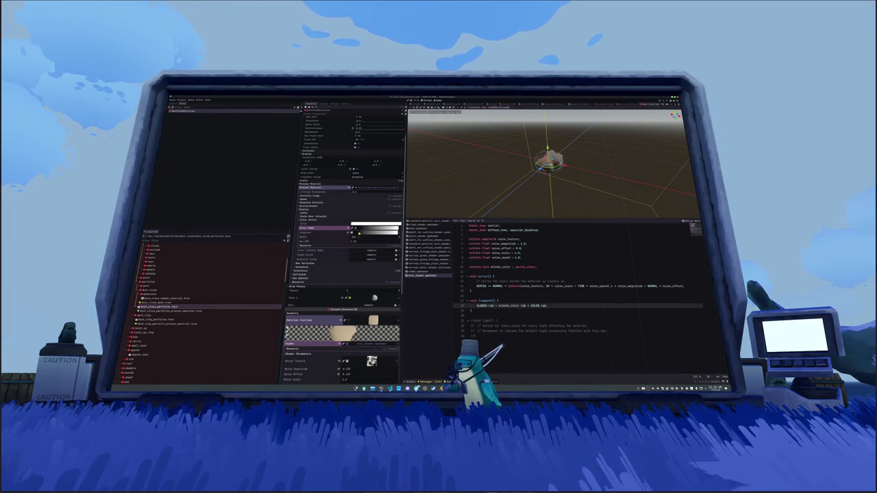
Set a gradient point to cyan and drag the white stop left so white fills the end
{"action": "left_click", "coordinate": [391, 243]}
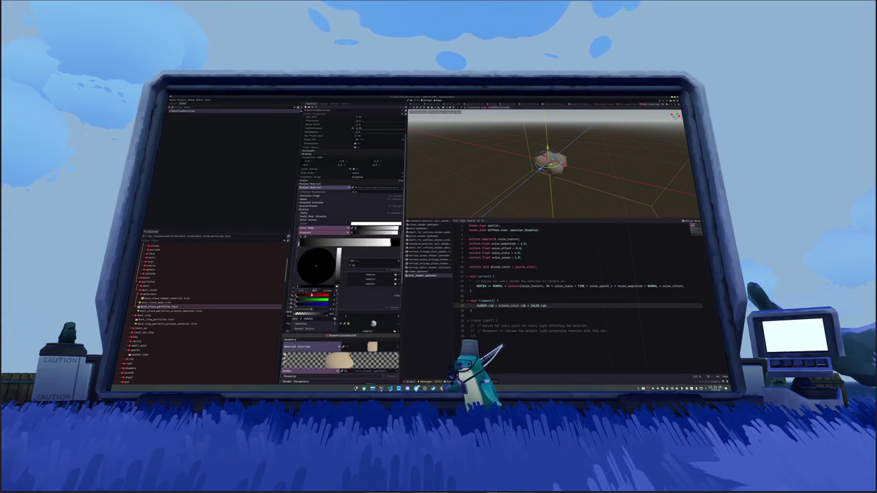
{"action": "left_click_drag", "start_coordinate": [338, 281], "coordinate": [338, 249]}
{"action": "left_click", "coordinate": [305, 273]}
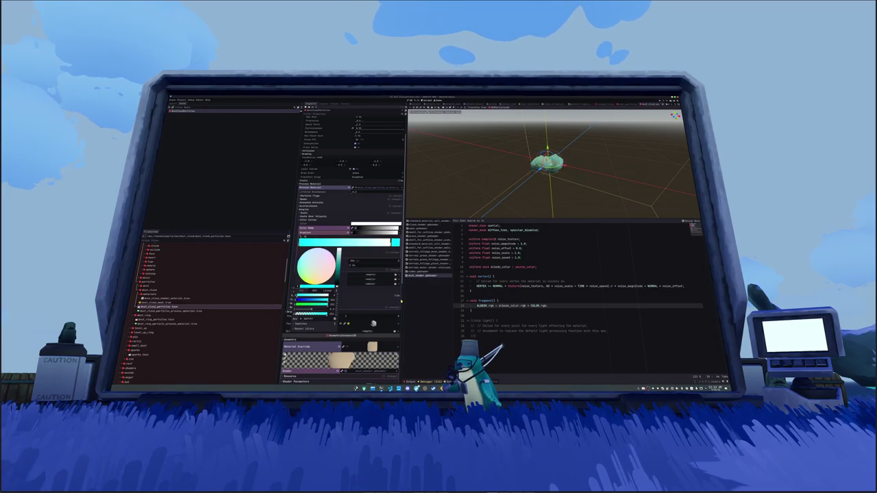
{"action": "left_click", "coordinate": [399, 300]}
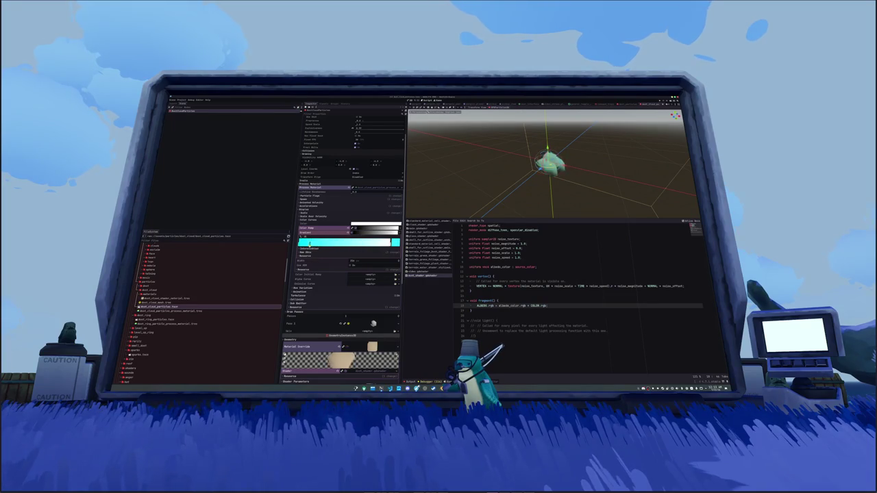
{"action": "left_click_drag", "start_coordinate": [394, 243], "coordinate": [324, 243]}
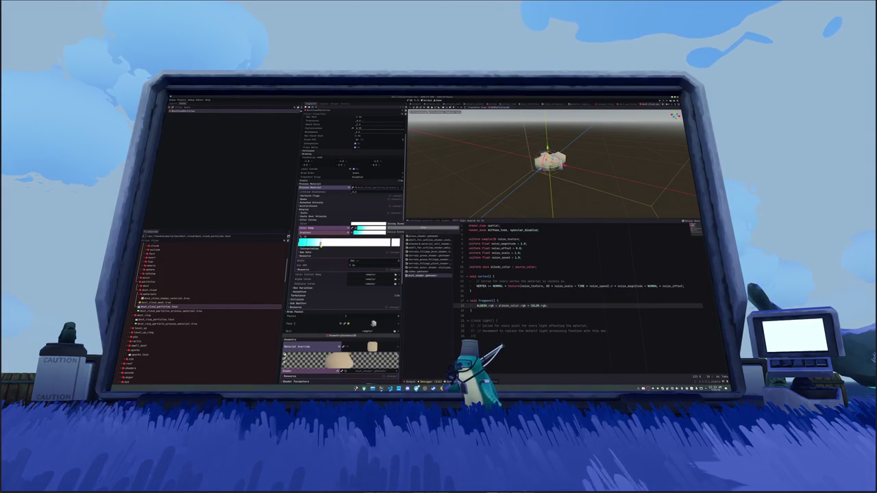
{"action": "scroll", "coordinate": [355, 283], "scroll_direction": "down", "scroll_amount": 3}
{"action": "scroll", "coordinate": [355, 283], "scroll_direction": "down", "scroll_amount": 5}
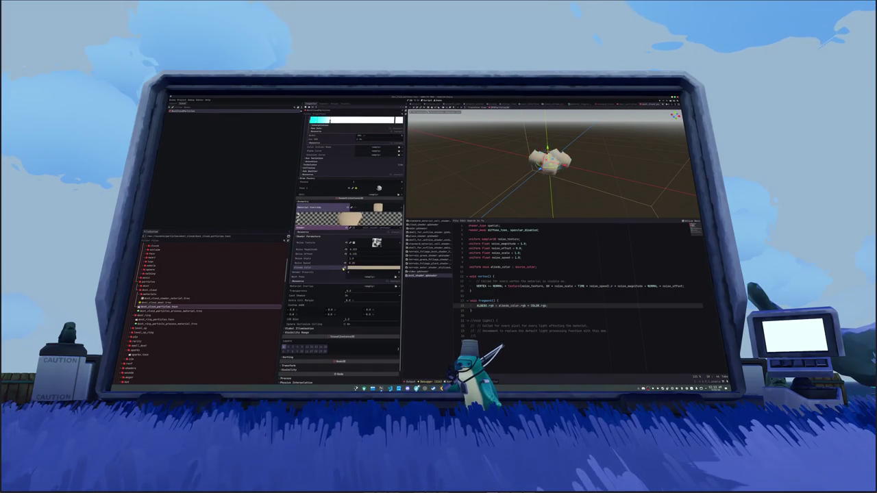
Set the shader parameter Albedo Color to white
{"action": "left_click", "coordinate": [353, 268]}
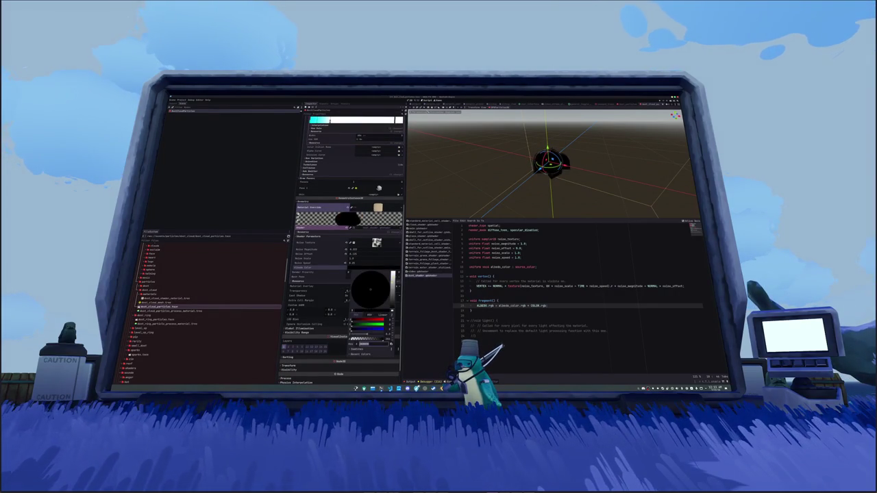
{"action": "left_click_drag", "start_coordinate": [393, 310], "coordinate": [394, 273]}
{"action": "left_click", "coordinate": [328, 277]}
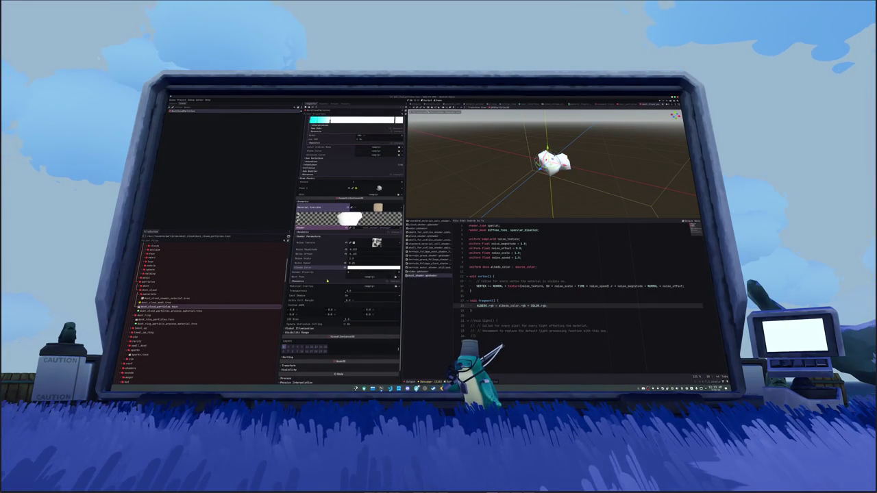
{"action": "left_click", "coordinate": [328, 278]}
{"action": "scroll", "coordinate": [326, 266], "scroll_direction": "up", "scroll_amount": 2}
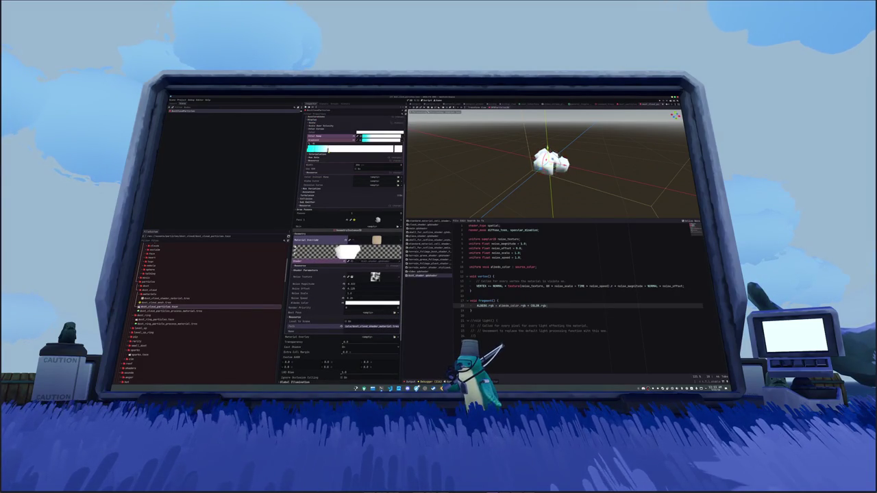
Change the ramp's end colour to tan and drag a stop right to widen the cyan part
{"action": "double_click", "coordinate": [328, 149]}
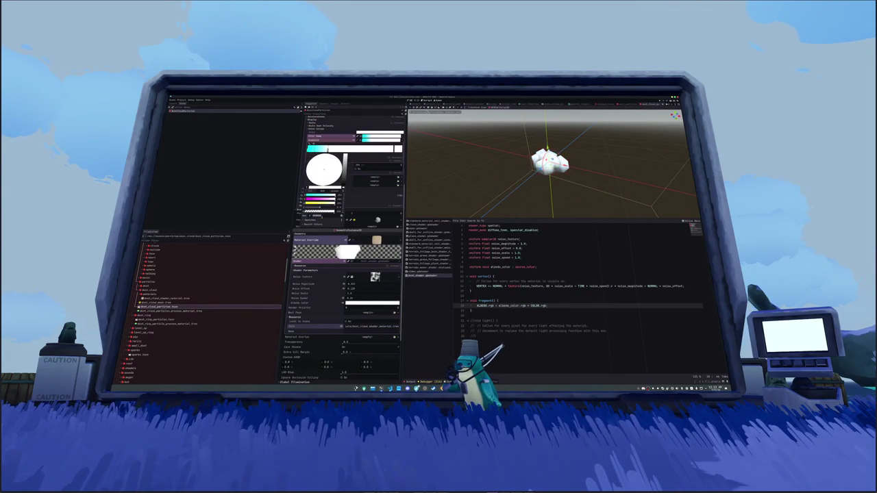
{"action": "key", "text": "Escape"}
{"action": "left_click", "coordinate": [321, 158]}
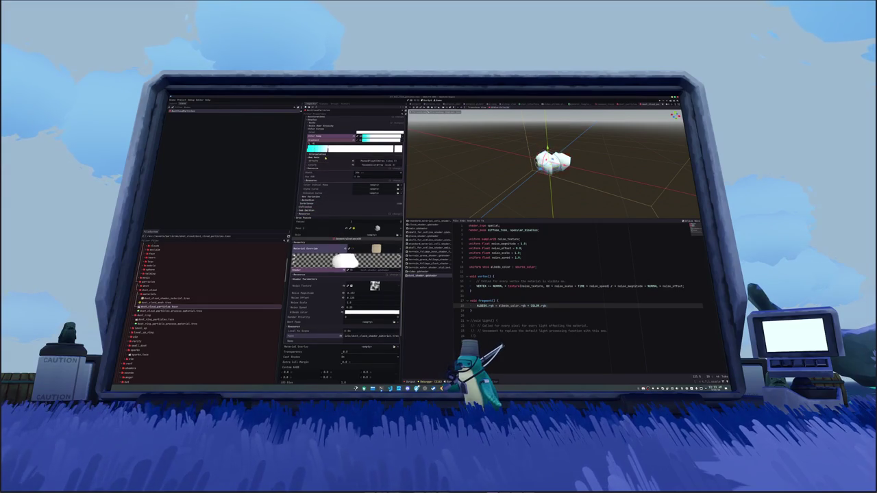
{"action": "left_click", "coordinate": [321, 163]}
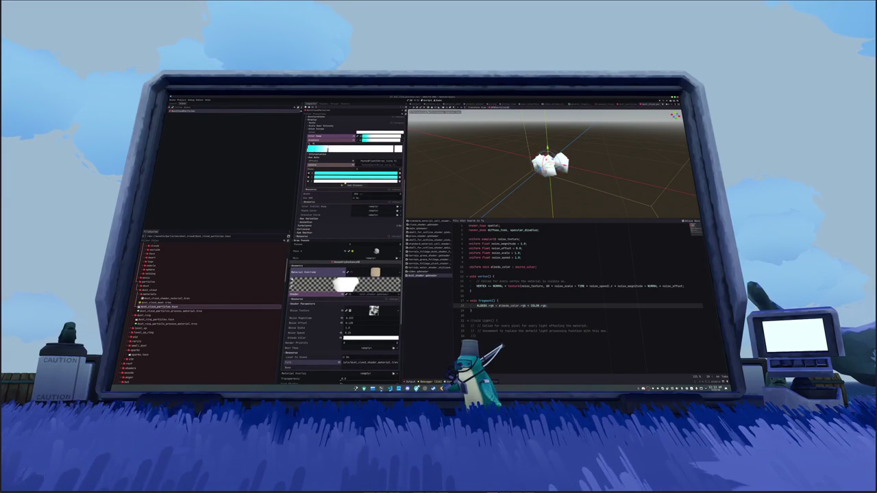
{"action": "left_click", "coordinate": [319, 185]}
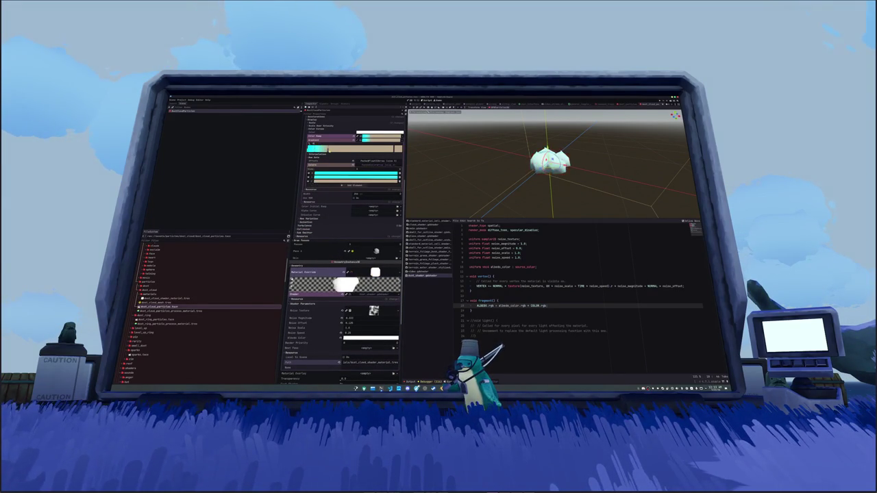
{"action": "left_click_drag", "start_coordinate": [327, 149], "coordinate": [400, 150]}
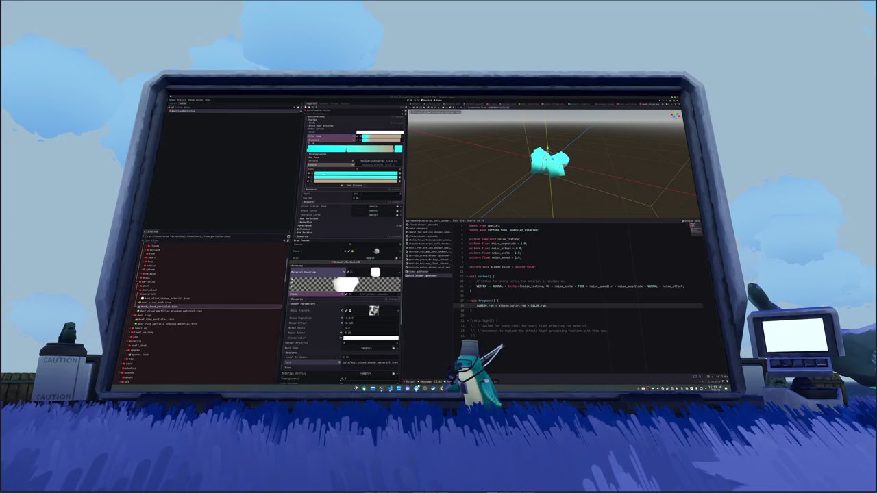
{"action": "scroll", "coordinate": [316, 205], "scroll_direction": "up", "scroll_amount": 5}
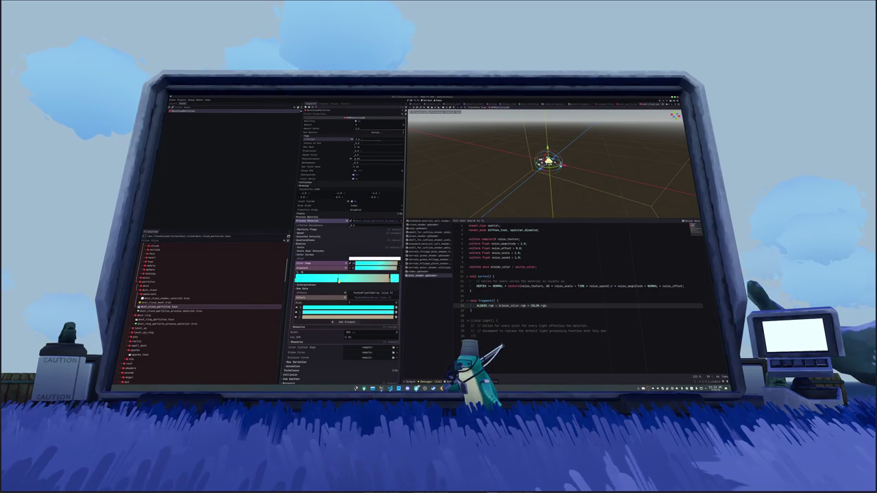
Shift two ramp stops left and create a new Emission Curve that descends to zero
{"action": "left_click_drag", "start_coordinate": [391, 279], "coordinate": [343, 279]}
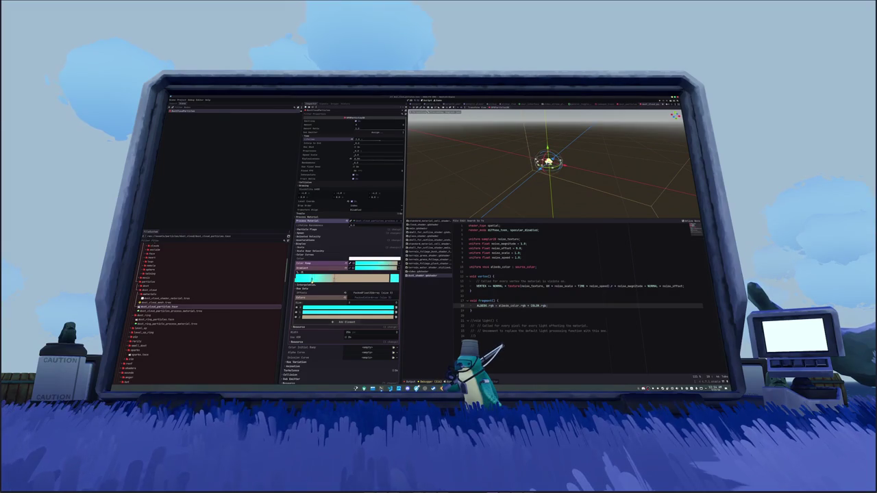
{"action": "left_click_drag", "start_coordinate": [334, 278], "coordinate": [319, 280]}
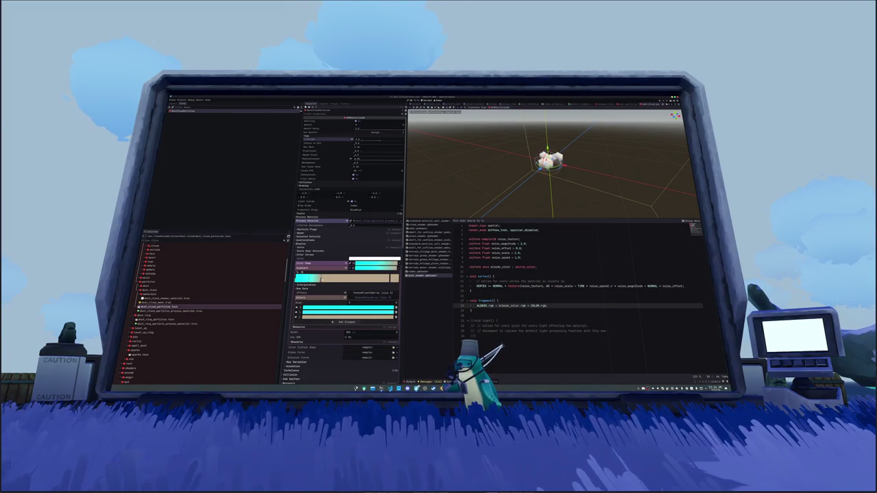
{"action": "scroll", "coordinate": [356, 288], "scroll_direction": "down", "scroll_amount": 3}
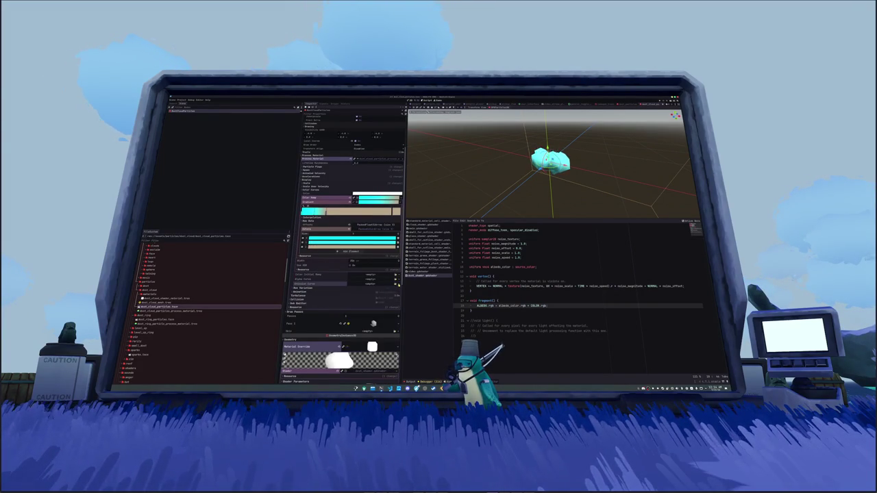
{"action": "left_click", "coordinate": [367, 283]}
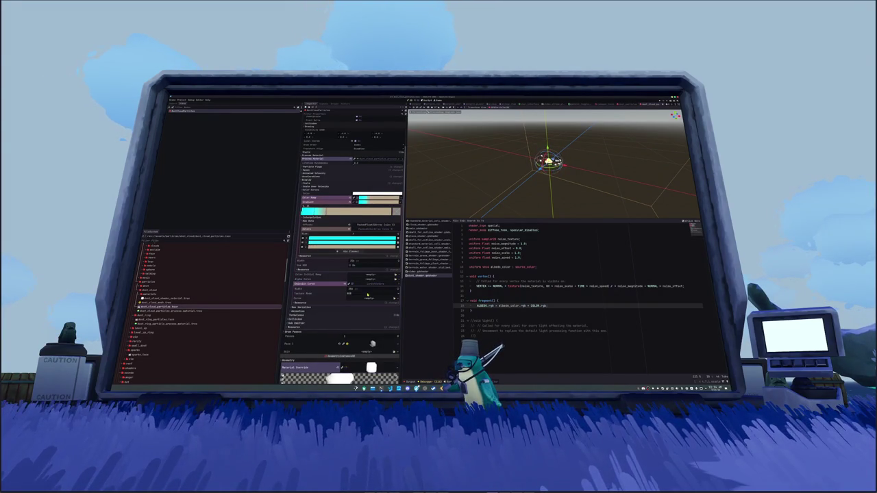
{"action": "left_click", "coordinate": [394, 300]}
{"action": "left_click", "coordinate": [384, 308]}
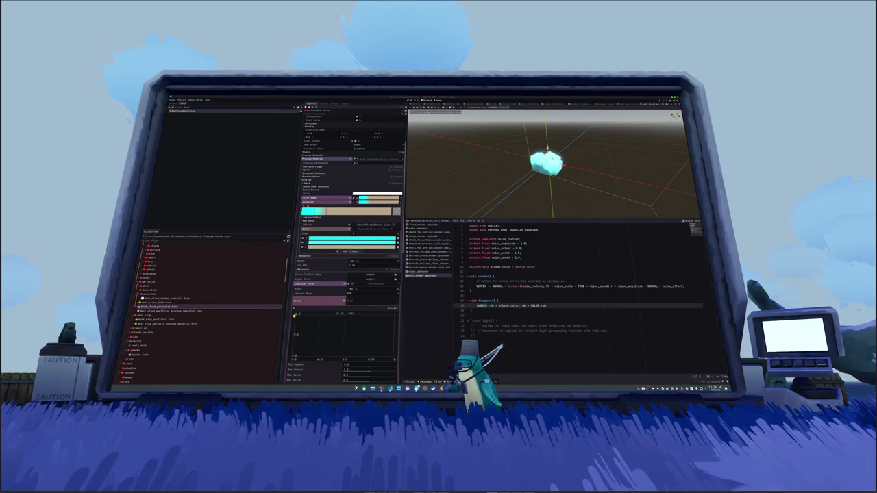
{"action": "left_click_drag", "start_coordinate": [394, 319], "coordinate": [397, 361]}
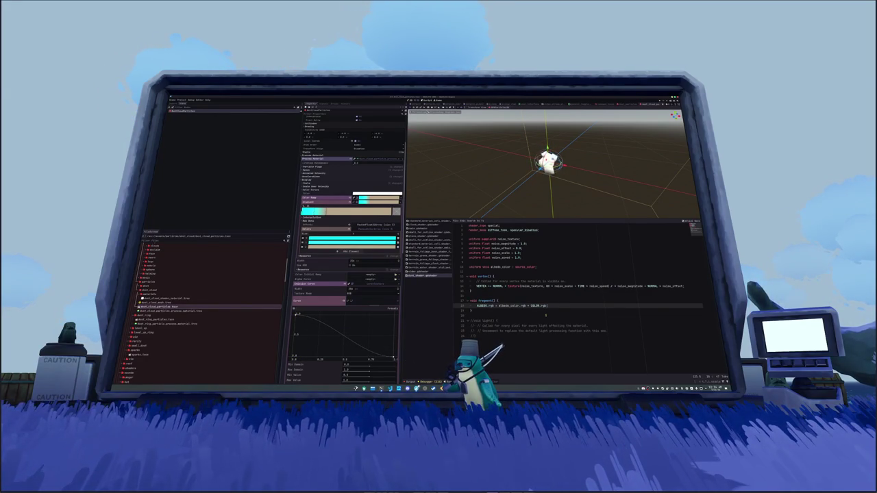
{"action": "key", "text": "Return"}
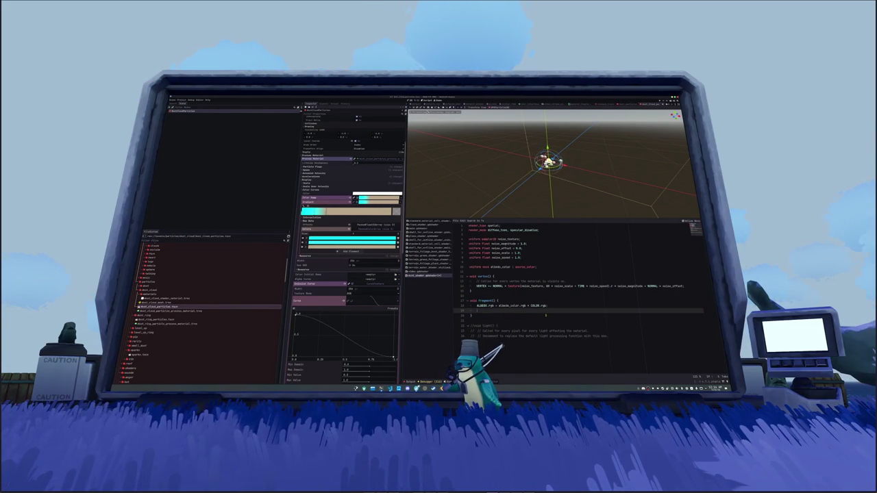
{"action": "key", "text": "BackSpace"}
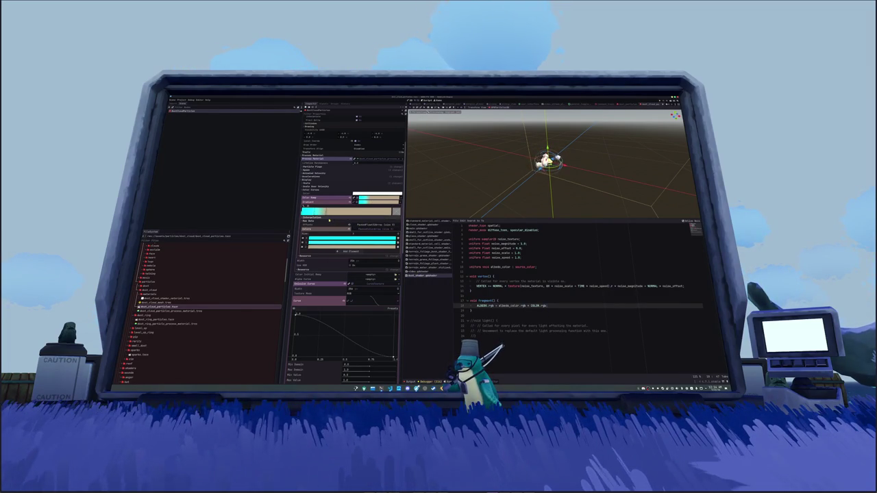
Set the gradient Interpolation Mode to Linear and Color Space to Linear sRGB
{"action": "left_click", "coordinate": [330, 219]}
{"action": "left_click", "coordinate": [363, 221]}
{"action": "left_click", "coordinate": [366, 231]}
{"action": "left_click", "coordinate": [363, 221]}
{"action": "left_click", "coordinate": [359, 226]}
{"action": "left_click", "coordinate": [357, 226]}
{"action": "left_click", "coordinate": [358, 233]}
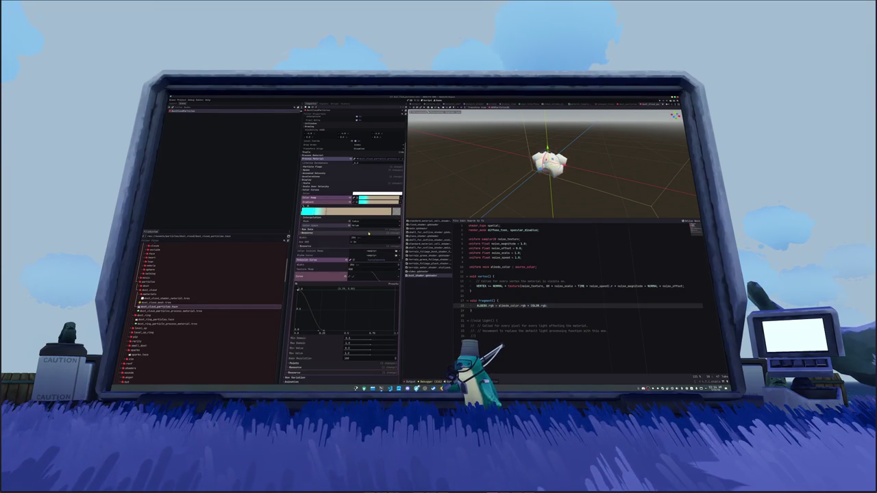
Review the gradient stop offsets and edit the curve's second point position
{"action": "left_click", "coordinate": [369, 233]}
{"action": "scroll", "coordinate": [368, 233], "scroll_direction": "down", "scroll_amount": 2}
{"action": "scroll", "coordinate": [326, 200], "scroll_direction": "down", "scroll_amount": 2}
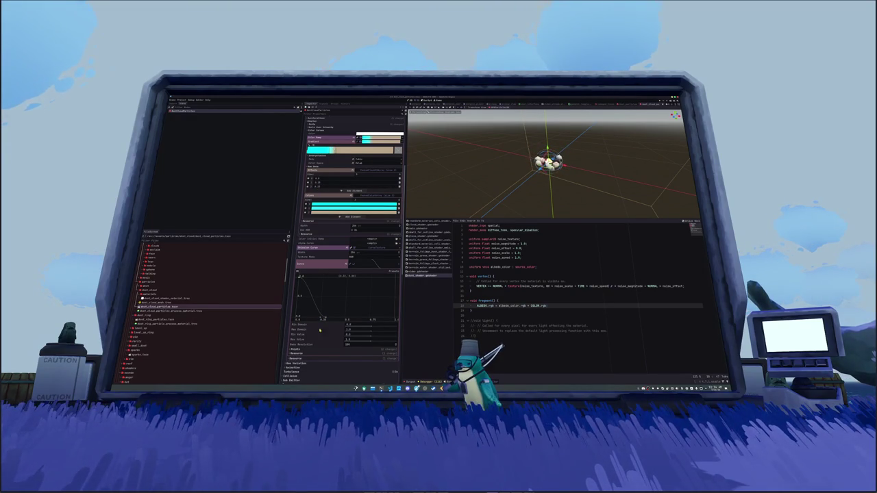
{"action": "left_click", "coordinate": [329, 349]}
{"action": "scroll", "coordinate": [350, 337], "scroll_direction": "down", "scroll_amount": 2}
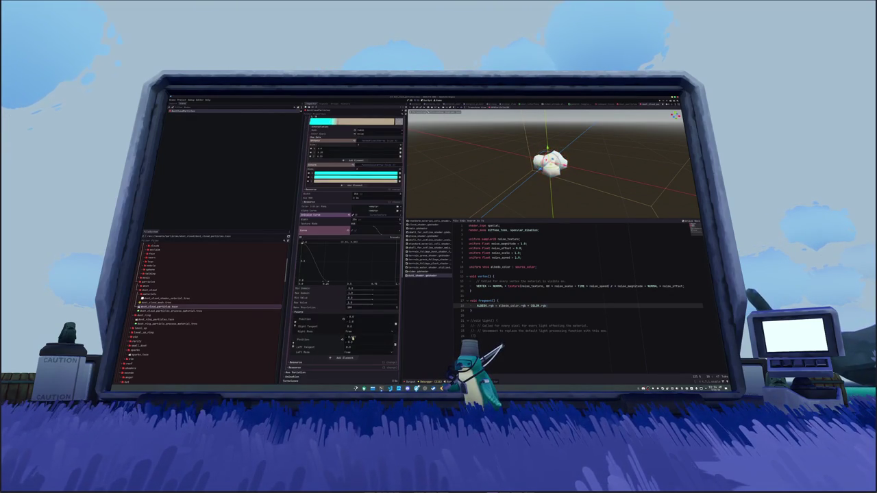
{"action": "left_click", "coordinate": [353, 337]}
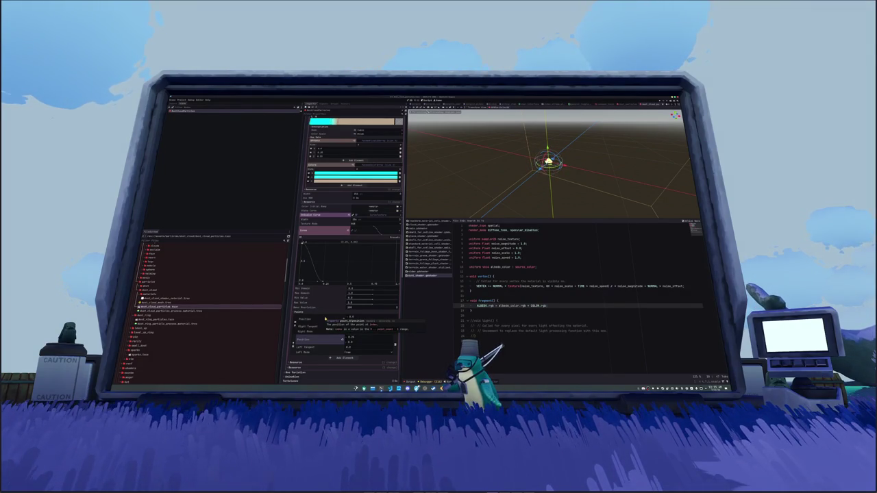
{"action": "scroll", "coordinate": [326, 319], "scroll_direction": "up", "scroll_amount": 5}
{"action": "left_click", "coordinate": [369, 265]}
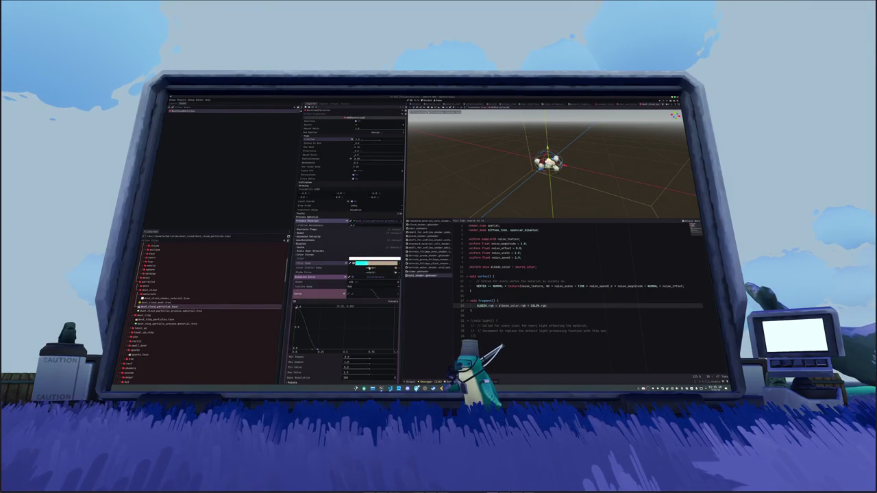
Expand the particle Scale settings and open the scale curve editor
{"action": "left_click", "coordinate": [367, 277]}
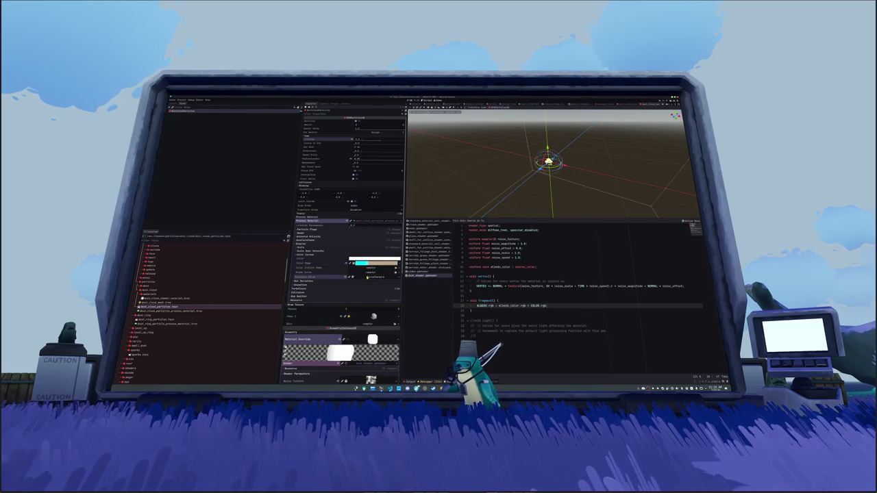
{"action": "left_click", "coordinate": [346, 247]}
{"action": "left_click", "coordinate": [361, 269]}
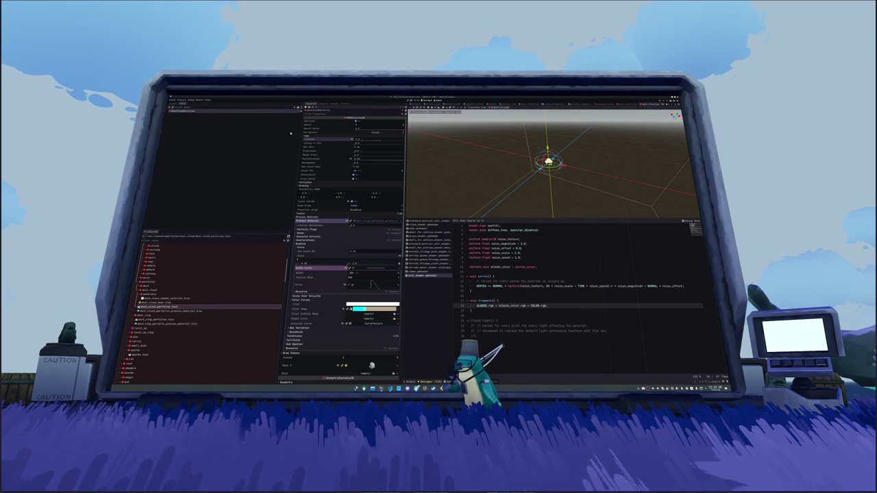
{"action": "scroll", "coordinate": [356, 165], "scroll_direction": "down", "scroll_amount": 5}
{"action": "scroll", "coordinate": [374, 172], "scroll_direction": "down", "scroll_amount": 2}
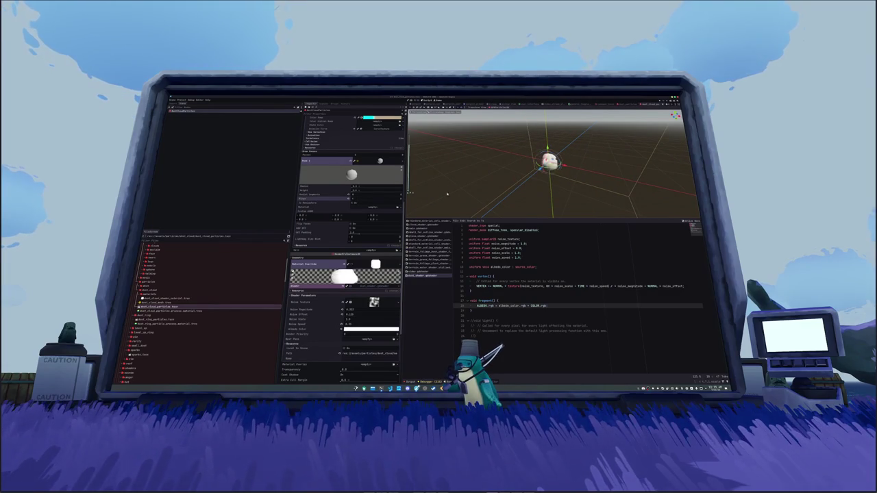
{"action": "scroll", "coordinate": [339, 228], "scroll_direction": "up", "scroll_amount": 5}
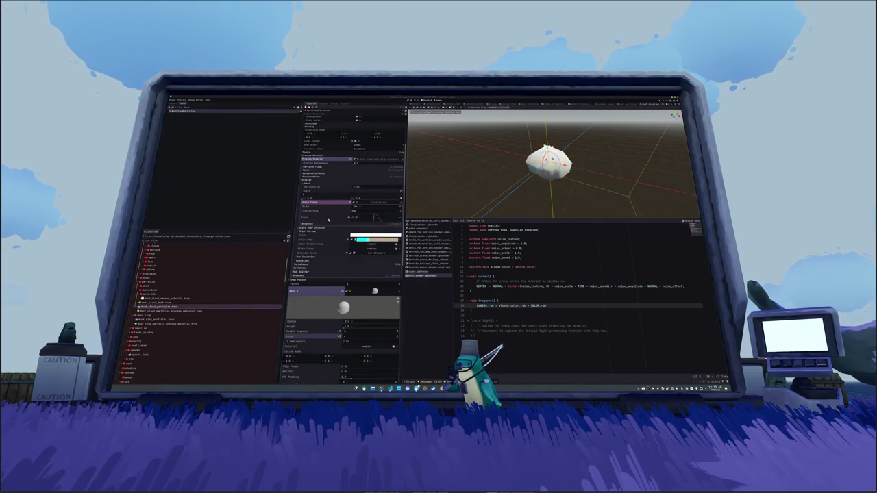
{"action": "scroll", "coordinate": [329, 213], "scroll_direction": "up", "scroll_amount": 4}
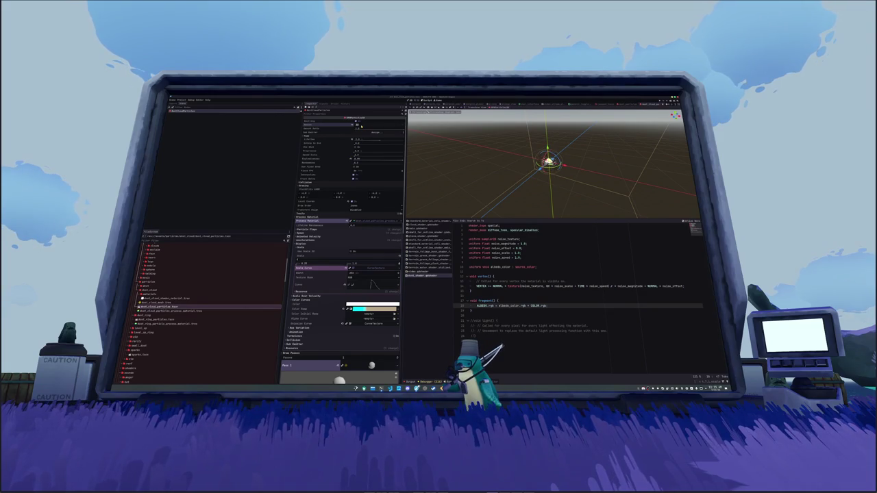
{"action": "scroll", "coordinate": [335, 204], "scroll_direction": "down", "scroll_amount": 3}
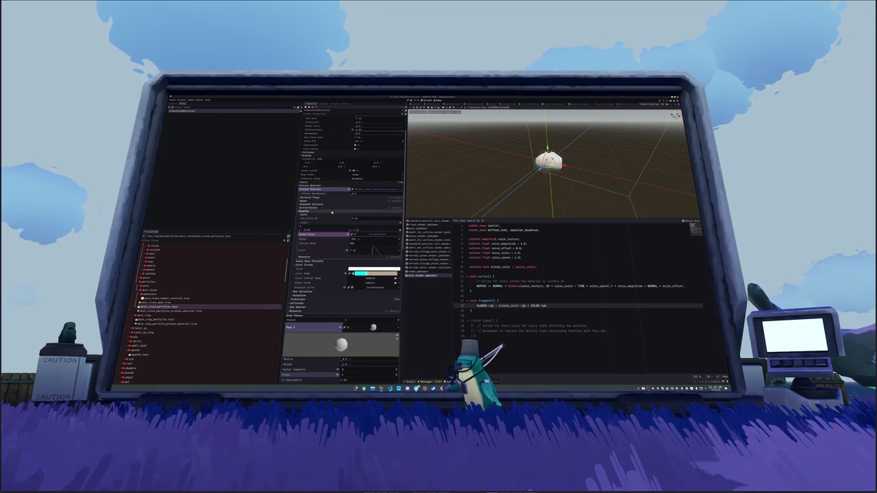
Expand the Spawn section with its Angle and Position subsections
{"action": "left_click", "coordinate": [335, 202]}
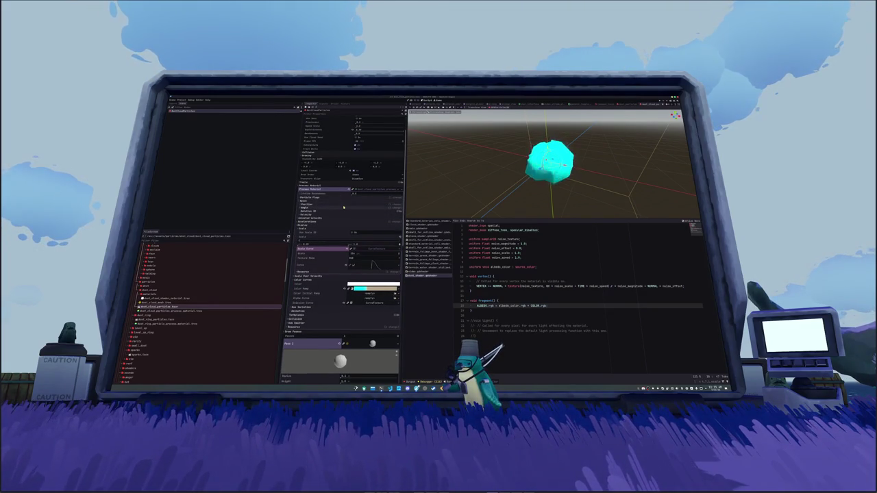
{"action": "left_click", "coordinate": [341, 208]}
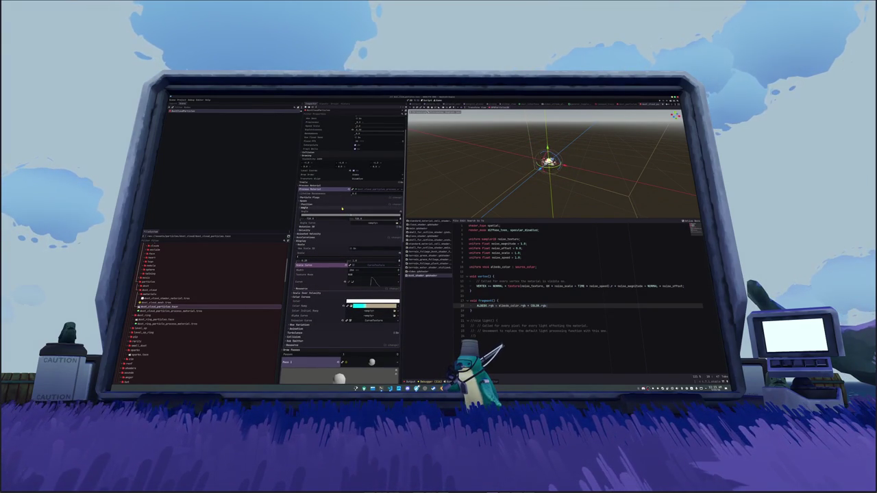
{"action": "left_click", "coordinate": [343, 205]}
{"action": "left_click", "coordinate": [342, 205]}
{"action": "left_click", "coordinate": [342, 205]}
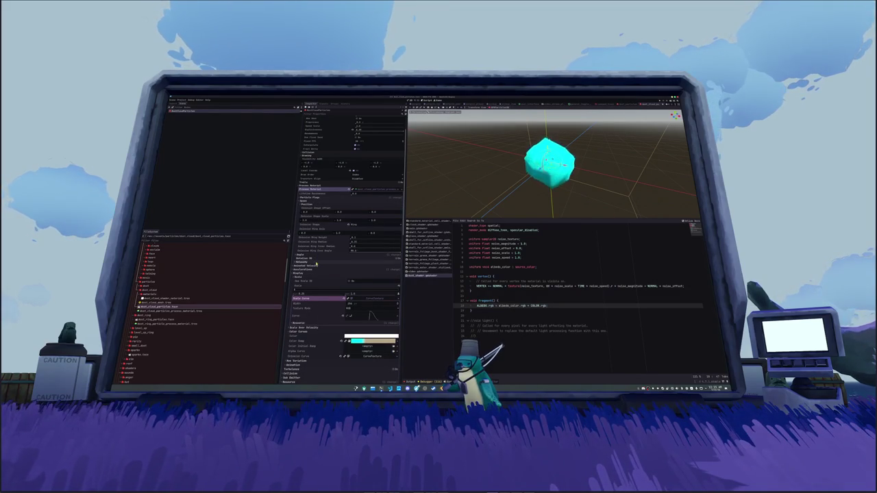
Set the Spawn Position Emission Shape to Sphere and check the scattered puffs in the viewport
{"action": "left_click", "coordinate": [352, 224]}
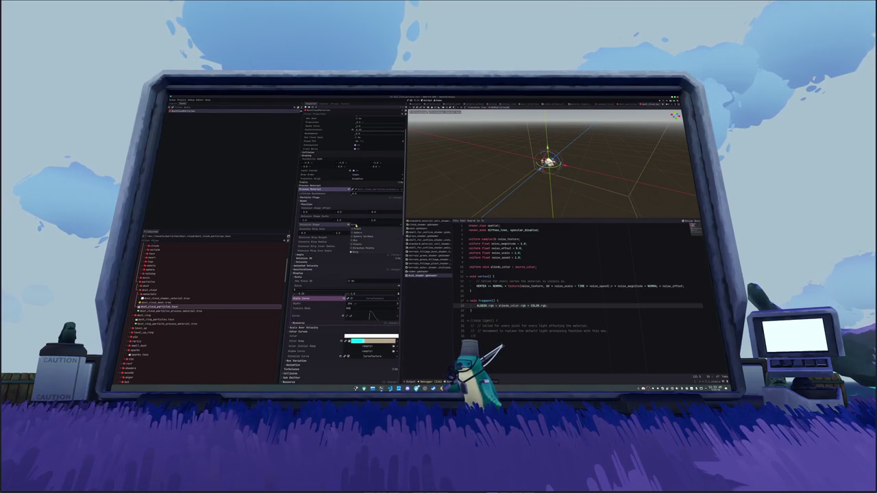
{"action": "left_click", "coordinate": [352, 231]}
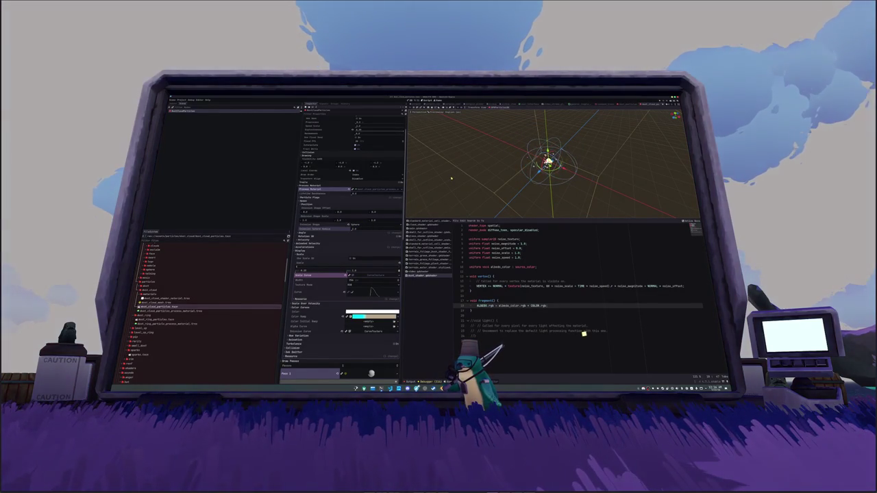
{"action": "scroll", "coordinate": [367, 124], "scroll_direction": "up", "scroll_amount": 2}
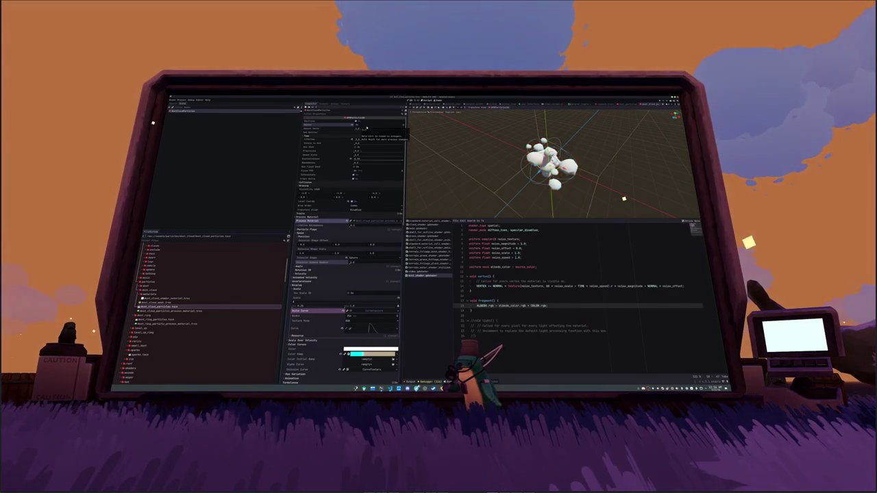
{"action": "left_click_drag", "start_coordinate": [548, 164], "coordinate": [548, 137]}
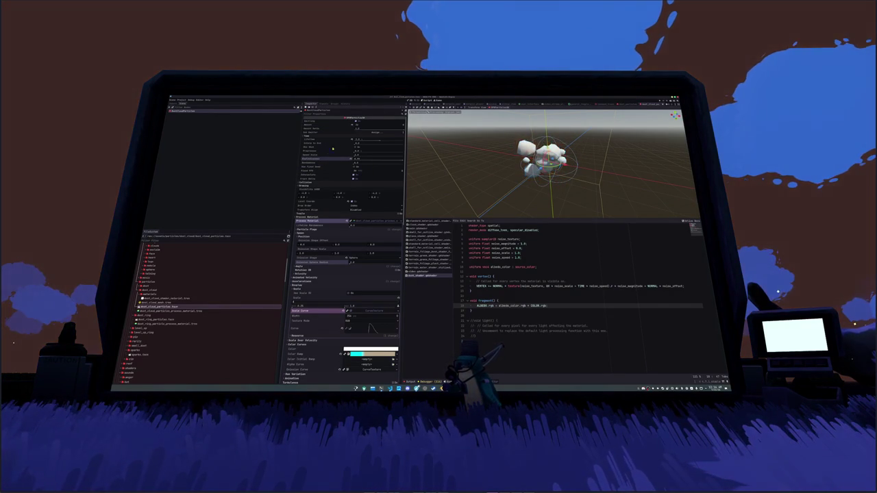
{"action": "scroll", "coordinate": [326, 158], "scroll_direction": "down", "scroll_amount": 3}
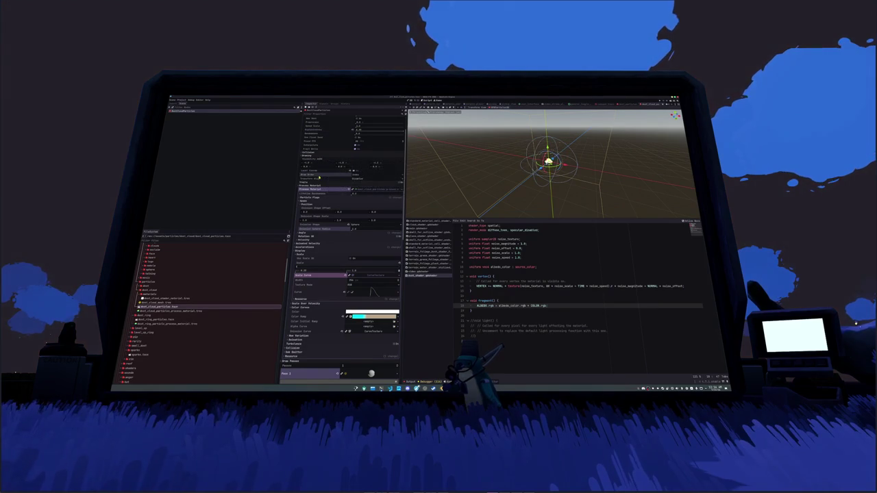
{"action": "scroll", "coordinate": [323, 192], "scroll_direction": "down", "scroll_amount": 2}
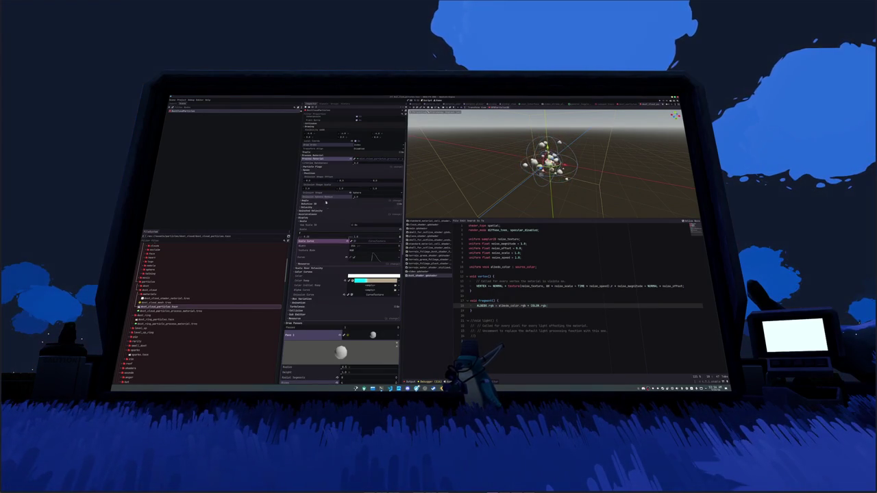
{"action": "scroll", "coordinate": [326, 212], "scroll_direction": "down", "scroll_amount": 3}
{"action": "scroll", "coordinate": [326, 220], "scroll_direction": "down", "scroll_amount": 6}
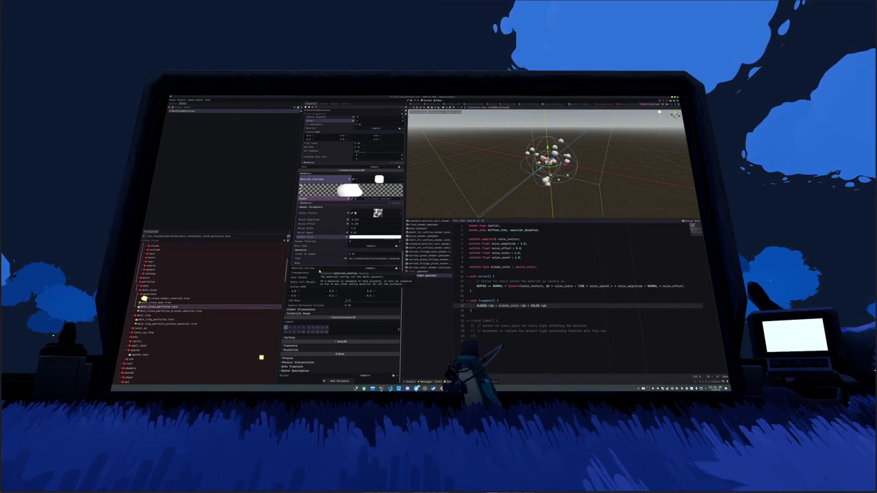
Set Geometry > Cast Shadow to Off and save the dust cloud particle scene
{"action": "left_click", "coordinate": [350, 278]}
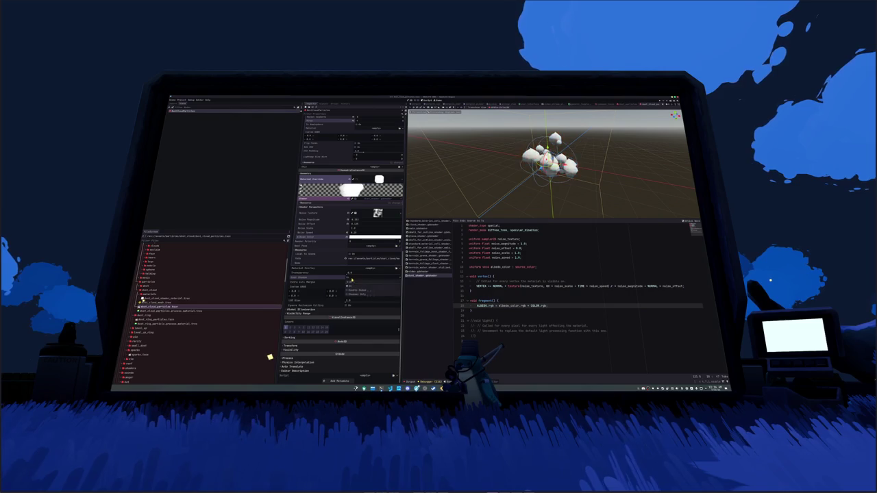
{"action": "left_click", "coordinate": [348, 282]}
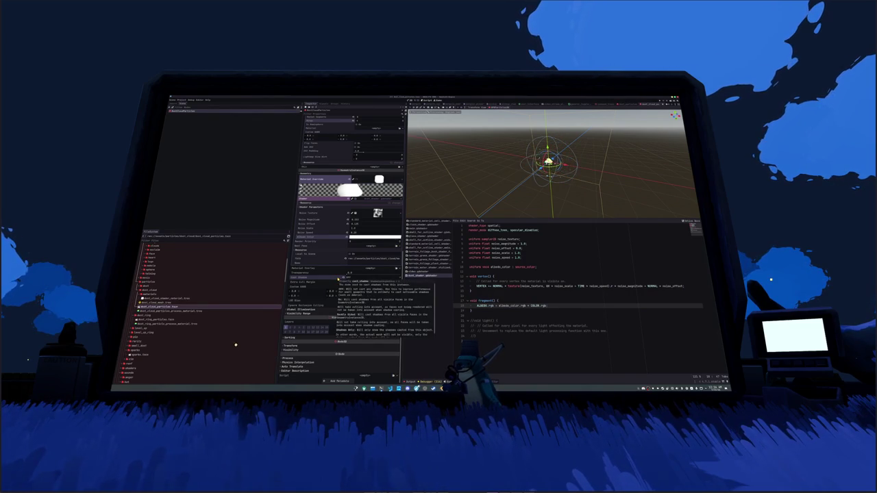
{"action": "scroll", "coordinate": [345, 288], "scroll_direction": "up", "scroll_amount": 5}
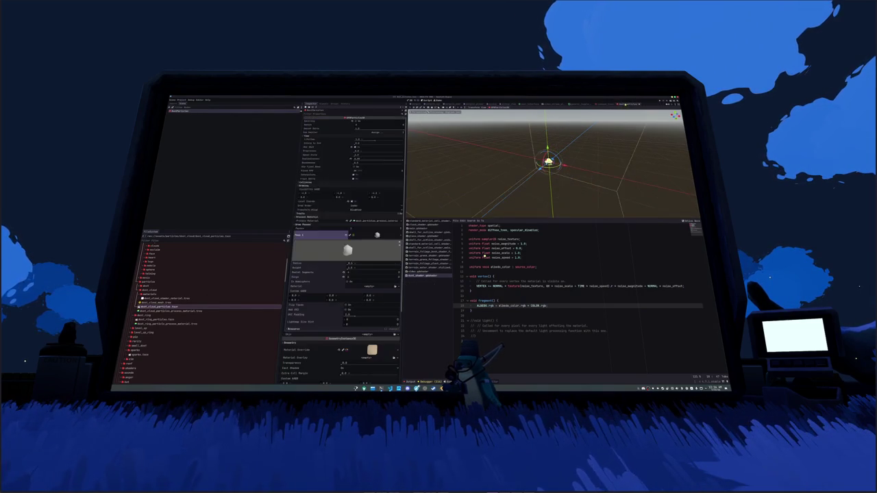
{"action": "scroll", "coordinate": [339, 300], "scroll_direction": "down", "scroll_amount": 3}
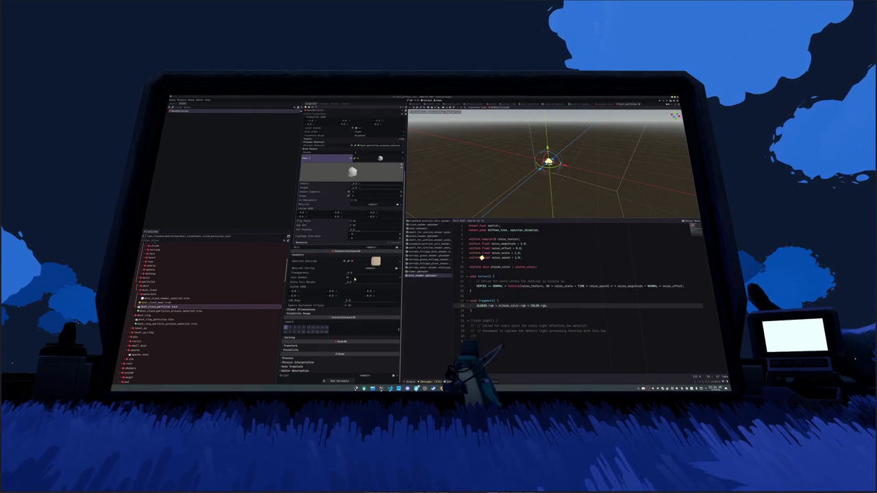
{"action": "left_click", "coordinate": [354, 279]}
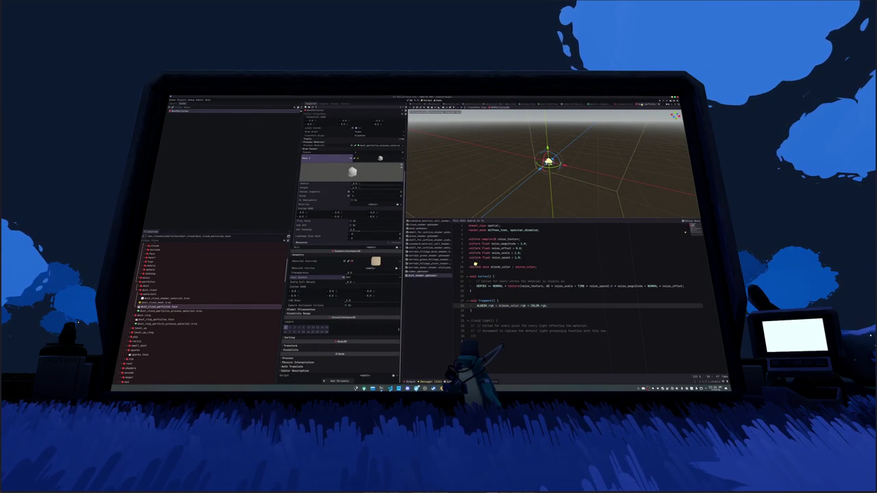
{"action": "key", "text": "ctrl+s"}
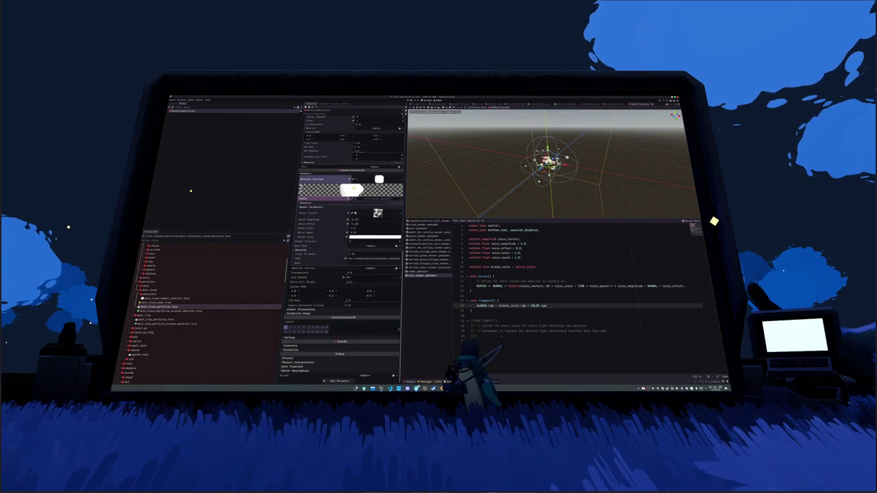
{"action": "key", "text": "ctrl+s"}
Replay the dust cloud burst via Emitting, then switch to the penguin scene
{"action": "scroll", "coordinate": [353, 186], "scroll_direction": "up", "scroll_amount": 15}
{"action": "double_click", "coordinate": [487, 306]}
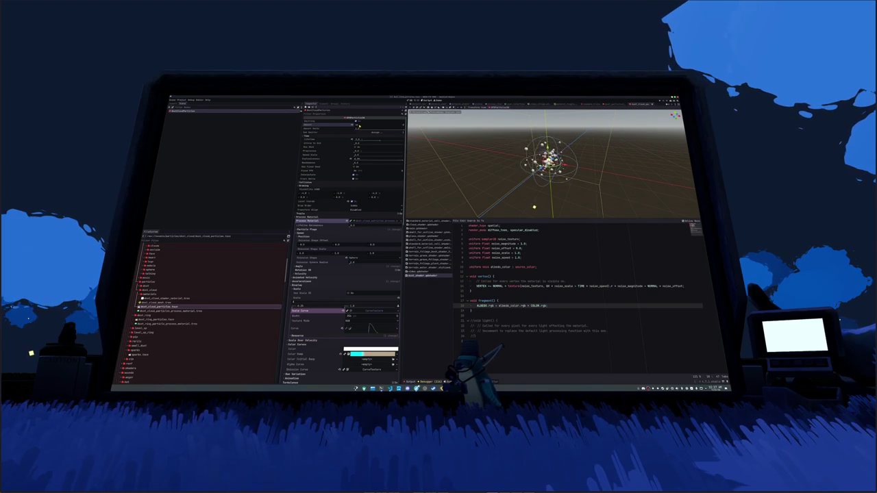
{"action": "left_click", "coordinate": [357, 125]}
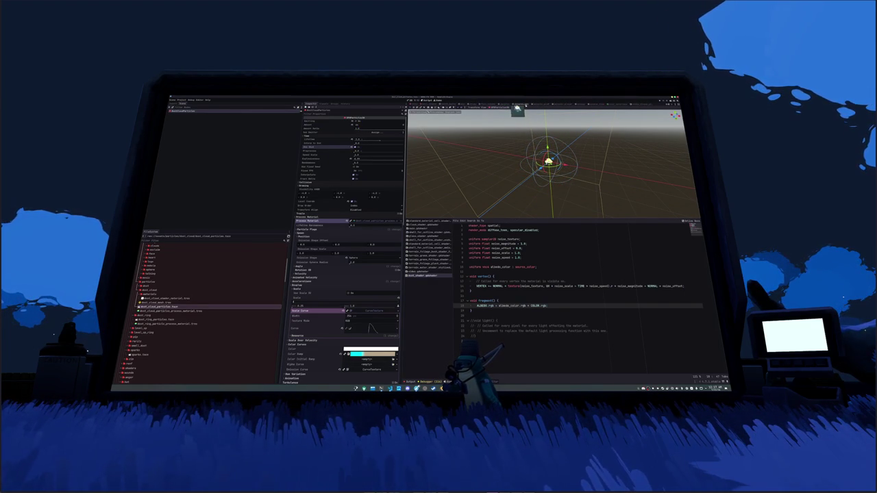
{"action": "left_click", "coordinate": [498, 104]}
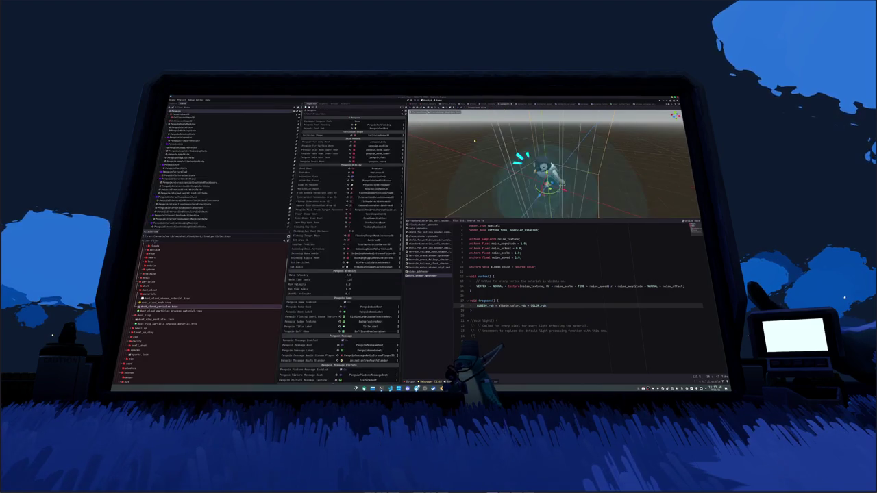
Add dust_cloud_particles.tscn under the Penguin node, preview its burst, and begin assigning the Target Node
{"action": "scroll", "coordinate": [206, 171], "scroll_direction": "down", "scroll_amount": 10}
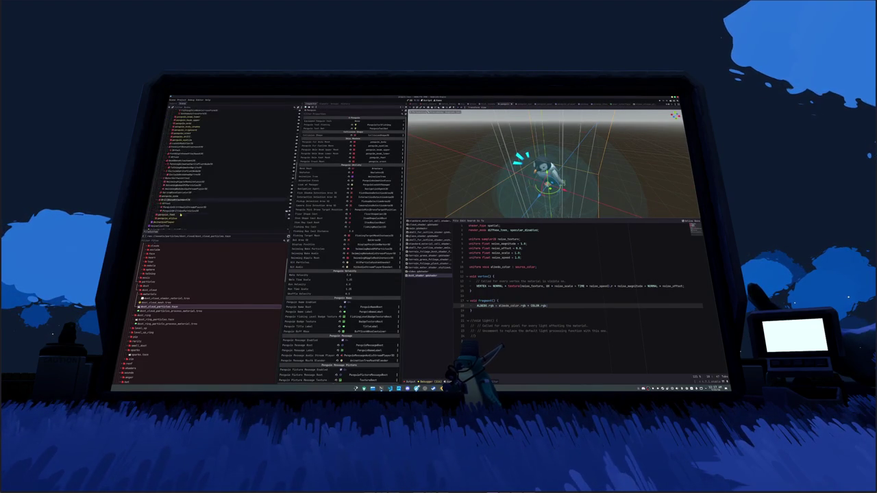
{"action": "scroll", "coordinate": [205, 171], "scroll_direction": "down", "scroll_amount": 5}
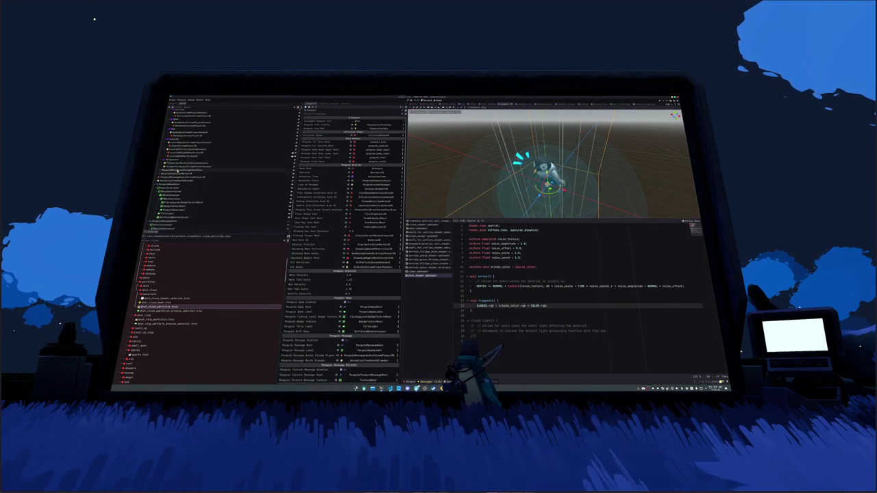
{"action": "left_click", "coordinate": [188, 167]}
{"action": "left_click", "coordinate": [188, 163]}
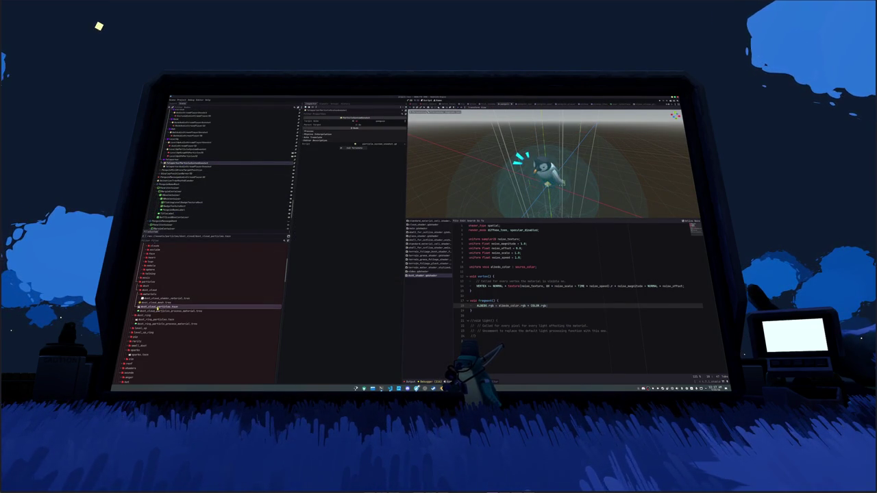
{"action": "left_click_drag", "start_coordinate": [157, 307], "coordinate": [196, 163]}
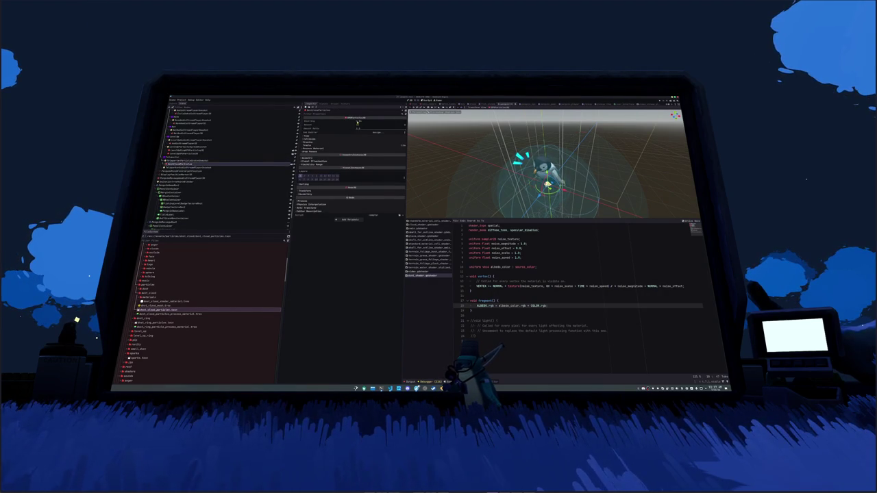
{"action": "left_click", "coordinate": [356, 121]}
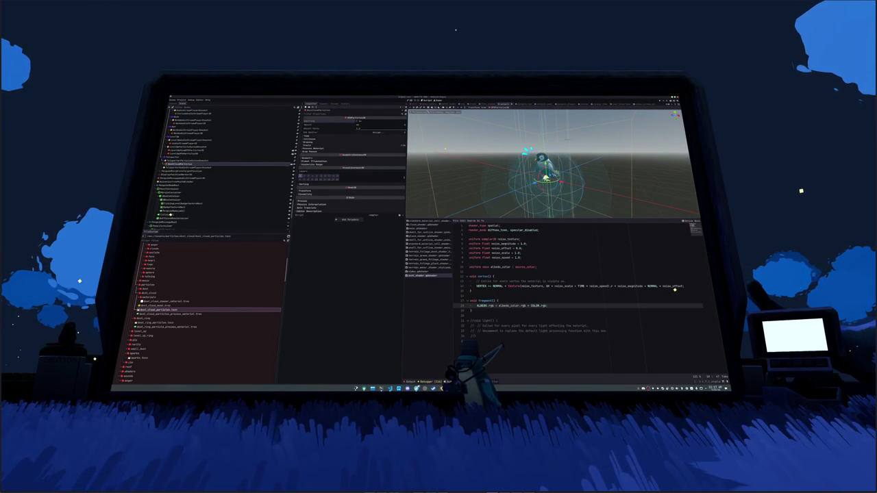
{"action": "left_click", "coordinate": [192, 160]}
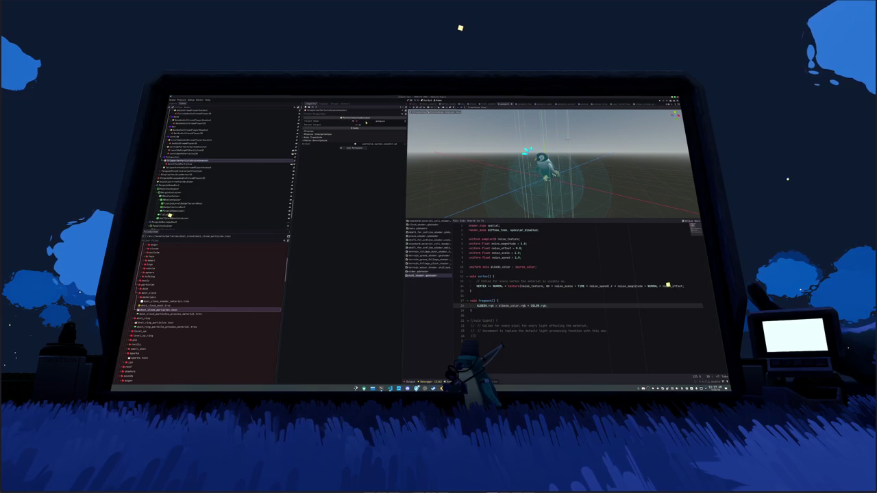
{"action": "left_click", "coordinate": [363, 122]}
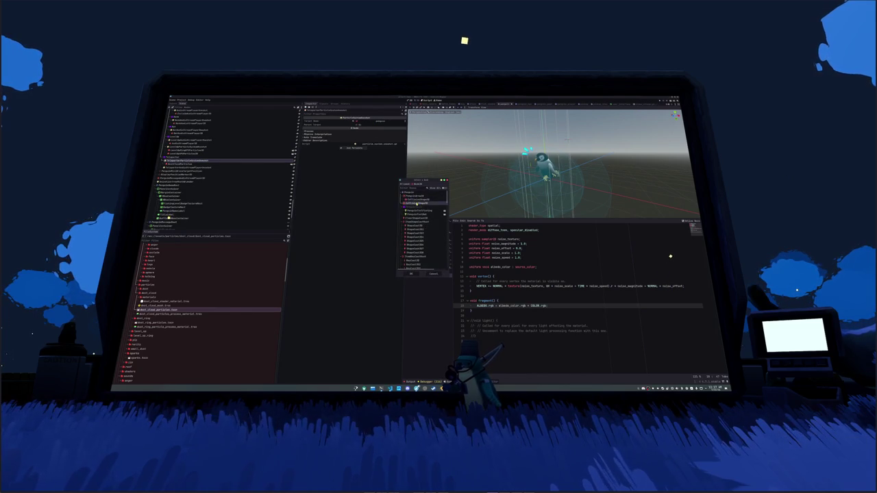
Pick the particles node as the Target Node and reselect the dust cloud particles
{"action": "double_click", "coordinate": [416, 204]}
{"action": "left_click", "coordinate": [192, 165]}
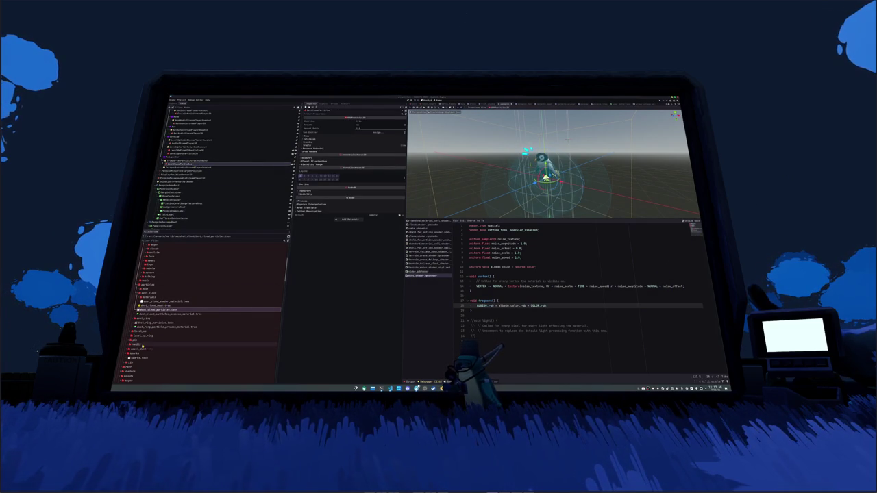
{"action": "scroll", "coordinate": [141, 350], "scroll_direction": "down", "scroll_amount": 3}
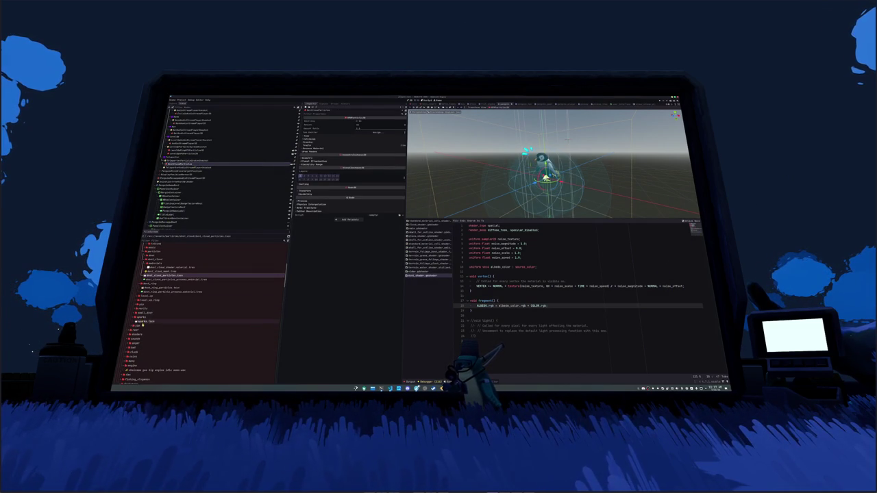
Add level_up_particles.tscn and level_up_ring_particles.tscn to the penguin scene and save it
{"action": "left_click", "coordinate": [141, 318]}
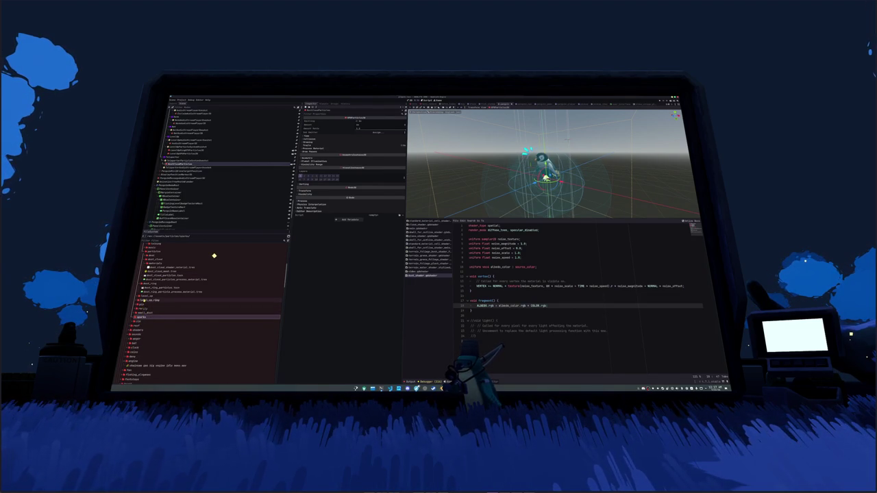
{"action": "double_click", "coordinate": [143, 296]}
{"action": "mouse_move", "coordinate": [159, 301]}
{"action": "left_mouse_down"}
{"action": "mouse_move", "coordinate": [205, 205]}
{"action": "mouse_move", "coordinate": [189, 158]}
{"action": "left_mouse_up"}
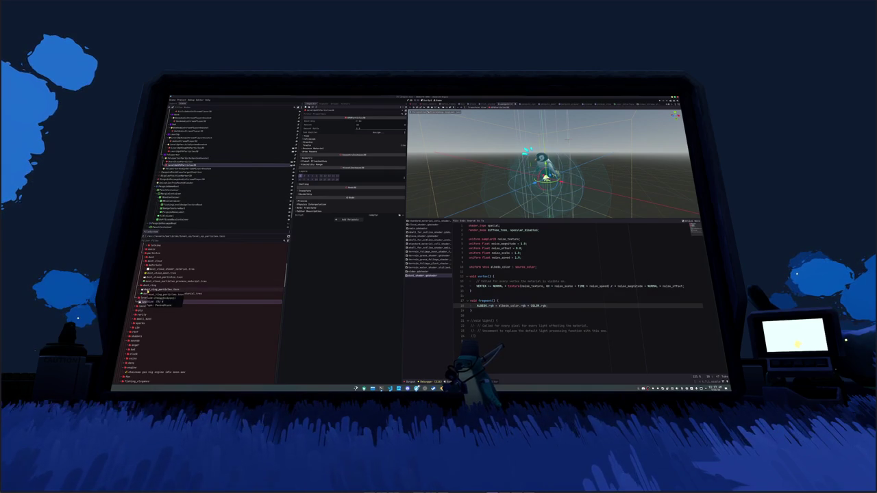
{"action": "left_click", "coordinate": [140, 305]}
{"action": "left_click_drag", "start_coordinate": [159, 311], "coordinate": [177, 159]}
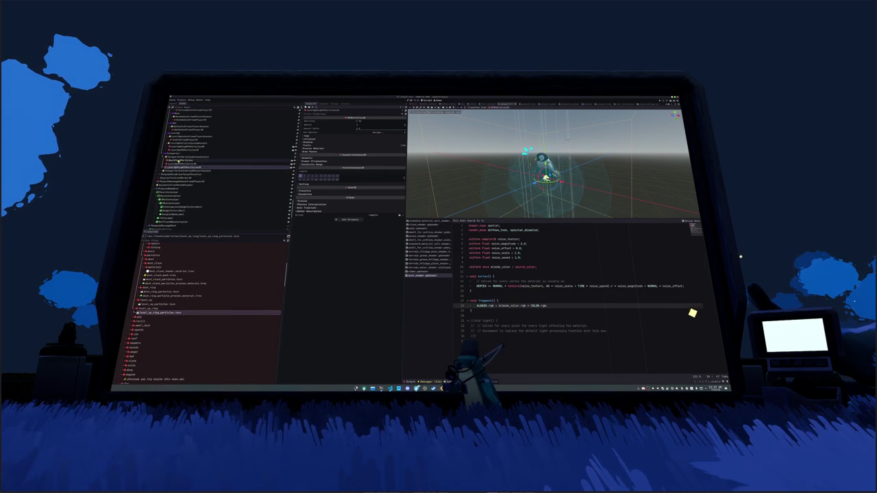
{"action": "key", "text": "ctrl+s"}
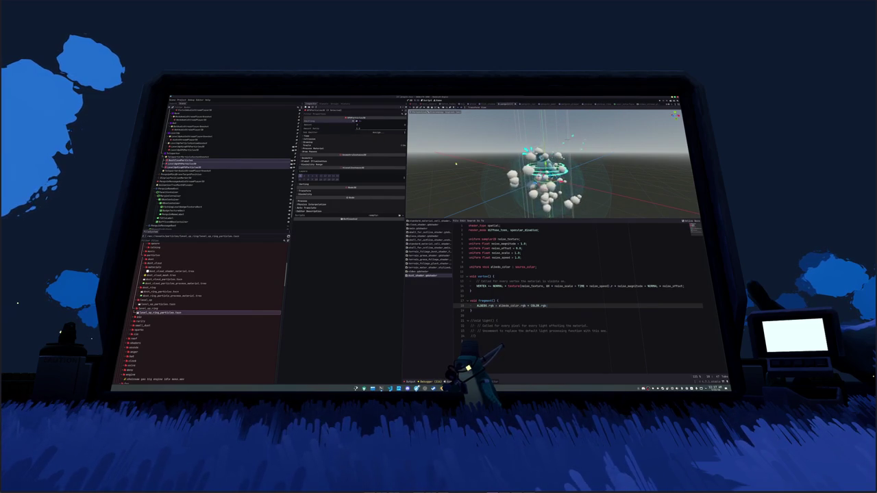
Preview the teleporter particle bursts by toggling Emitting on the selected emitters
{"action": "left_click_drag", "start_coordinate": [455, 162], "coordinate": [434, 163]}
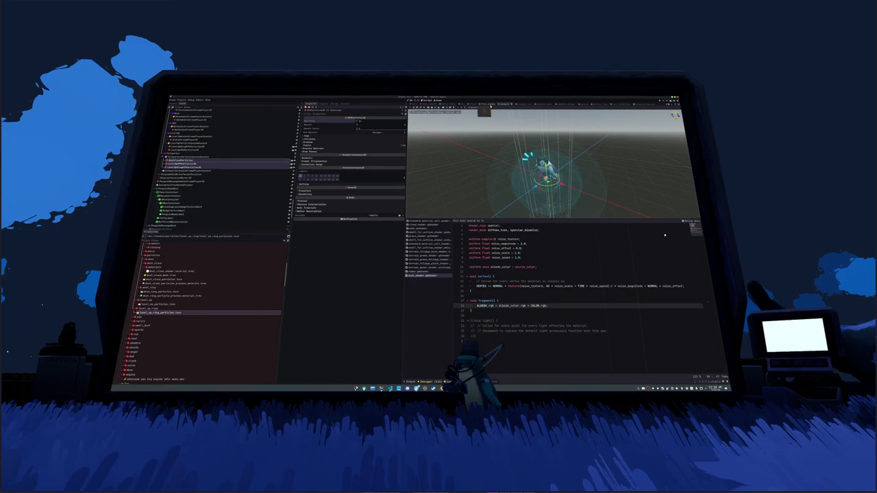
{"action": "left_click", "coordinate": [357, 121]}
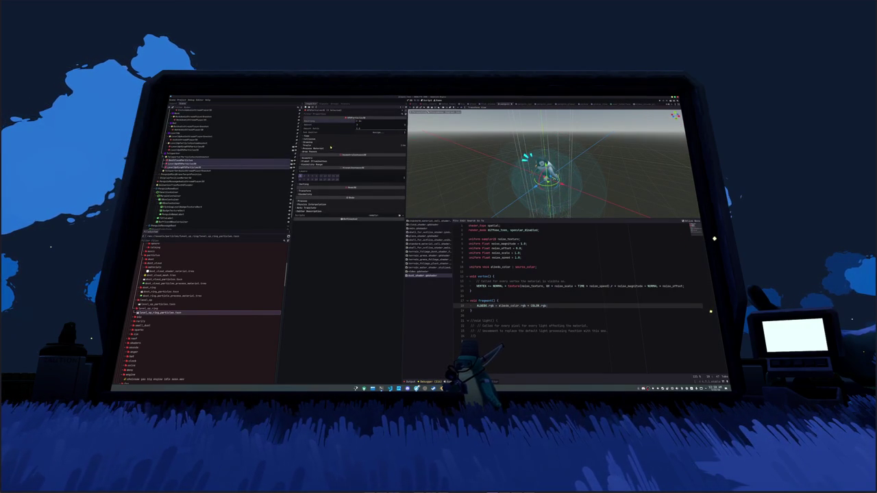
{"action": "left_click", "coordinate": [219, 168]}
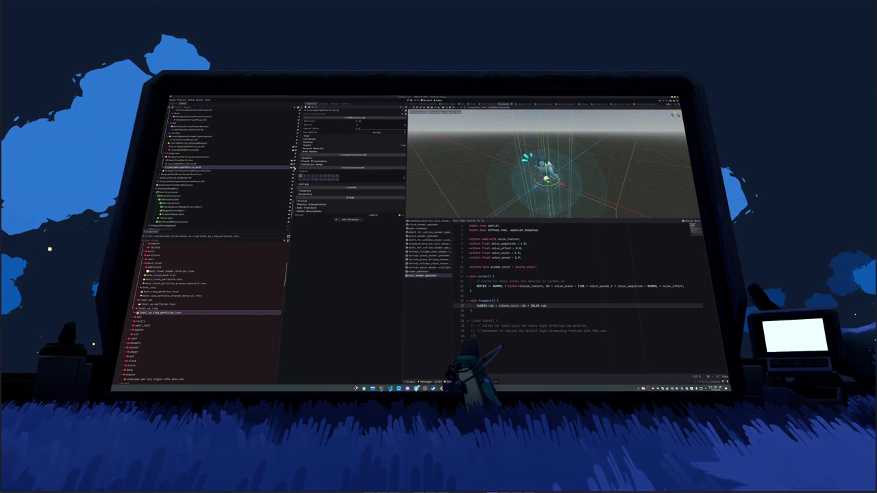
{"action": "left_click", "coordinate": [185, 159], "text": "ctrl"}
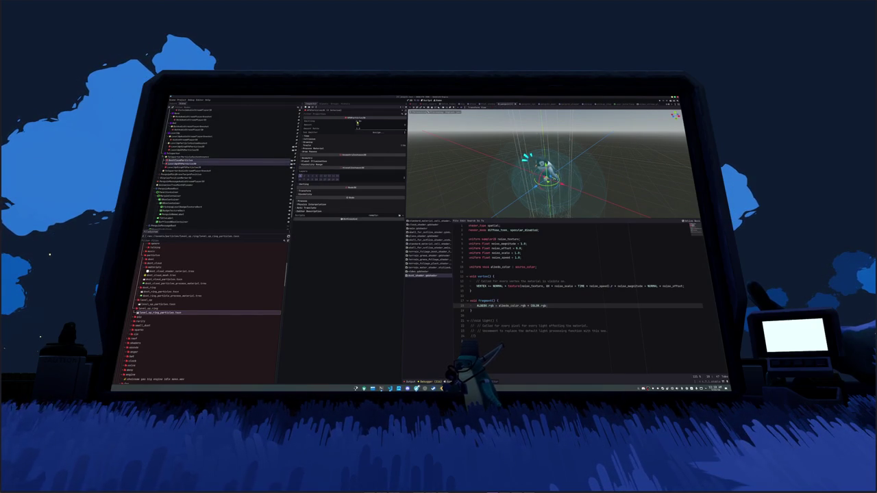
{"action": "left_click", "coordinate": [356, 121]}
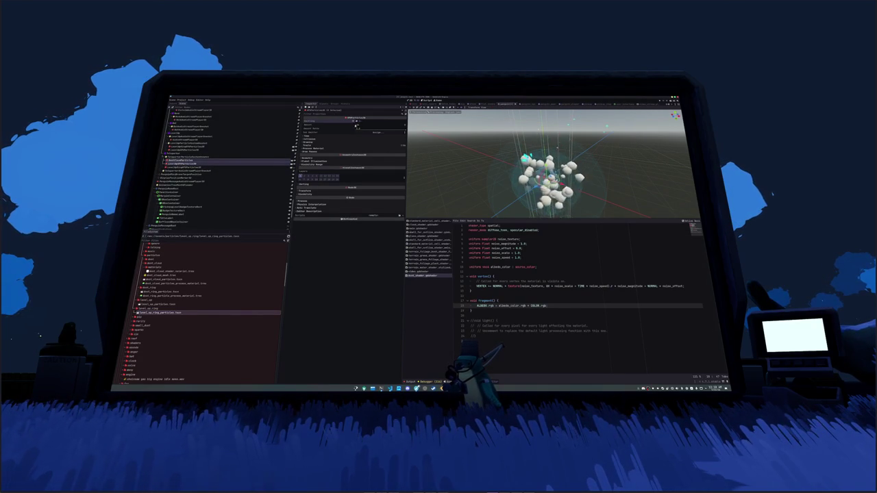
{"action": "left_click", "coordinate": [231, 167]}
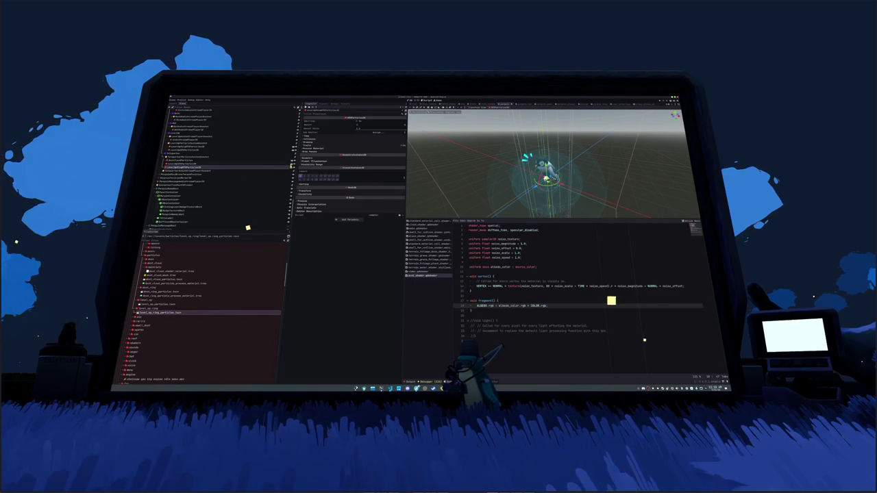
Open the penguin animation node's script penguin_animation_fsm.gd in VS Code
{"action": "left_click", "coordinate": [268, 158]}
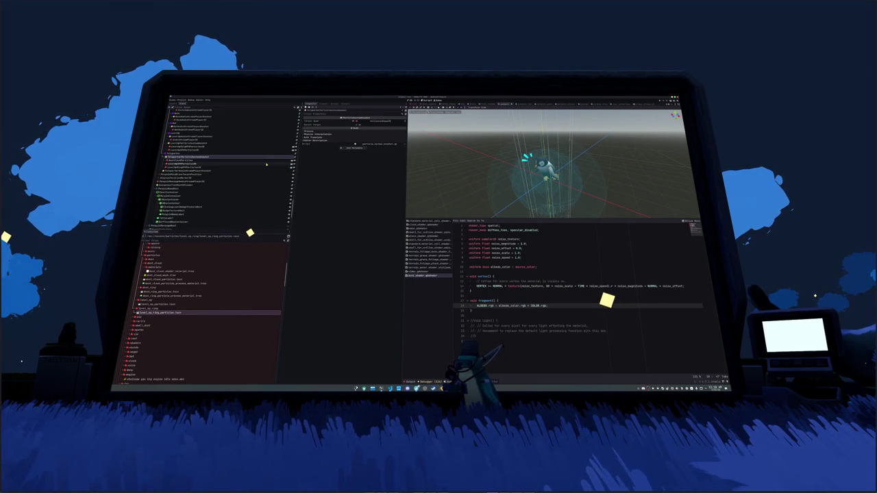
{"action": "scroll", "coordinate": [206, 163], "scroll_direction": "up", "scroll_amount": 3}
{"action": "scroll", "coordinate": [205, 162], "scroll_direction": "down", "scroll_amount": 3}
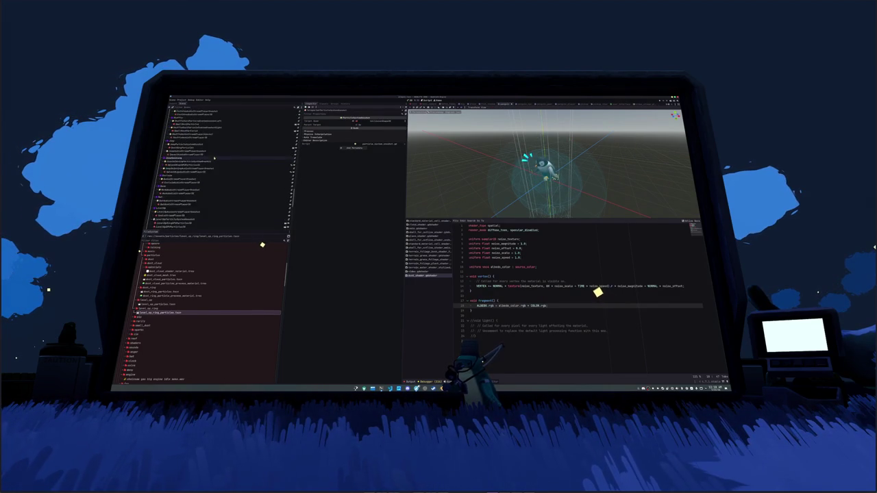
{"action": "left_click", "coordinate": [244, 138]}
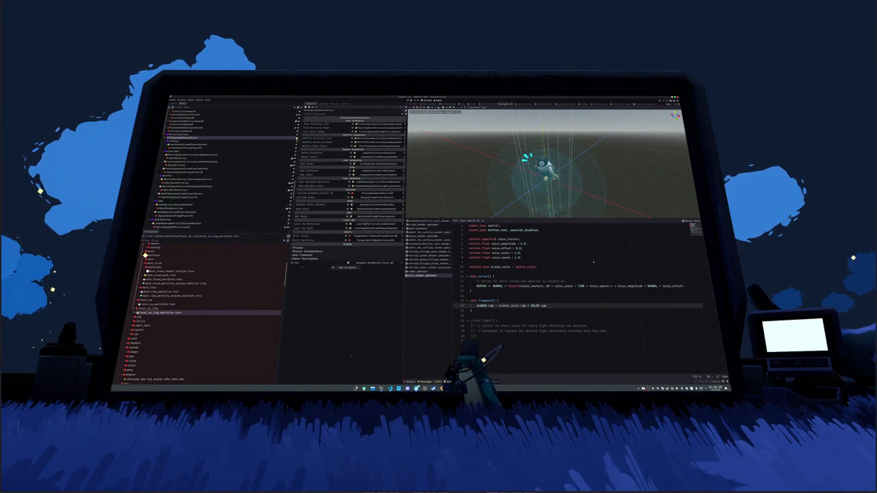
{"action": "left_click", "coordinate": [368, 263]}
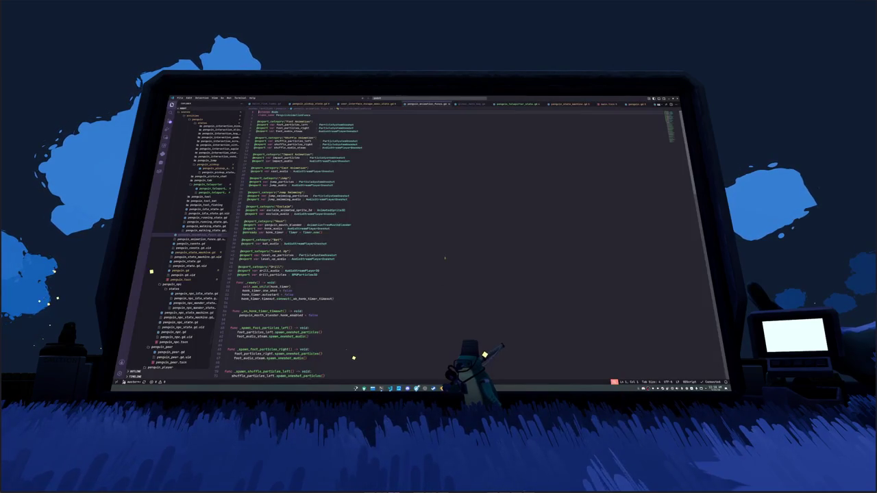
{"action": "scroll", "coordinate": [353, 356], "scroll_direction": "down", "scroll_amount": 3}
{"action": "key", "text": "Return"}
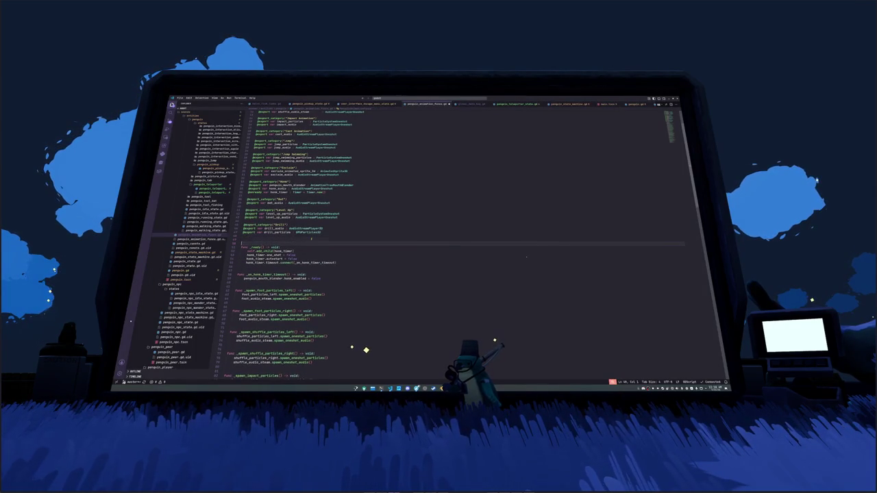
{"action": "type", "text": "xport_"}
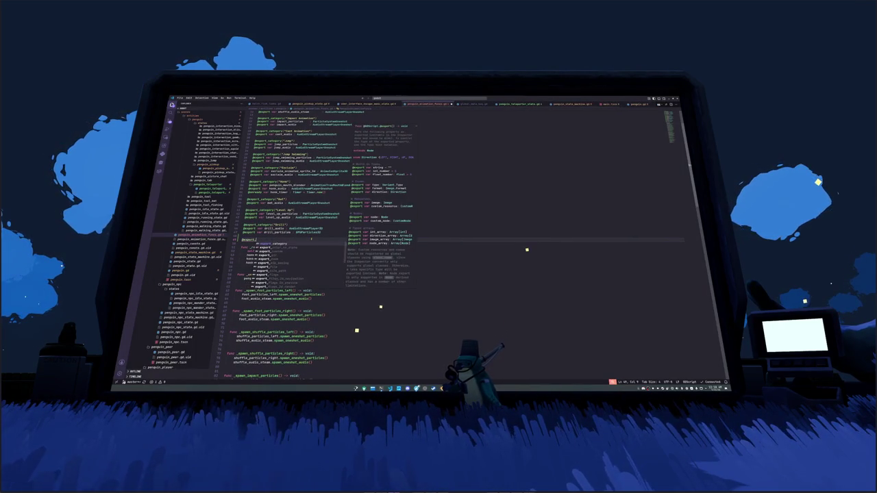
{"action": "type", "text": "category(\"Teleporter"}
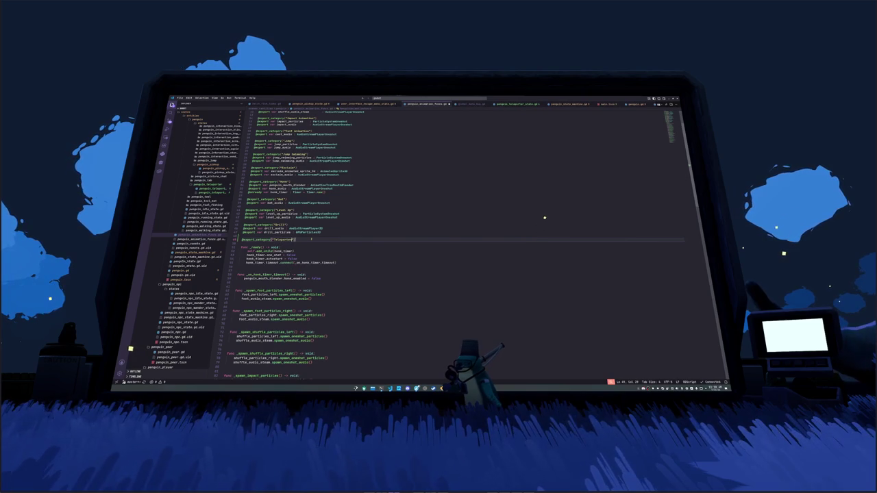
{"action": "key", "text": "Return"}
{"action": "type", "text": "export"}
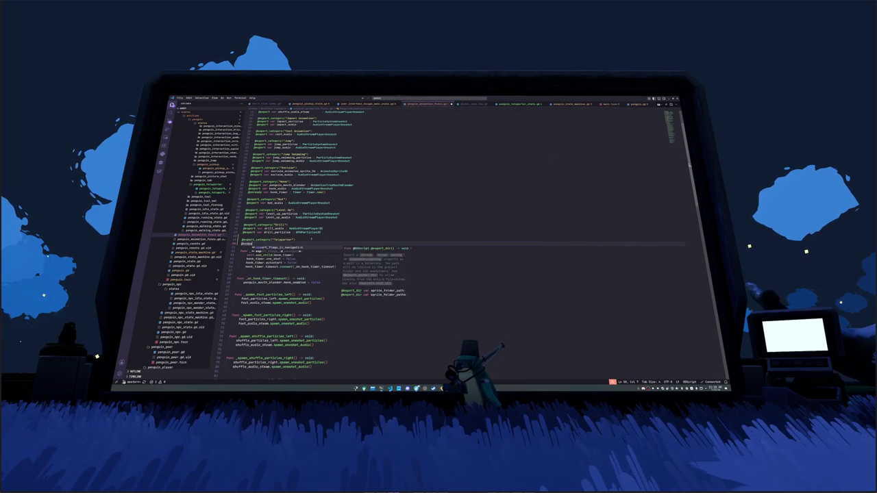
{"action": "type", "text": " var"}
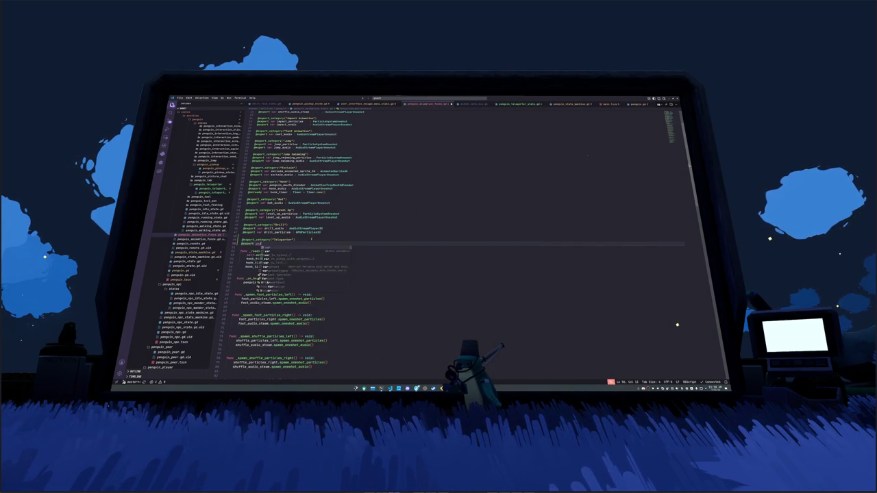
{"action": "type", "text": " teleporter_a"}
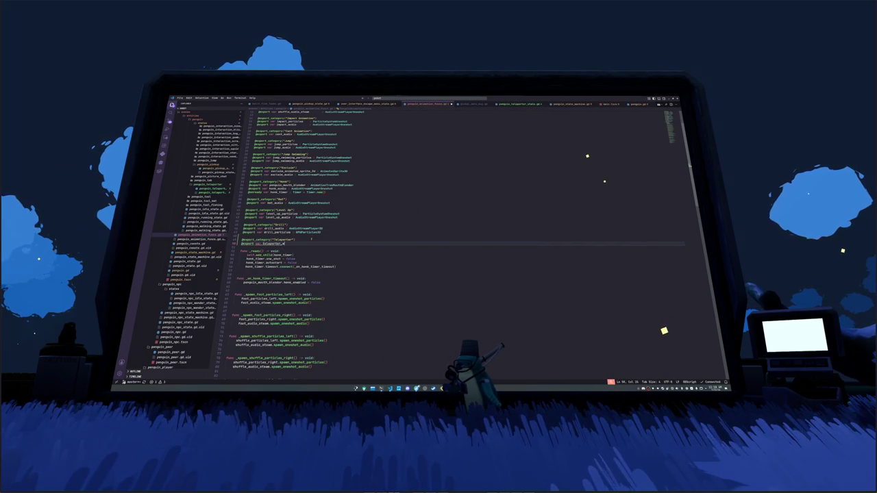
{"action": "type", "text": "udio : AudioStreamPla"}
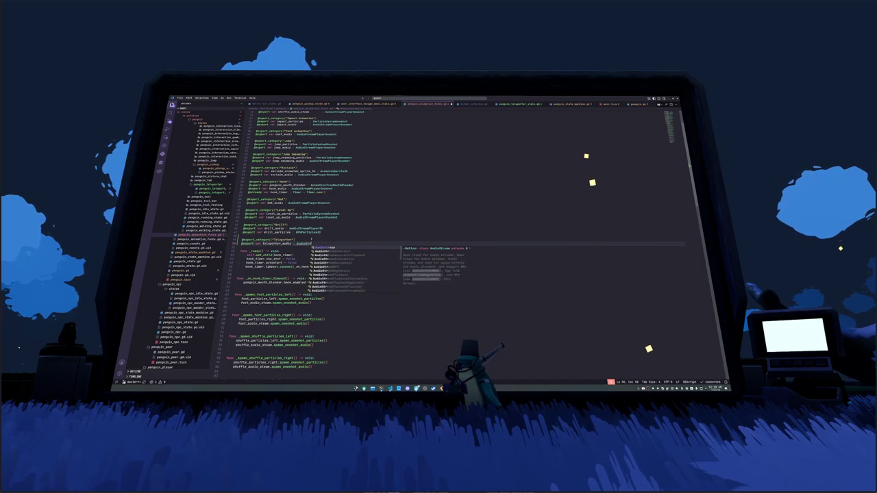
{"action": "key", "text": "Return"}
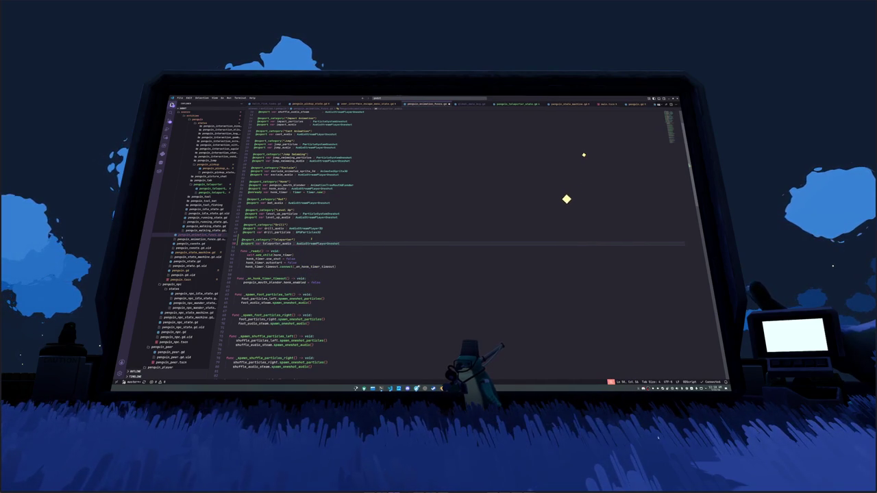
{"action": "key", "text": "ctrl+shift+Return"}
{"action": "type", "text": "xport var "}
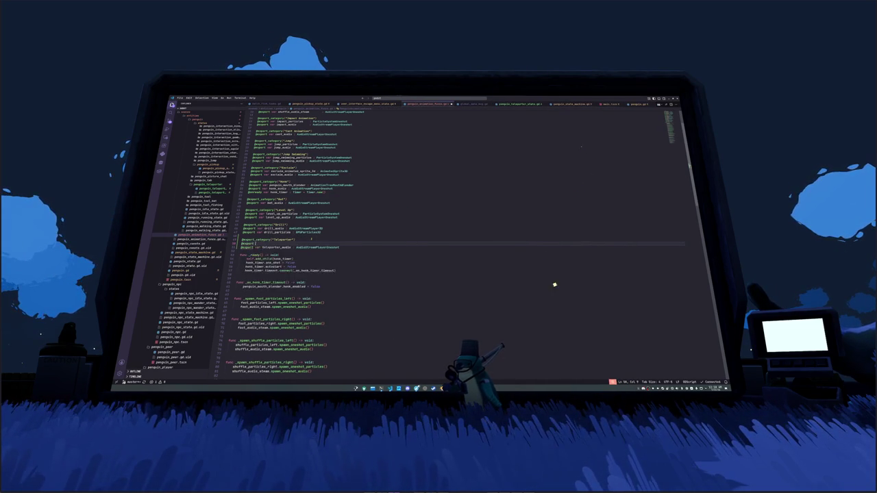
{"action": "type", "text": "teleport"}
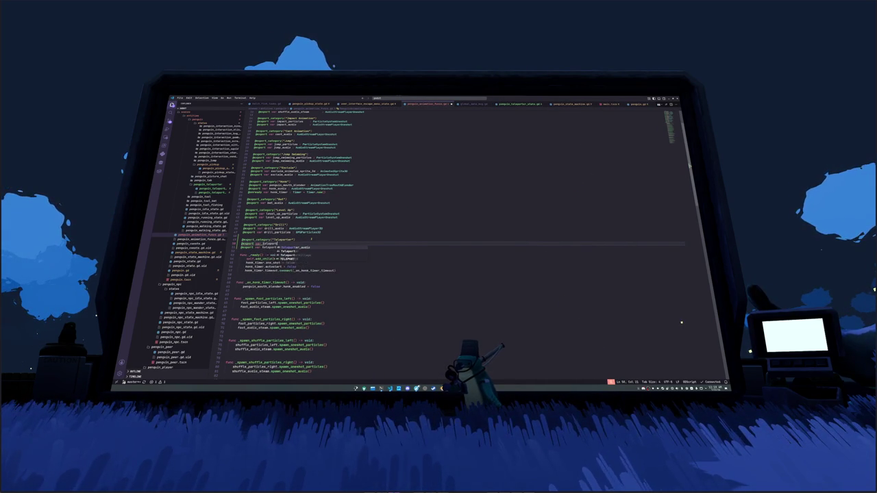
{"action": "type", "text": "er_particles : "}
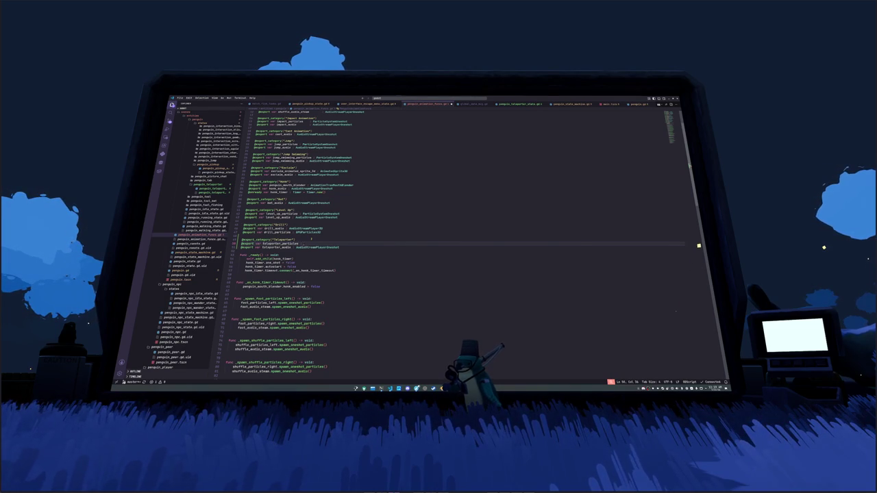
{"action": "type", "text": "Particles"}
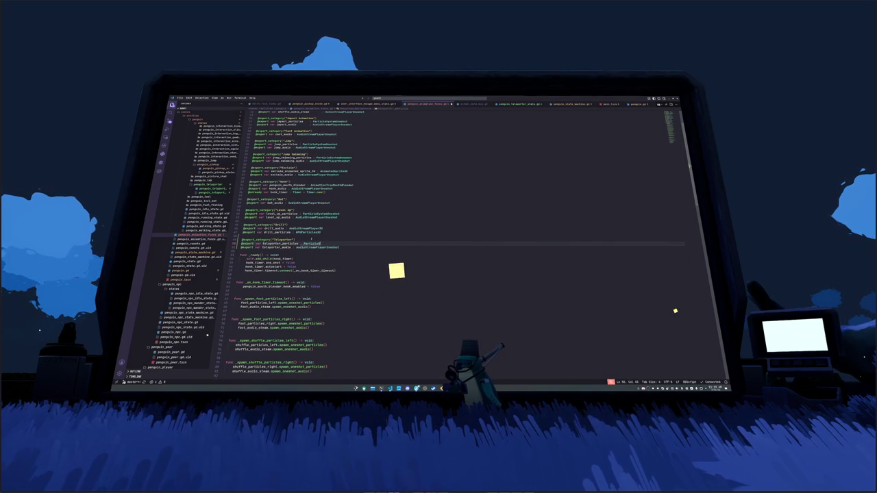
{"action": "type", "text": "SystemOneshot"}
{"action": "key", "text": "Down"}
{"action": "key", "text": "Down"}
{"action": "key", "text": "Down"}
{"action": "key", "text": "Down"}
{"action": "key", "text": "Down"}
{"action": "key", "text": "Down"}
{"action": "key", "text": "Down"}
At the file end, start func _spawn_teleporter_particles() -> void: referencing teleporter_particles
{"action": "key", "text": "Return"}
{"action": "key", "text": "Return"}
{"action": "type", "text": "func _spawn_teleporter_"}
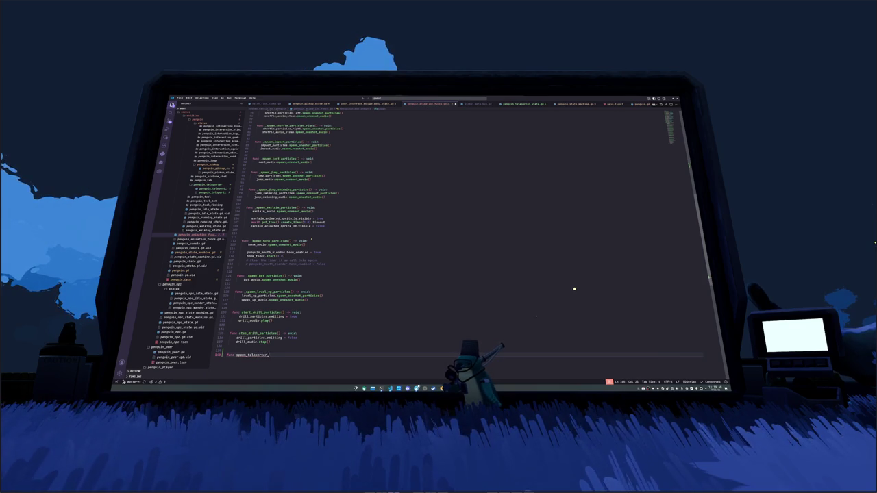
{"action": "type", "text": "oid:"}
{"action": "key", "text": "Return"}
{"action": "type", "text": "teleport"}
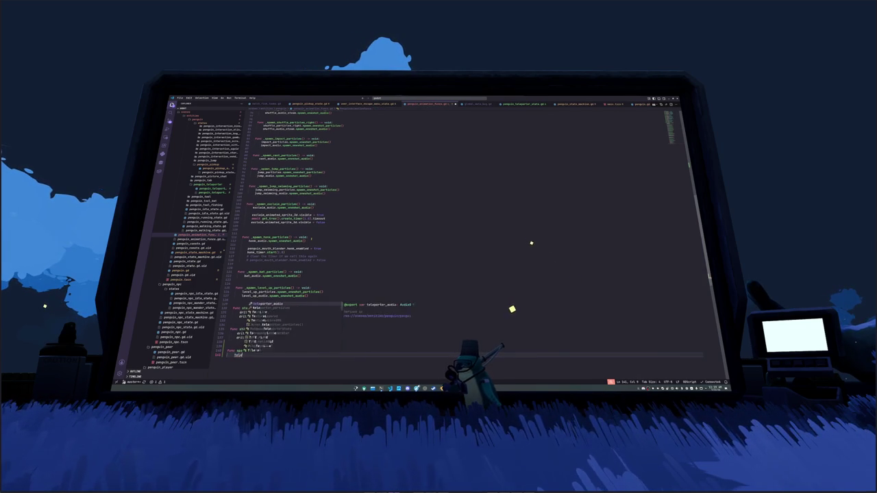
{"action": "key", "text": "Down"}
{"action": "key", "text": "Return"}
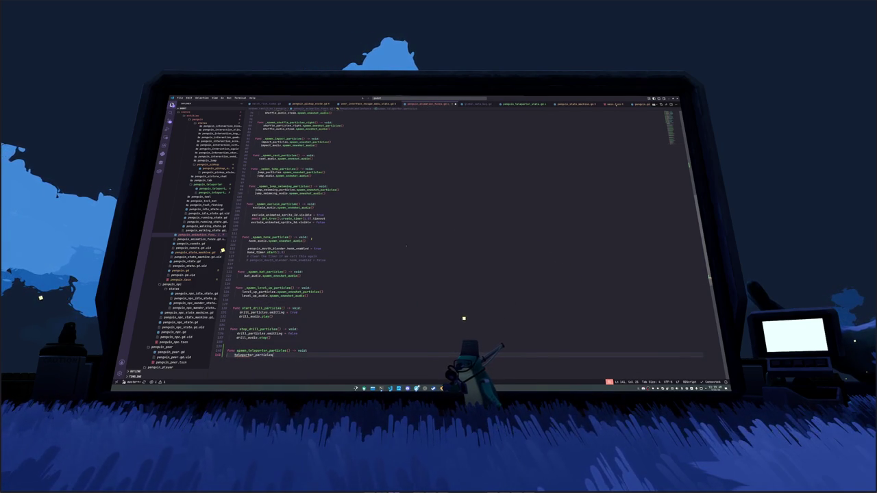
Make the function call teleporter_particles.spawn_oneshot_particles() and teleporter_audio.spawn_oneshot_audio()
{"action": "type", "text": ".restar"}
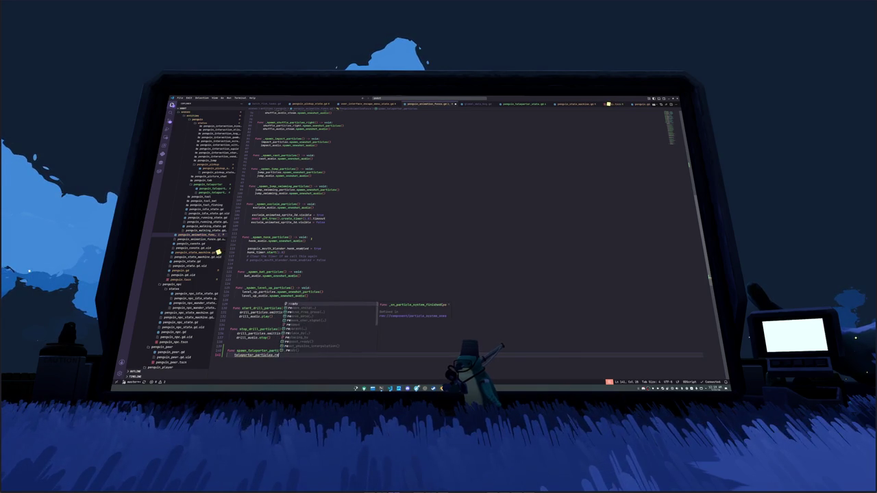
{"action": "key", "text": "BackSpace"}
{"action": "key", "text": "BackSpace"}
{"action": "key", "text": "BackSpace"}
{"action": "type", "text": "spaw"}
{"action": "key", "text": "Return"}
{"action": "key", "text": "Return"}
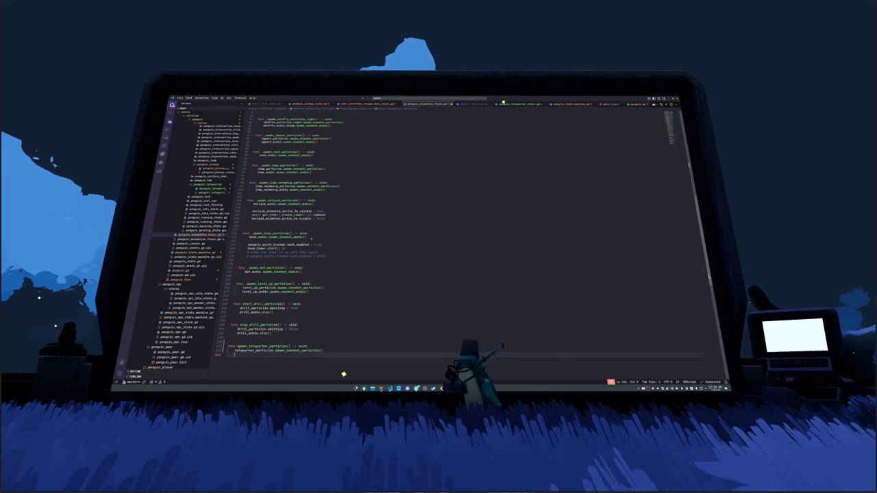
{"action": "type", "text": "teleporter_audio.sp"}
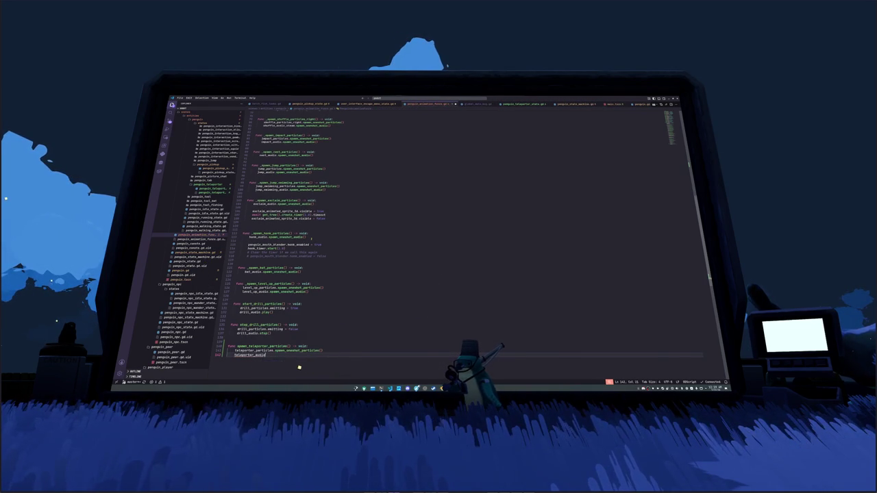
{"action": "key", "text": "Return"}
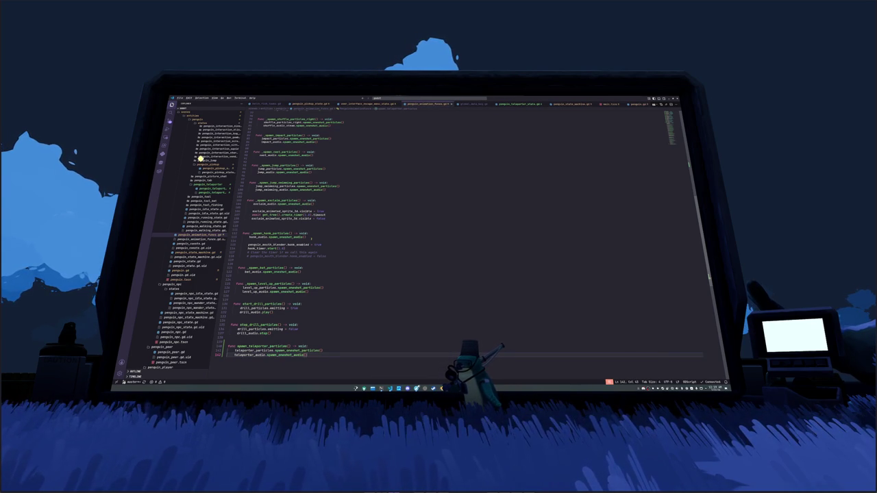
{"action": "key", "text": "alt+Tab"}
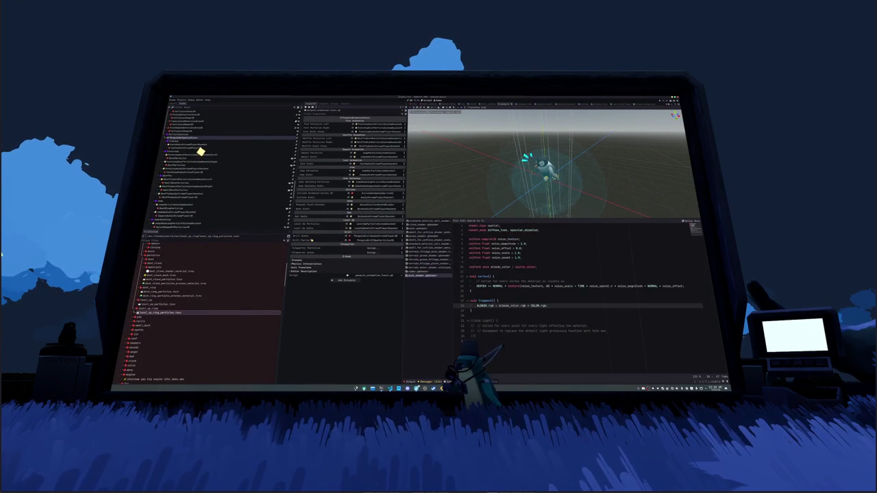
Assign the TeleporterParticles node to the penguin's Teleporter Particles property and save the scene
{"action": "left_click_drag", "start_coordinate": [203, 144], "coordinate": [373, 248]}
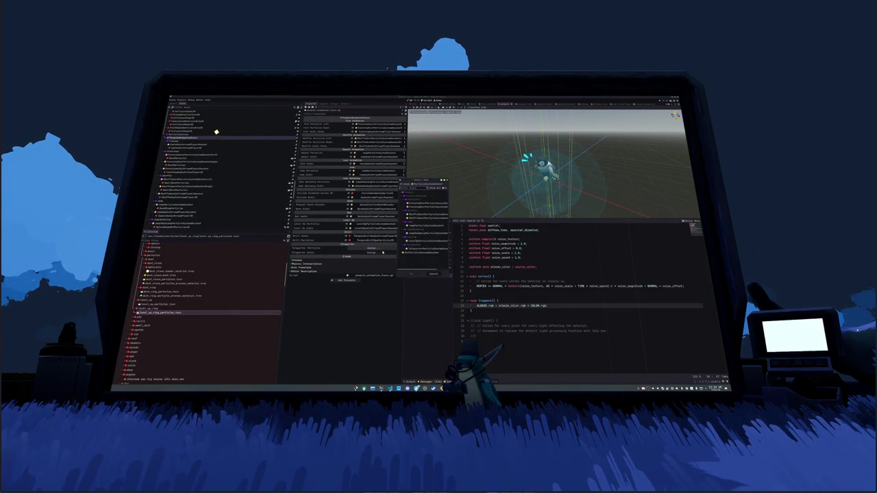
{"action": "key", "text": "ctrl+s"}
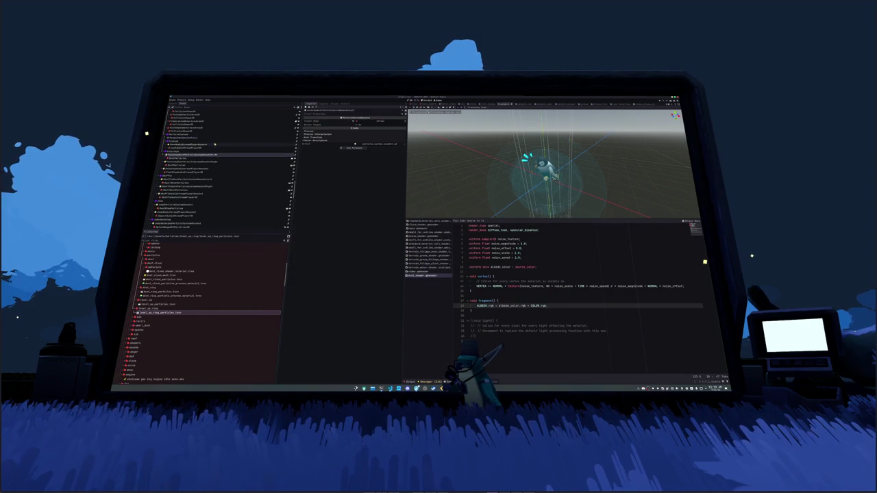
{"action": "scroll", "coordinate": [221, 159], "scroll_direction": "down", "scroll_amount": 10}
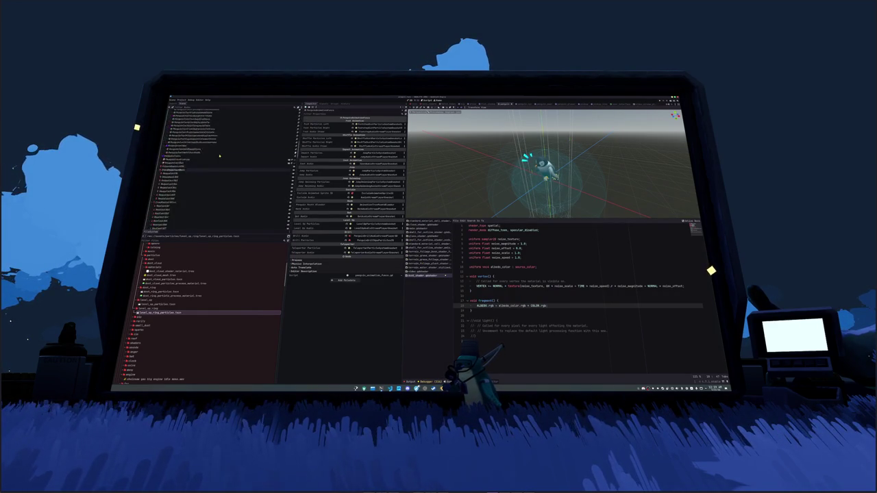
{"action": "key", "text": "alt+Tab"}
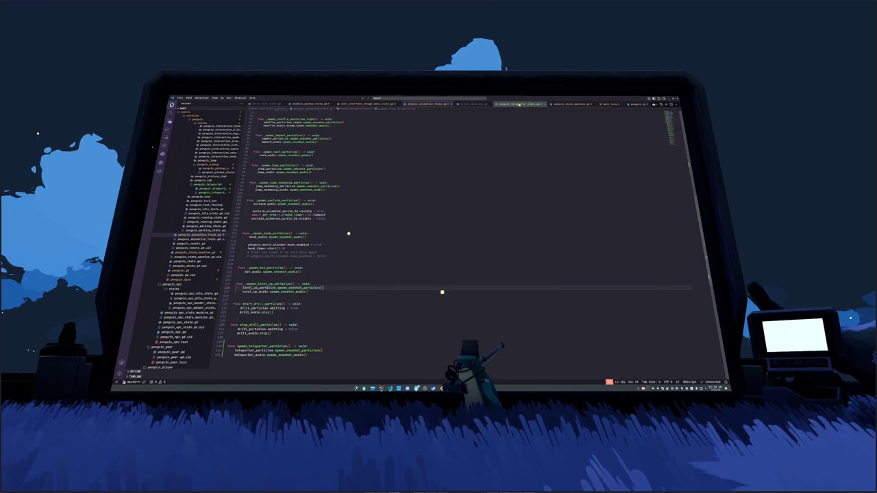
Replace penguin.set_state(true) with a call to the penguin's spawn_teleporter_particles() on state entry
{"action": "left_click", "coordinate": [319, 174]}
{"action": "left_click", "coordinate": [326, 159]}
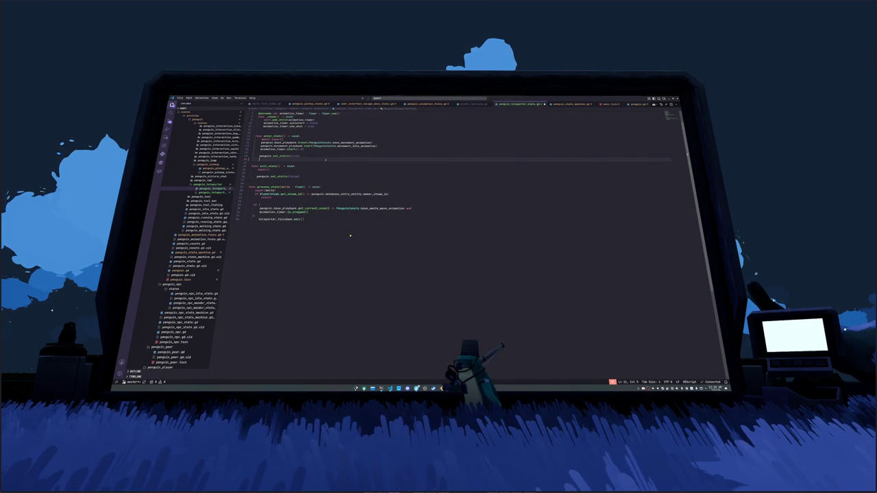
{"action": "type", "text": "penguin._"}
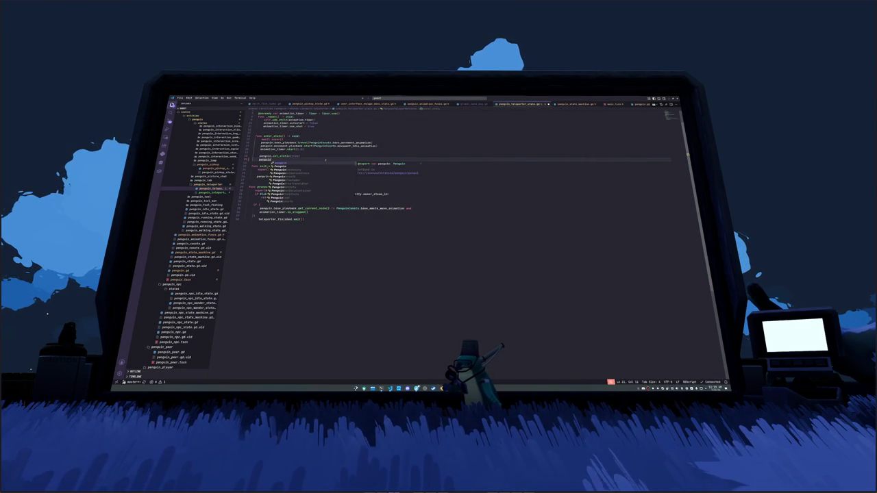
{"action": "key", "text": "BackSpace"}
{"action": "type", "text": "spawn_"}
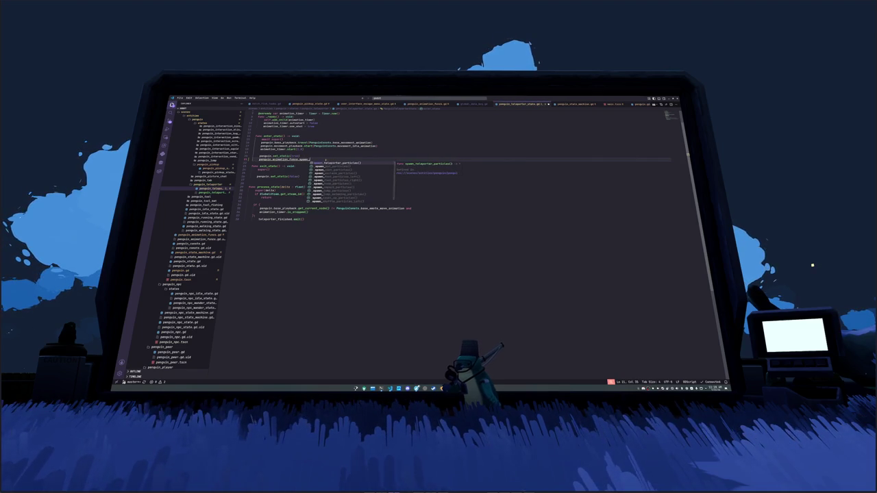
{"action": "key", "text": "Return"}
{"action": "key", "text": "Up"}
{"action": "key", "text": "ctrl+shift+k"}
{"action": "key", "text": "ctrl+shift+Return"}
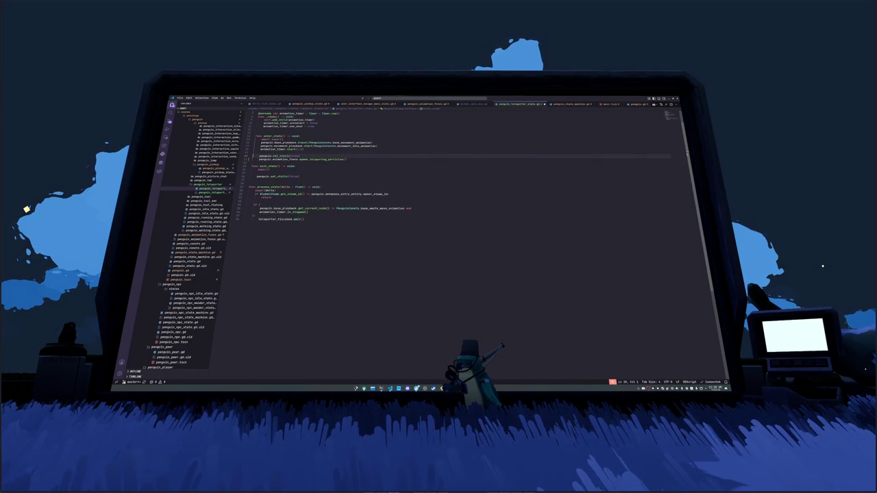
Comment out penguin.set_state(false), then go to the escape menu state script
{"action": "key", "text": "Down"}
{"action": "key", "text": "Down"}
{"action": "key", "text": "Down"}
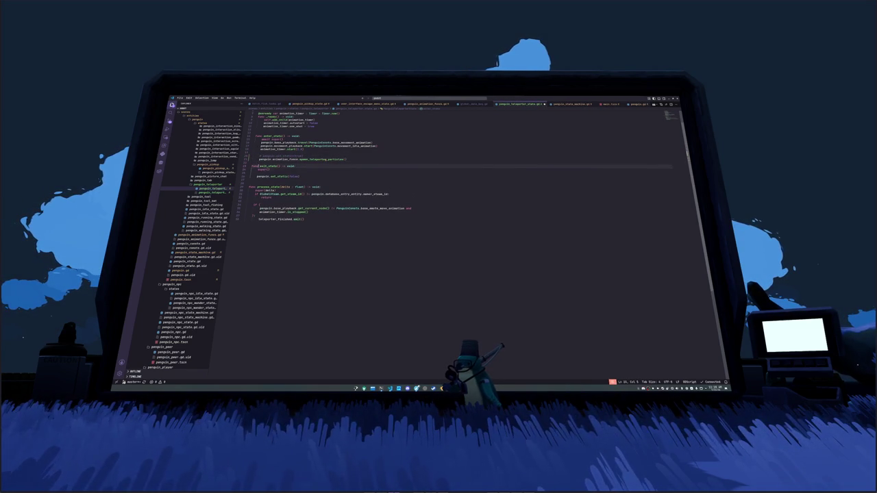
{"action": "key", "text": "ctrl+slash"}
{"action": "key", "text": "alt+Tab"}
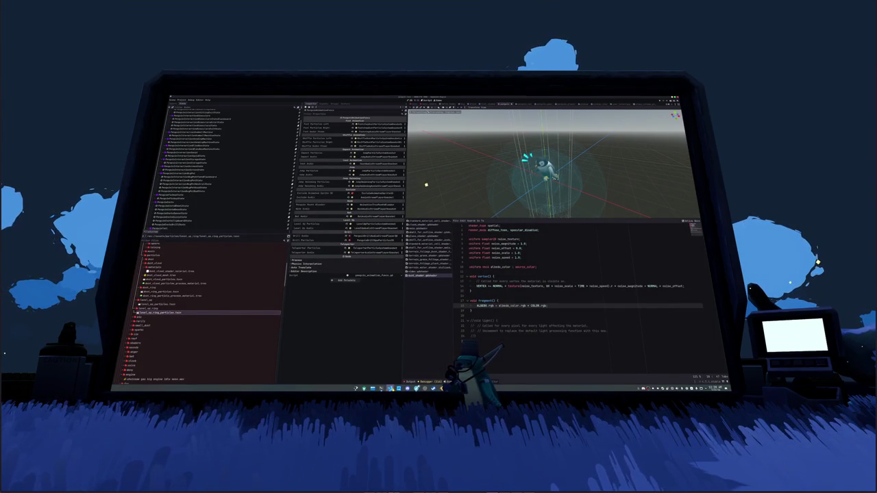
{"action": "key", "text": "alt+Tab"}
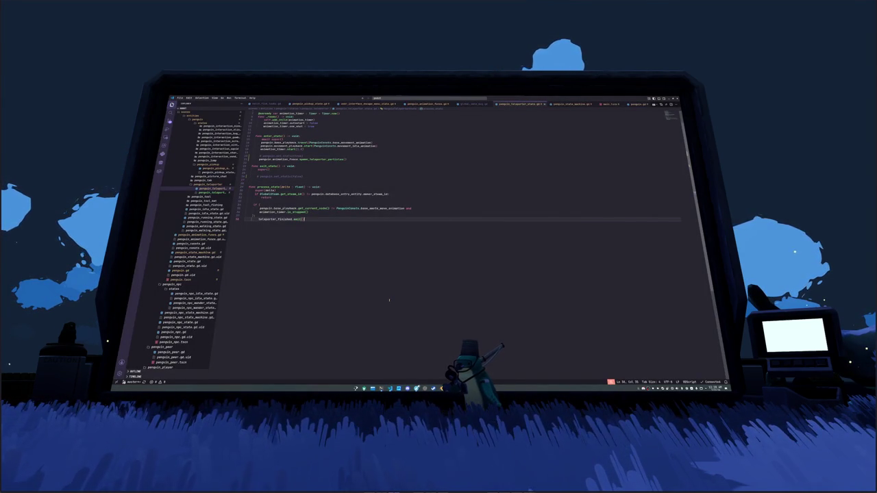
{"action": "left_click", "coordinate": [373, 104]}
Append + Vector3.RIGHT * randf() * 2 .rotated(Vector3.UP, randf() * TAU) to the TeleporterVillage origin
{"action": "left_click", "coordinate": [330, 223]}
{"action": "type", "text": "+ Ve"}
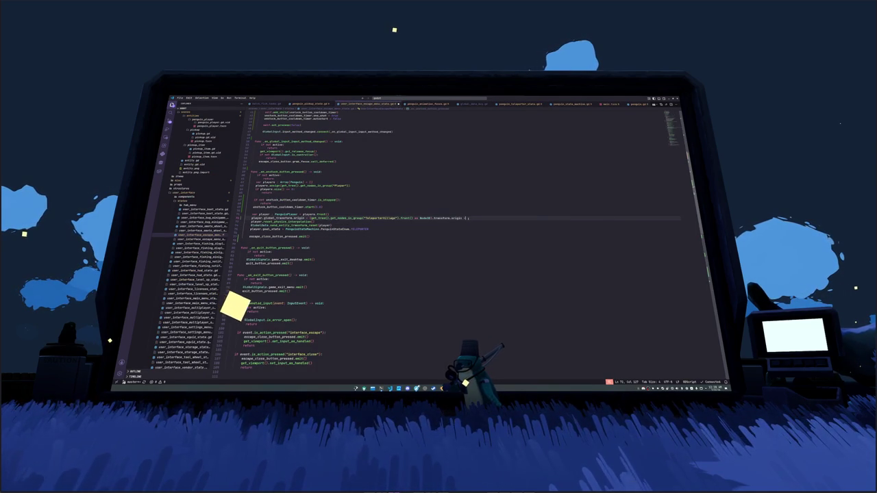
{"action": "type", "text": "ctor3.RIGHT"}
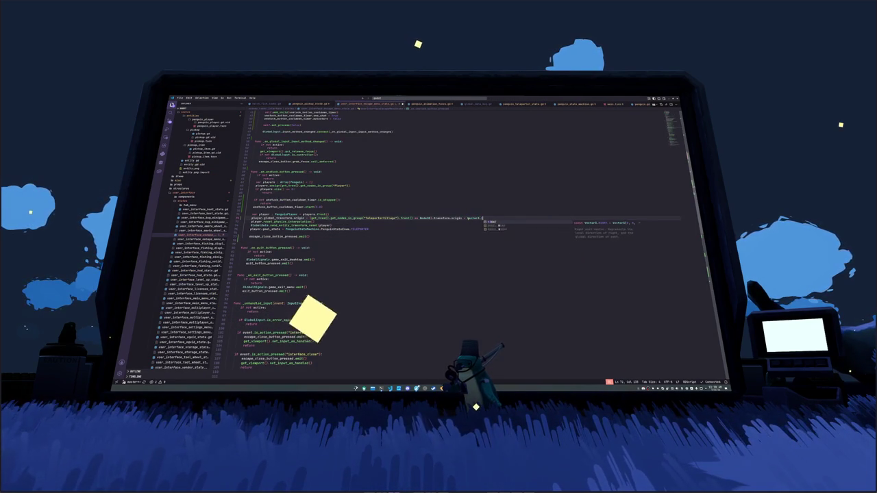
{"action": "type", "text": " * randf"}
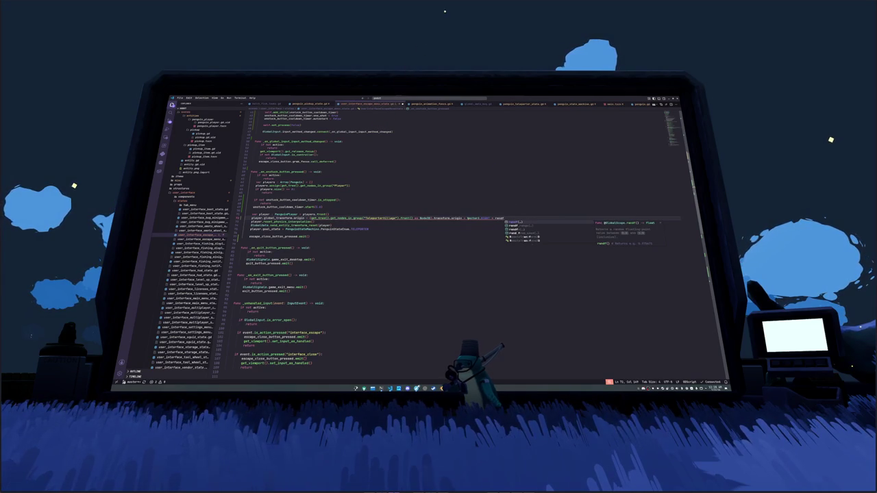
{"action": "key", "text": "Return"}
{"action": "type", "text": "2 - "}
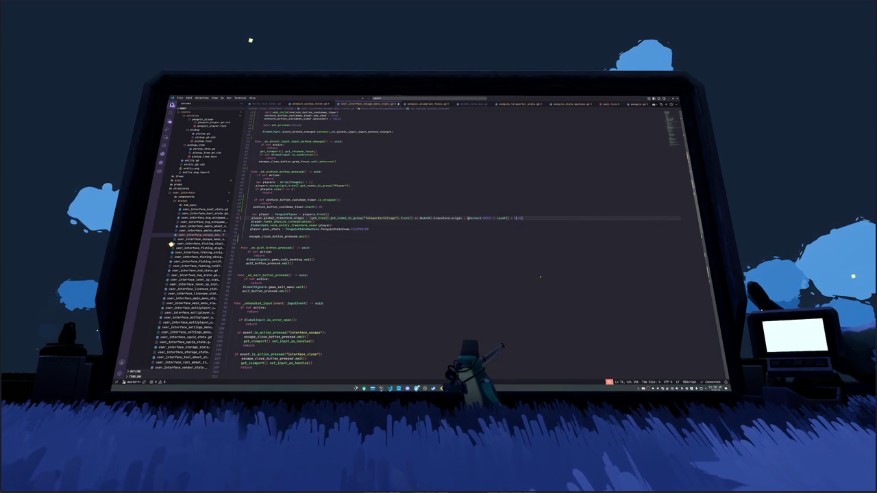
{"action": "type", "text": ".rotated("}
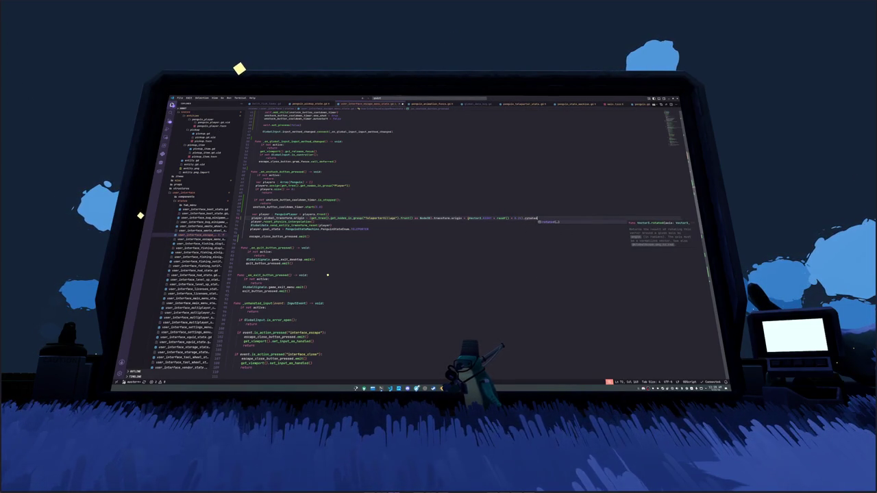
{"action": "type", "text": "Vector3.UP,"}
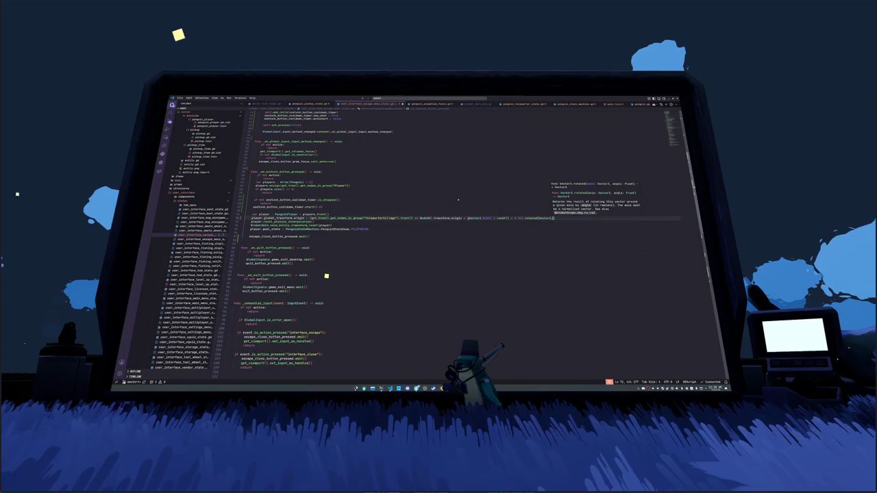
{"action": "key", "text": "BackSpace"}
{"action": "key", "text": "BackSpace"}
{"action": "key", "text": "BackSpace"}
{"action": "type", "text": "randf() * TAU"}
{"action": "key", "text": "Down"}
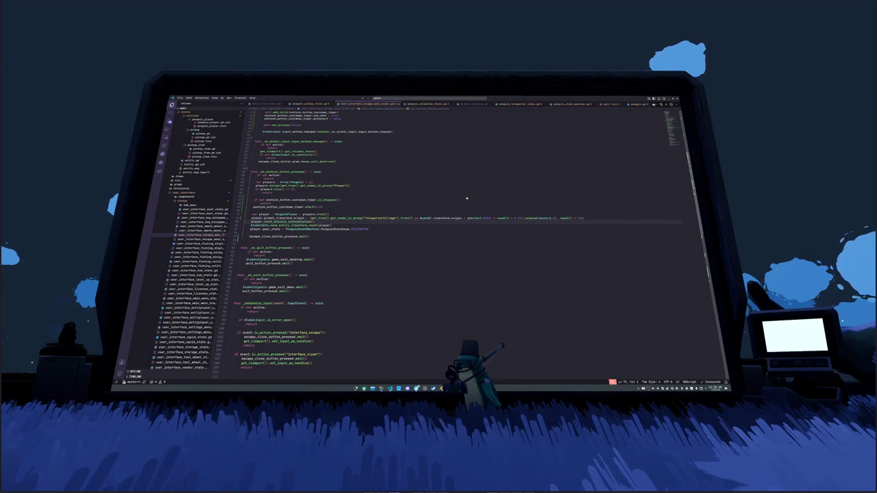
Split the teleport position expression over separate lines, one part per line
{"action": "left_click", "coordinate": [306, 217]}
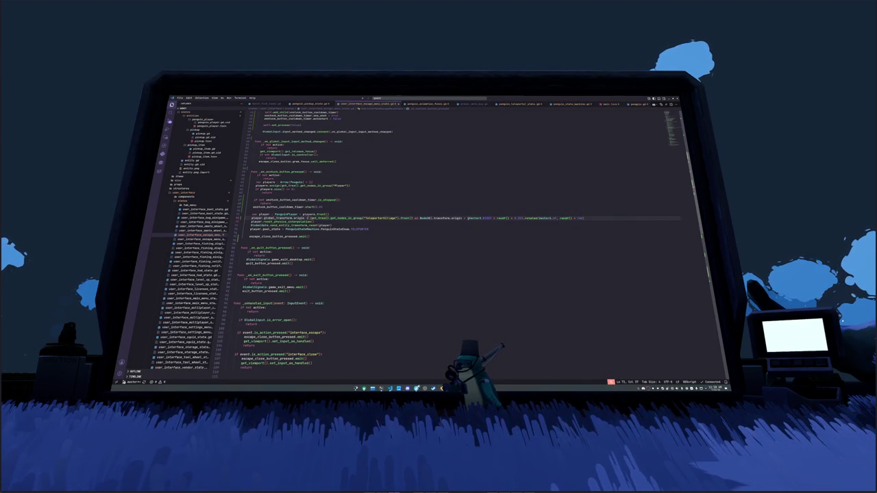
{"action": "key", "text": "Return"}
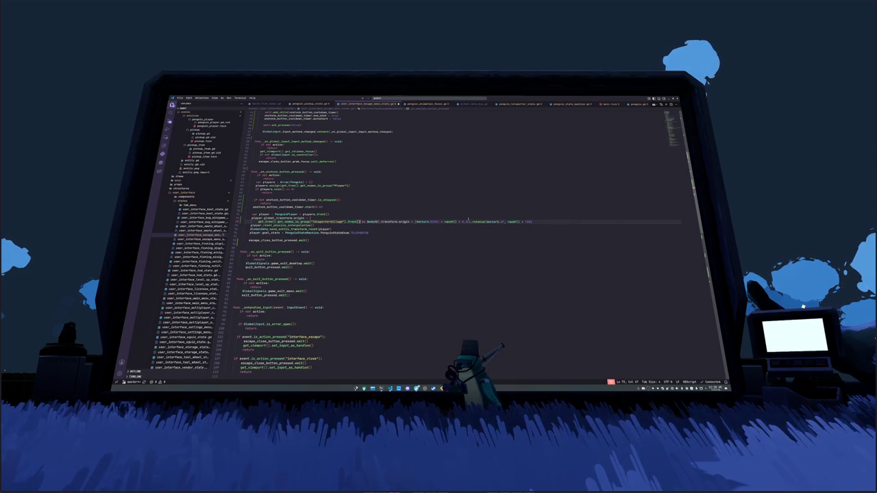
{"action": "key", "text": "Return"}
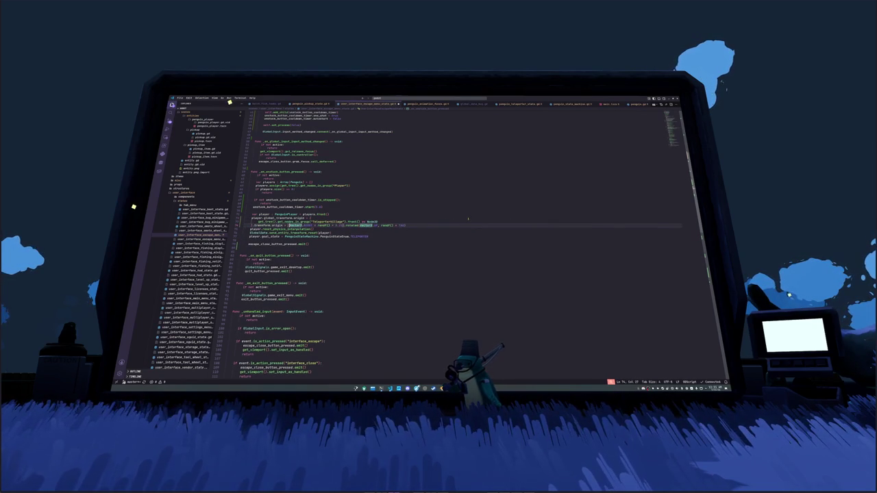
{"action": "key", "text": "Return"}
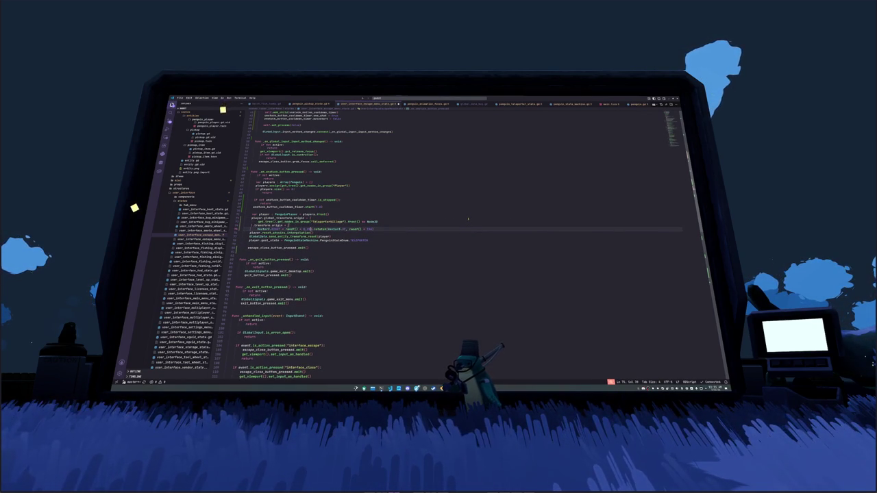
{"action": "key", "text": "Return"}
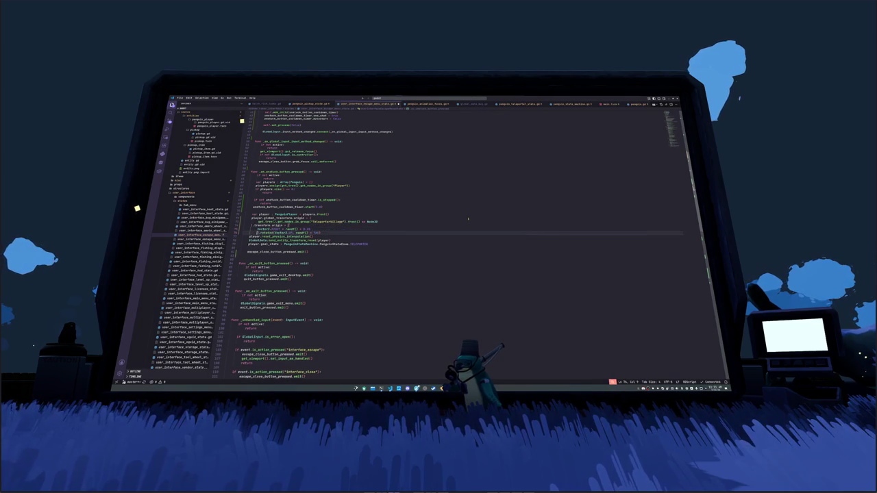
{"action": "key", "text": "ctrl+Right"}
{"action": "key", "text": "ctrl+Right"}
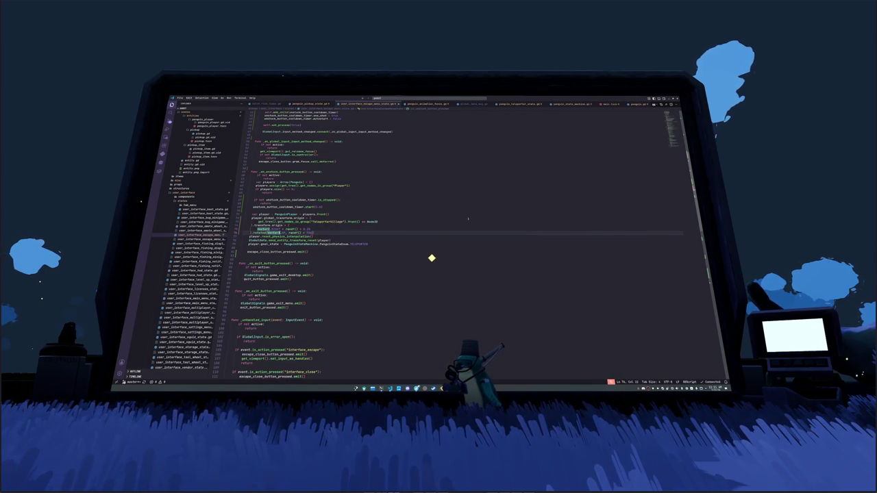
{"action": "key", "text": "Return"}
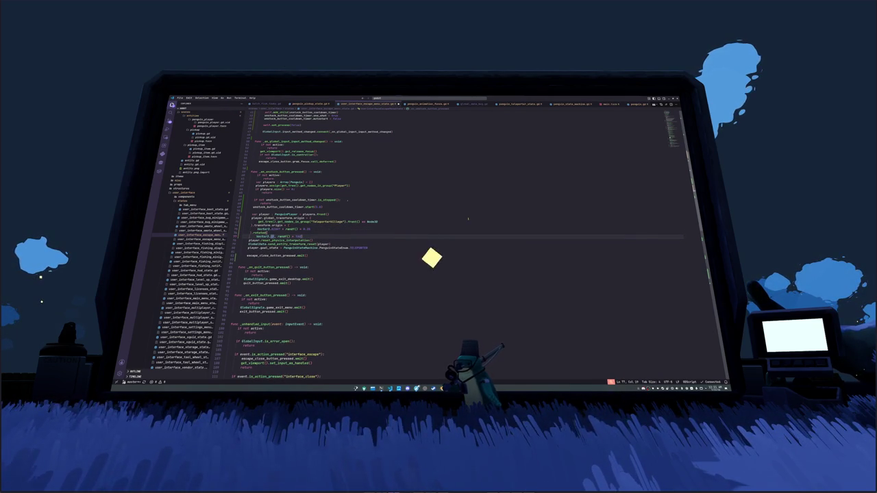
{"action": "key", "text": "Return"}
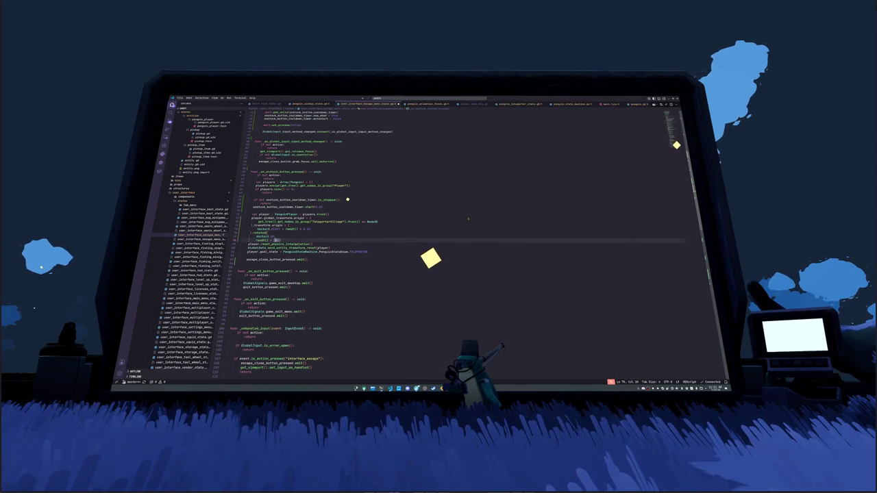
{"action": "key", "text": "Return"}
{"action": "key", "text": "Up"}
{"action": "key", "text": "Up"}
{"action": "key", "text": "Up"}
{"action": "key", "text": "Down"}
{"action": "key", "text": "Down"}
{"action": "key", "text": "Down"}
{"action": "key", "text": "Down"}
{"action": "key", "text": "Up"}
{"action": "key", "text": "Up"}
{"action": "key", "text": "Up"}
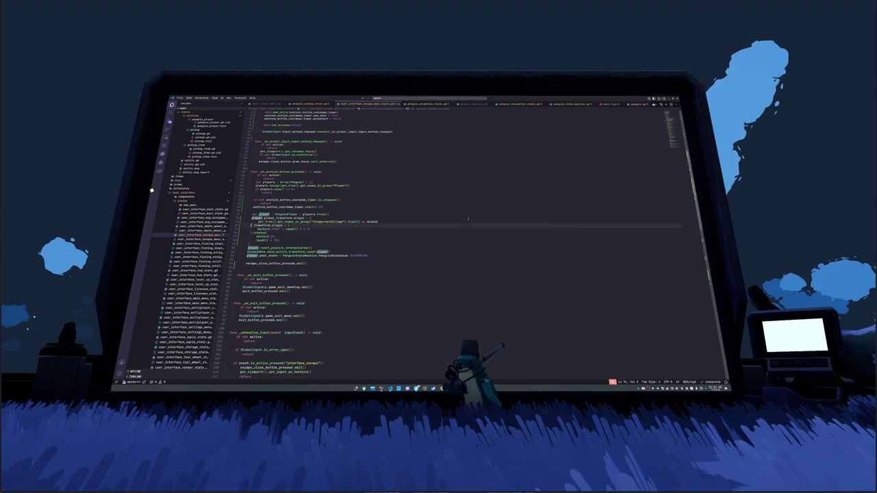
{"action": "key", "text": "alt+Tab"}
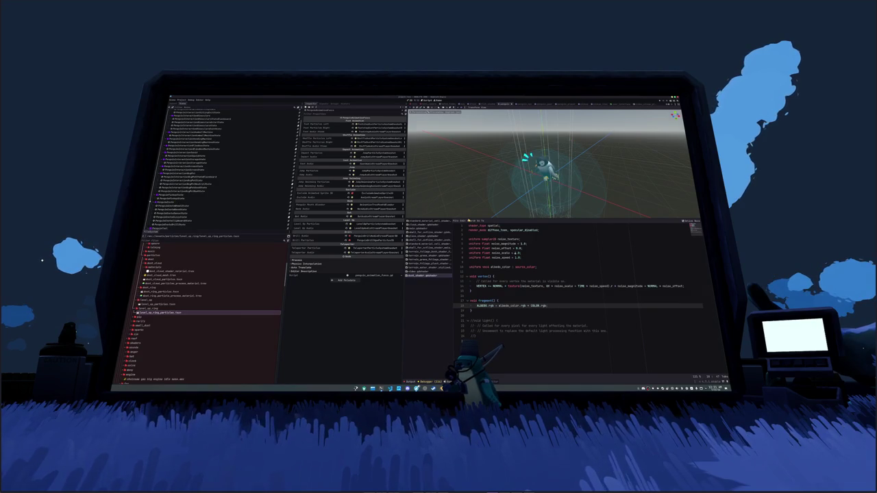
Run the game and teleport to the village teleporter repeatedly via the pause menu, then stop it
{"action": "key", "text": "F5"}
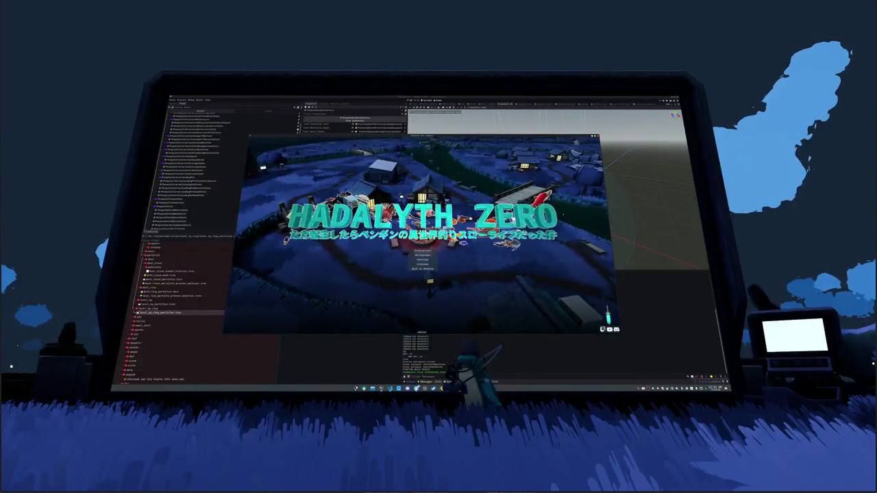
{"action": "left_click", "coordinate": [423, 252]}
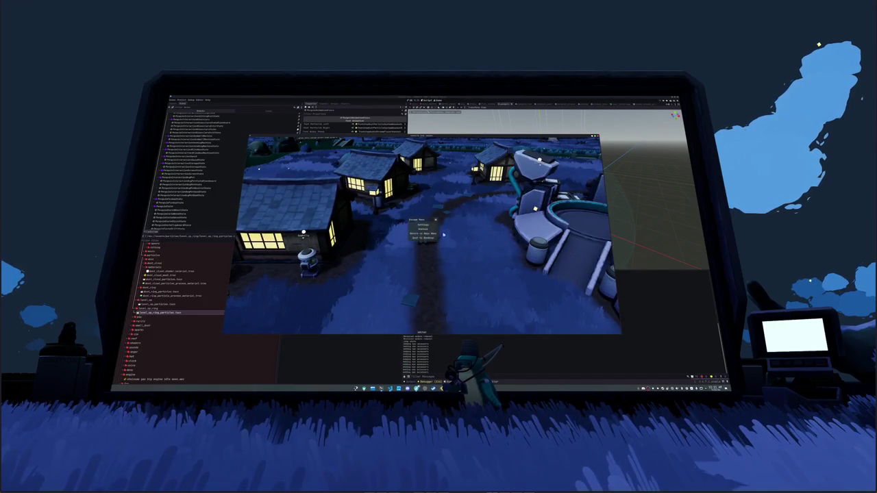
{"action": "left_click", "coordinate": [428, 228]}
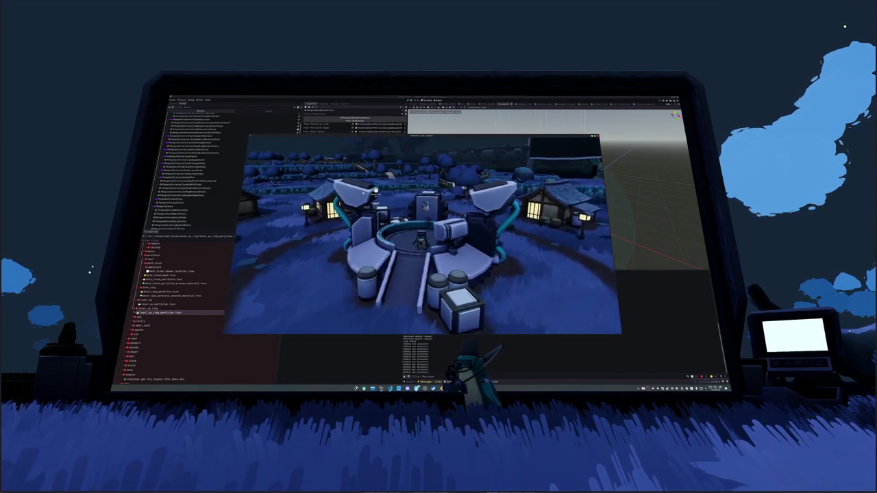
{"action": "key", "text": "Escape"}
{"action": "left_click", "coordinate": [422, 229]}
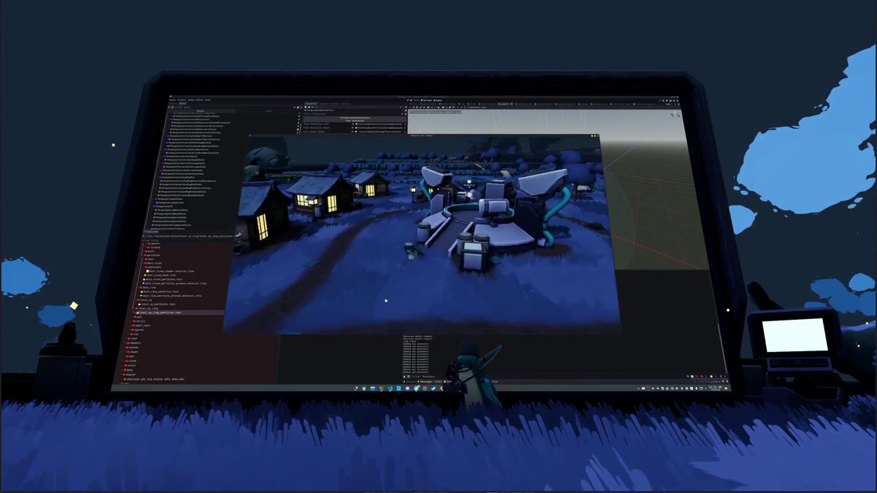
{"action": "key", "text": "Escape"}
{"action": "left_click", "coordinate": [423, 228]}
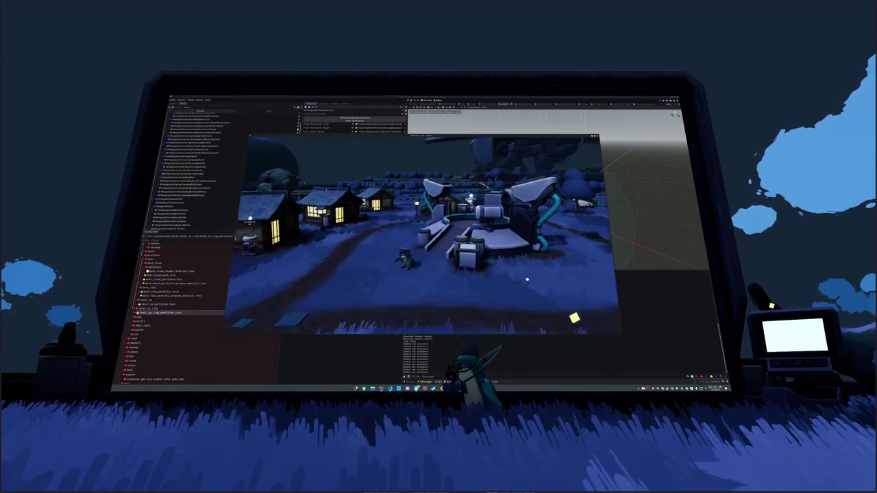
{"action": "key", "text": "Escape"}
{"action": "left_click", "coordinate": [418, 229]}
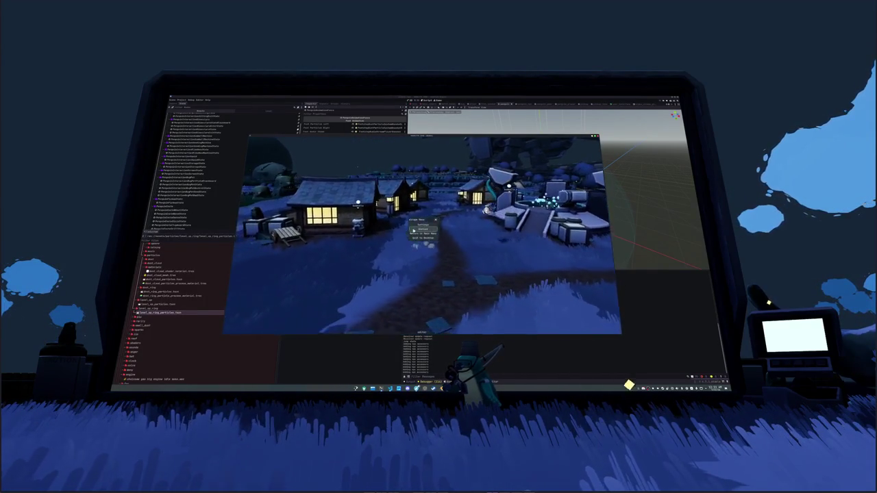
{"action": "key", "text": "F8"}
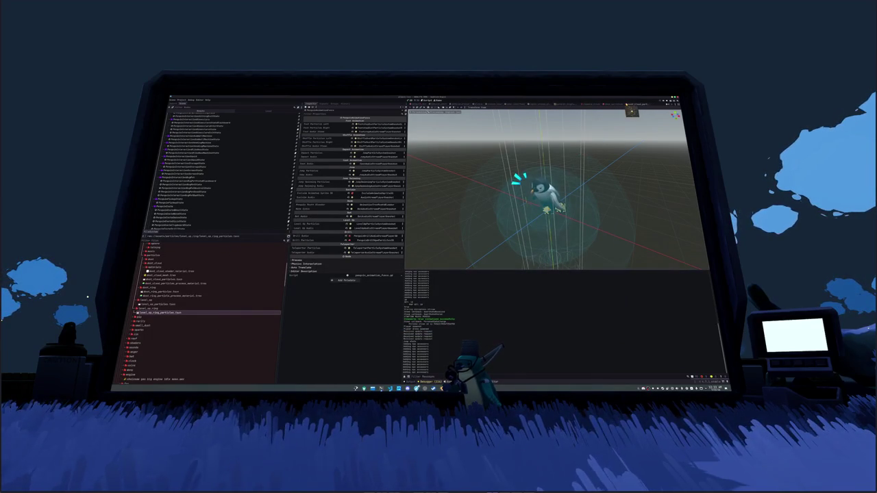
Show the teleport ring particle scene, replay its burst, and check the color ramp gradient
{"action": "left_click", "coordinate": [631, 104]}
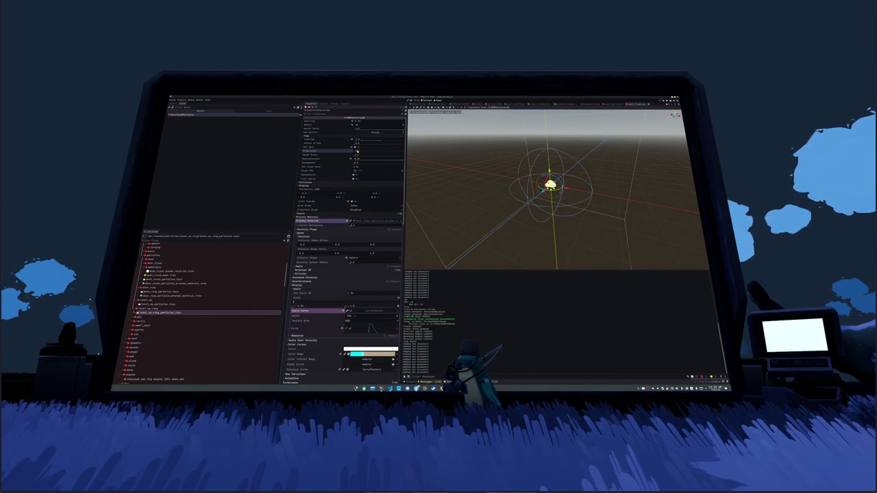
{"action": "left_click", "coordinate": [353, 122]}
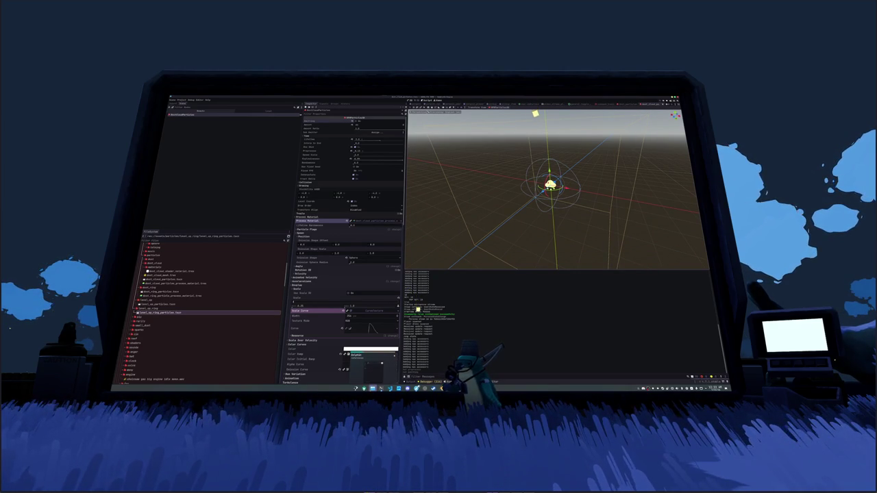
{"action": "left_click", "coordinate": [387, 356]}
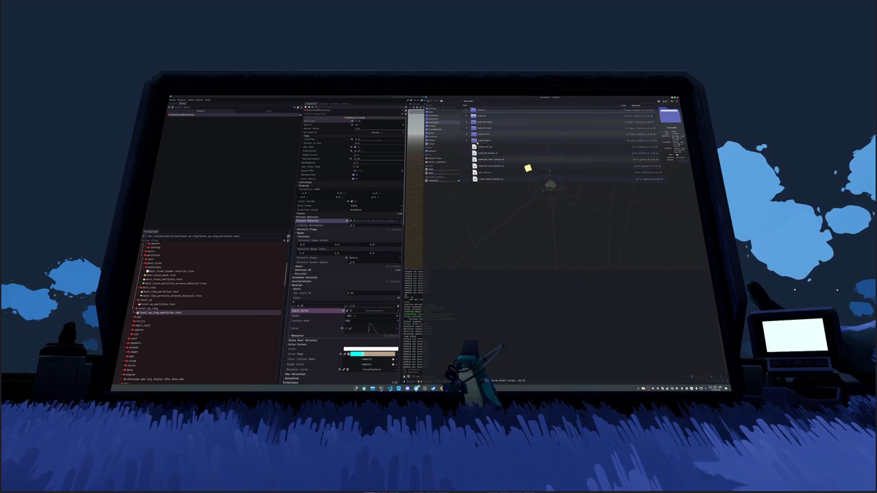
Browse the project's asset subfolders in Dolphin looking for a sound, then close the window
{"action": "double_click", "coordinate": [482, 140]}
{"action": "double_click", "coordinate": [482, 129]}
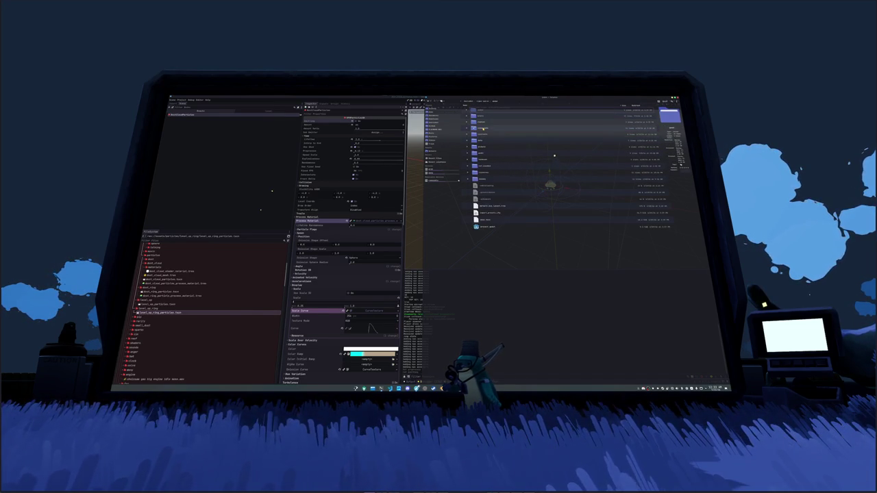
{"action": "double_click", "coordinate": [485, 117]}
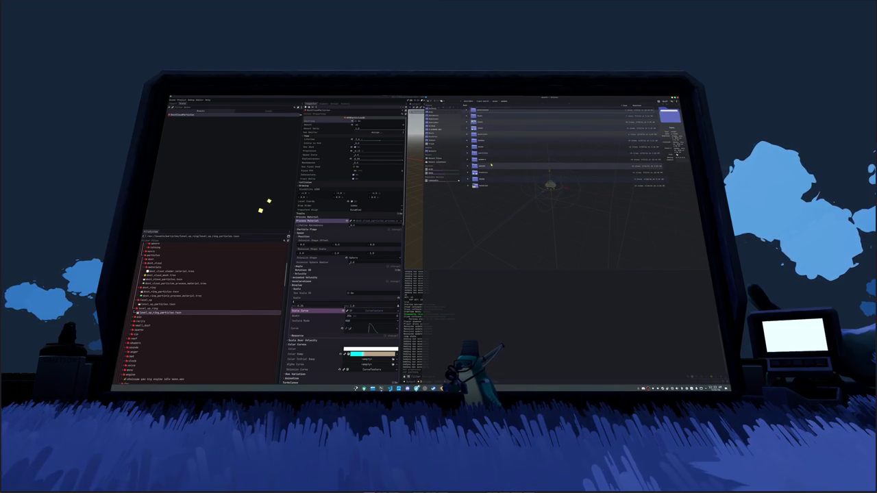
{"action": "double_click", "coordinate": [491, 166]}
{"action": "left_click", "coordinate": [491, 117]}
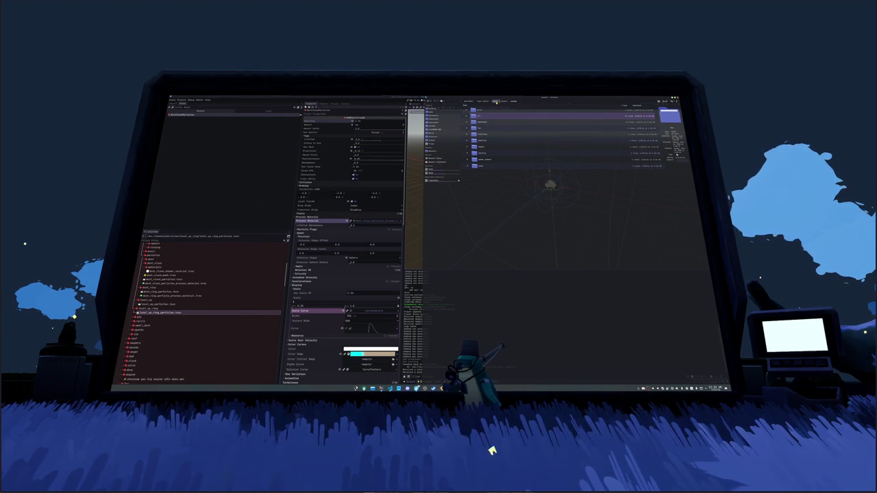
{"action": "left_click", "coordinate": [494, 102]}
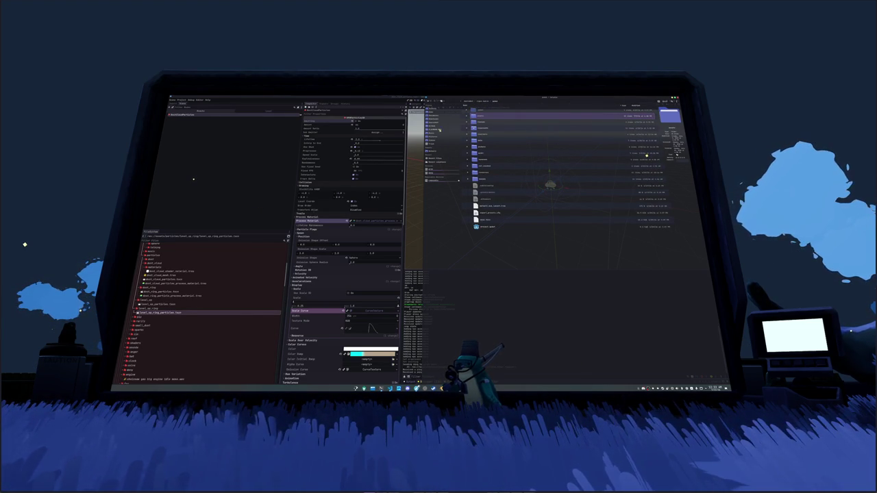
{"action": "double_click", "coordinate": [484, 129]}
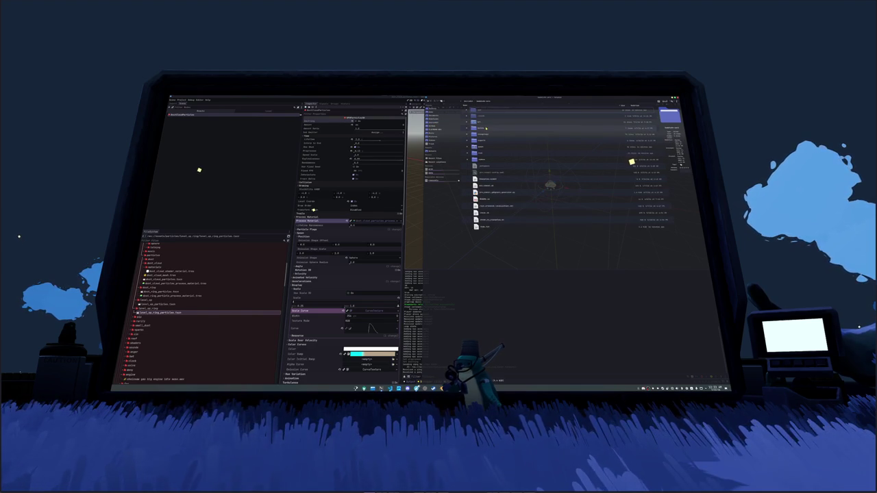
{"action": "double_click", "coordinate": [485, 129]}
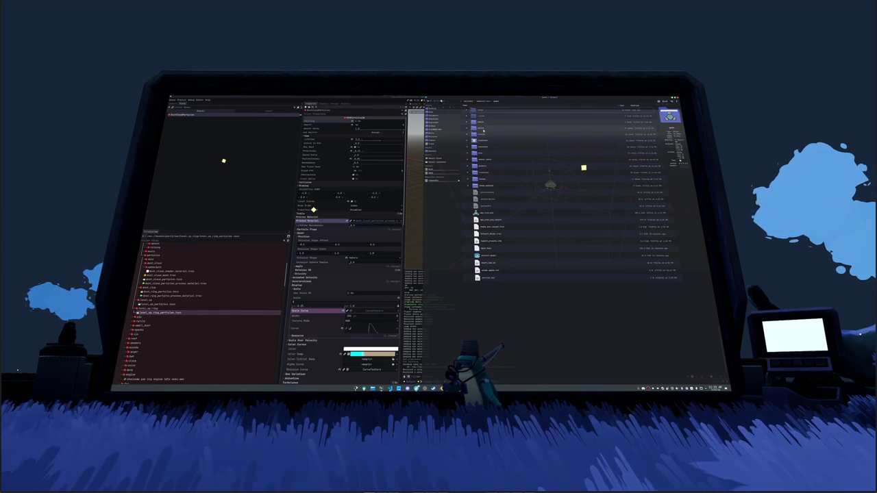
{"action": "double_click", "coordinate": [483, 129]}
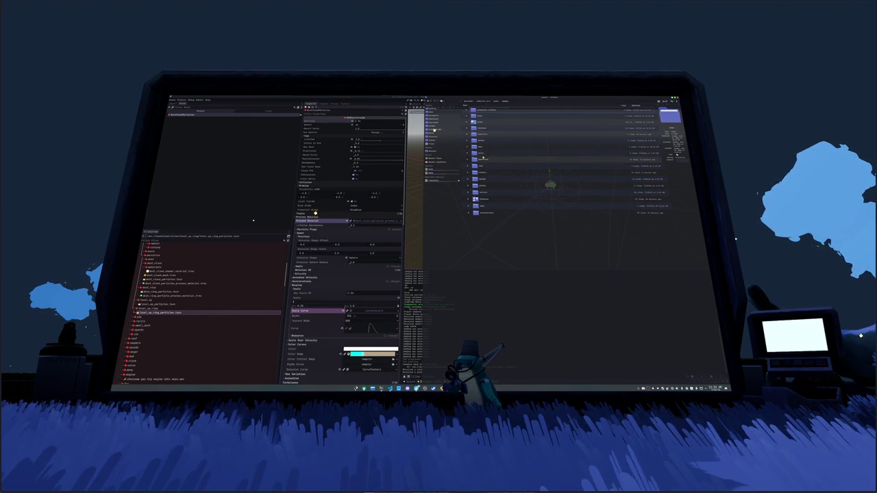
{"action": "double_click", "coordinate": [482, 176]}
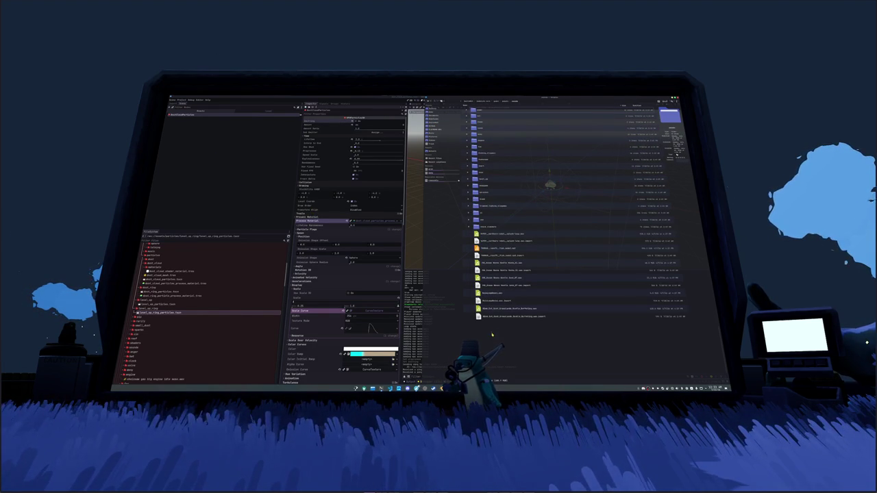
{"action": "left_click", "coordinate": [474, 331]}
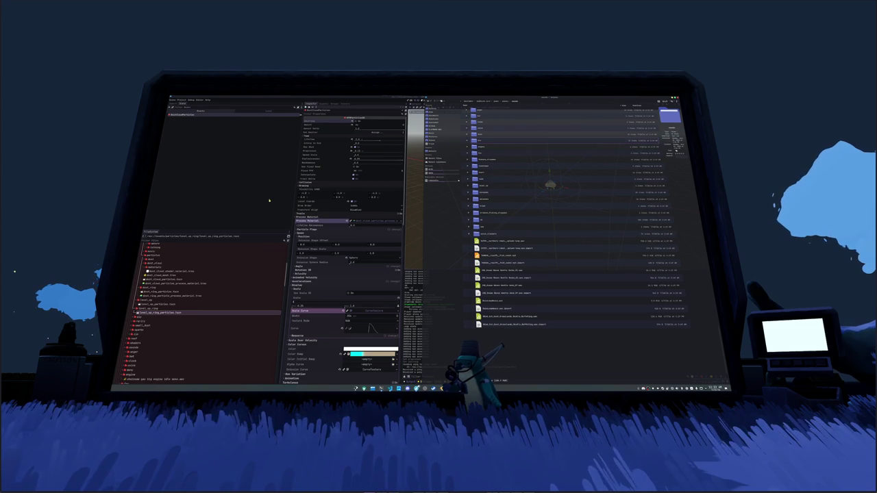
{"action": "left_click", "coordinate": [270, 202]}
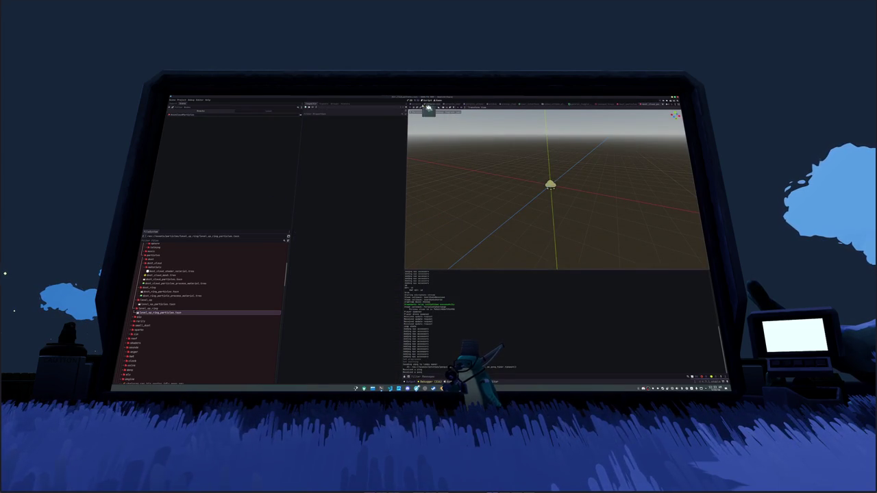
Add an AudioStreamPlayer3D child node in the penguin scene
{"action": "left_click", "coordinate": [427, 107]}
{"action": "scroll", "coordinate": [185, 199], "scroll_direction": "down", "scroll_amount": 3}
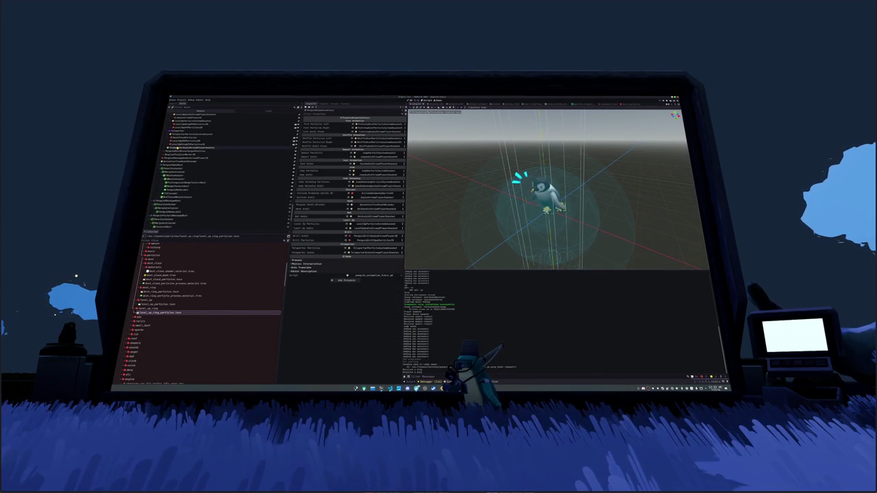
{"action": "right_click", "coordinate": [164, 147]}
{"action": "left_click", "coordinate": [199, 151]}
{"action": "type", "text": "audio"}
{"action": "key", "text": "Return"}
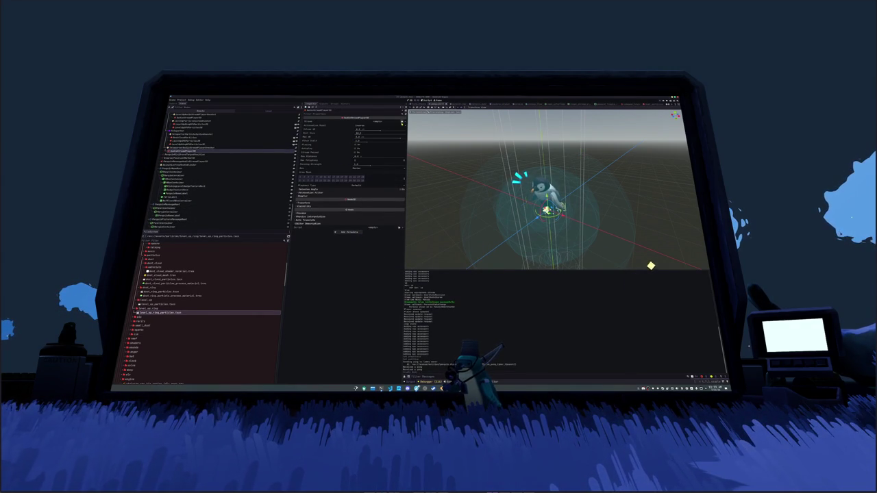
Load a Menu Transition sound into its Stream and route it to the Effects bus
{"action": "left_click", "coordinate": [402, 121]}
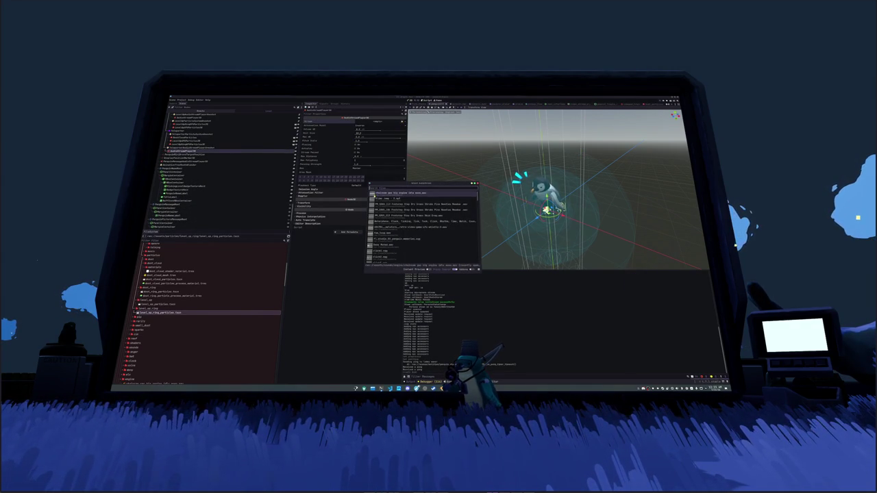
{"action": "type", "text": "scaf"}
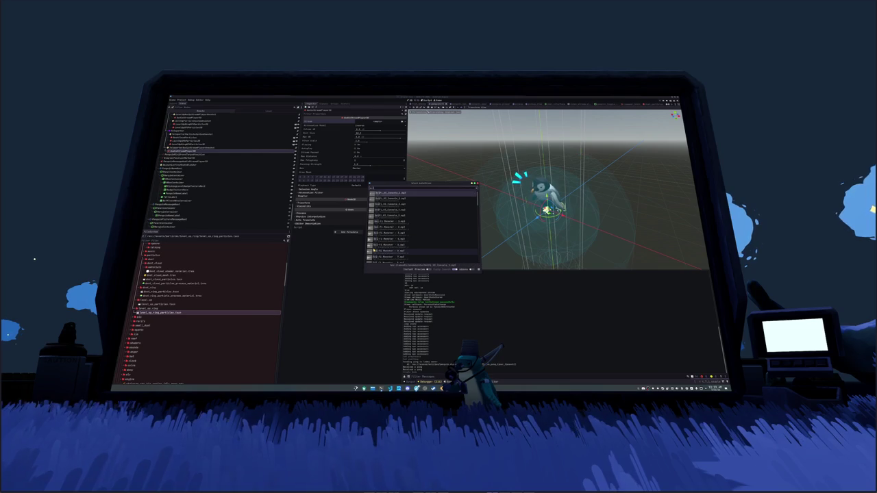
{"action": "type", "text": " console"}
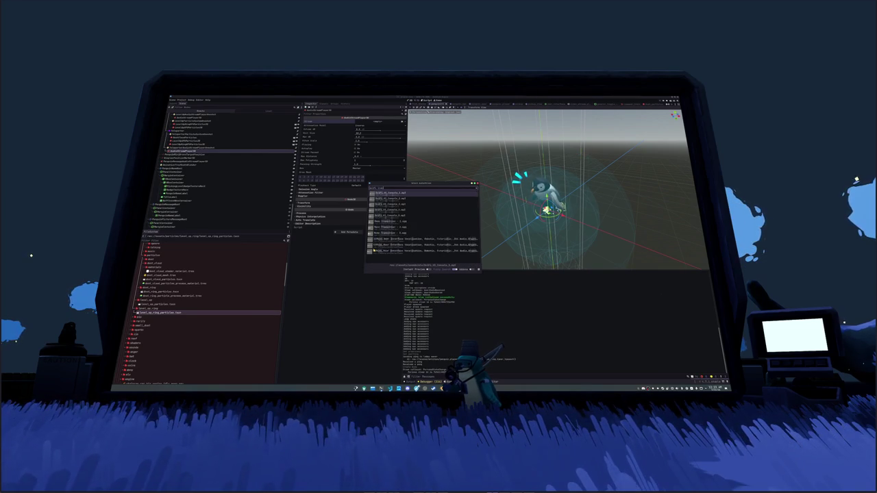
{"action": "key", "text": "Down"}
{"action": "key", "text": "Down"}
{"action": "key", "text": "Down"}
{"action": "key", "text": "Return"}
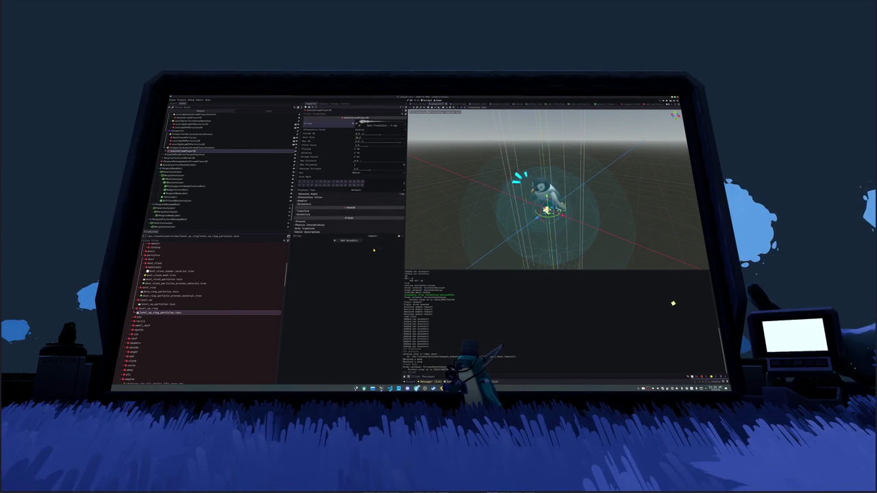
{"action": "left_click", "coordinate": [357, 134]}
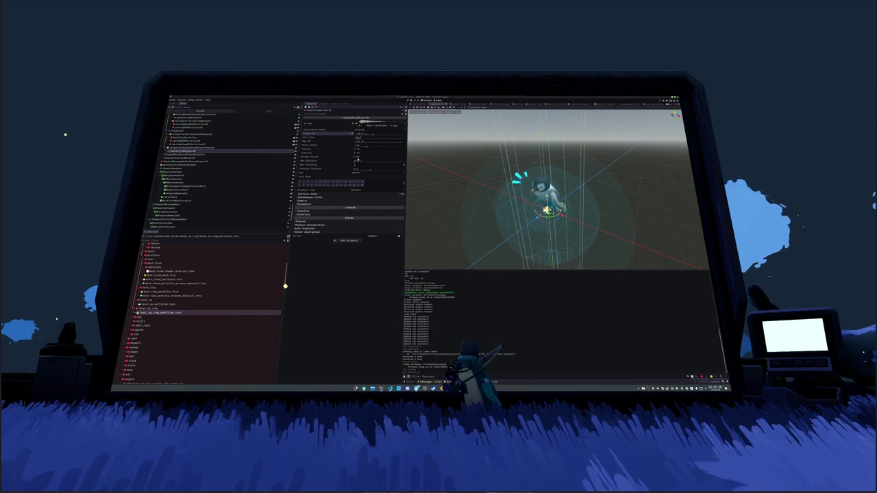
{"action": "left_click", "coordinate": [357, 174]}
{"action": "left_click", "coordinate": [373, 197]}
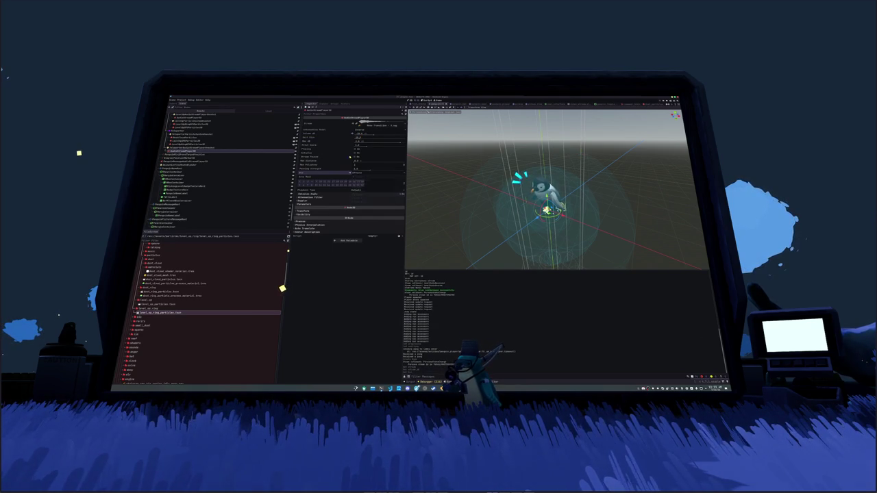
{"action": "left_click", "coordinate": [358, 134]}
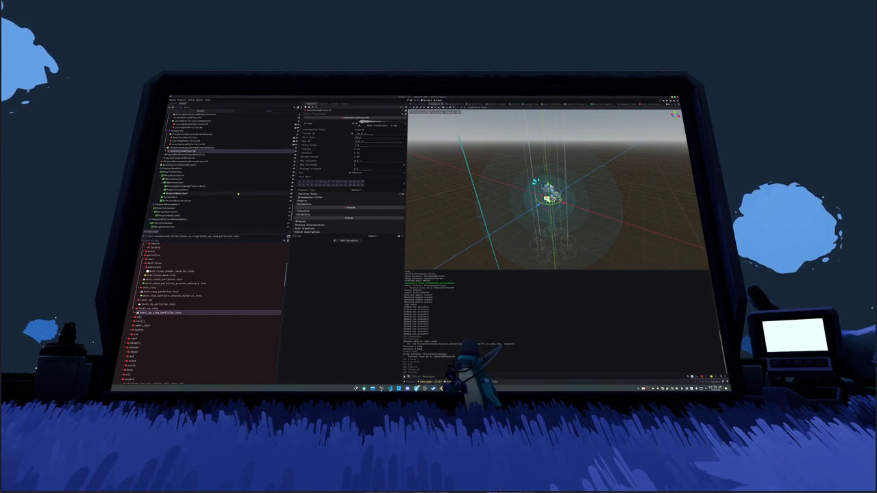
{"action": "key", "text": "super+e"}
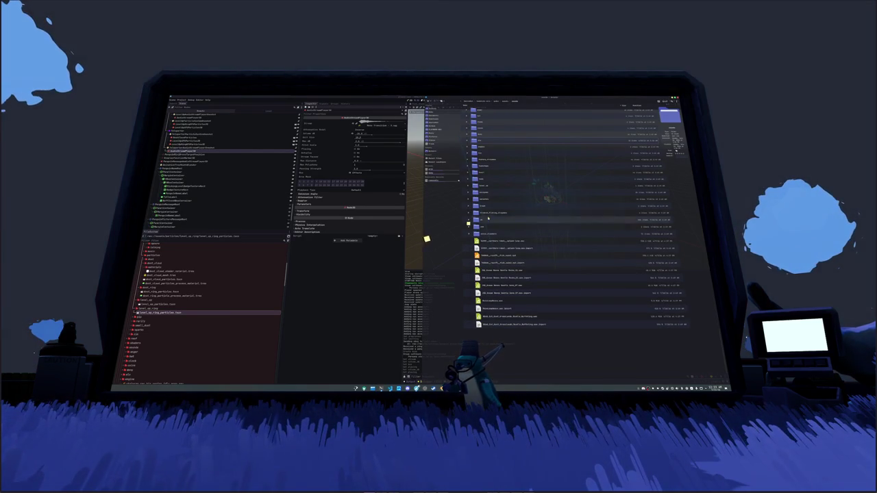
Check the audio files folder, then pick a sound for the Stream from Quick Load
{"action": "double_click", "coordinate": [484, 141]}
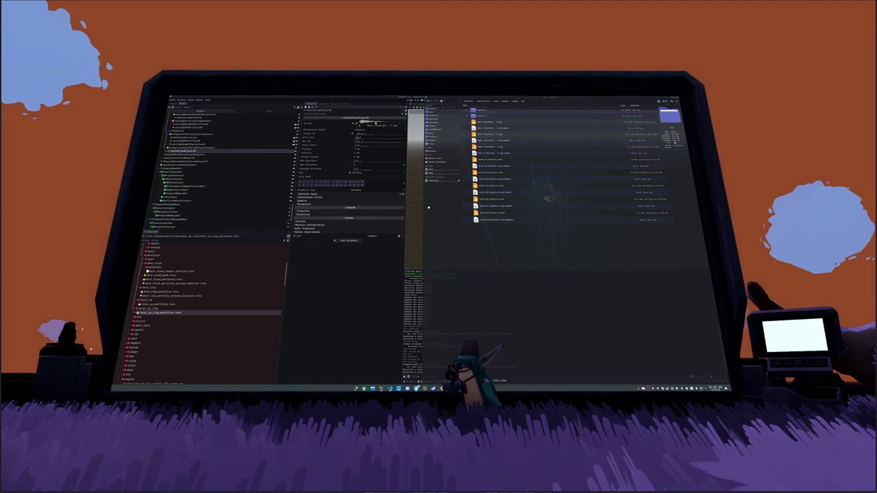
{"action": "left_click", "coordinate": [401, 125]}
{"action": "left_click", "coordinate": [400, 126]}
{"action": "left_click", "coordinate": [382, 177]}
{"action": "double_click", "coordinate": [382, 189]}
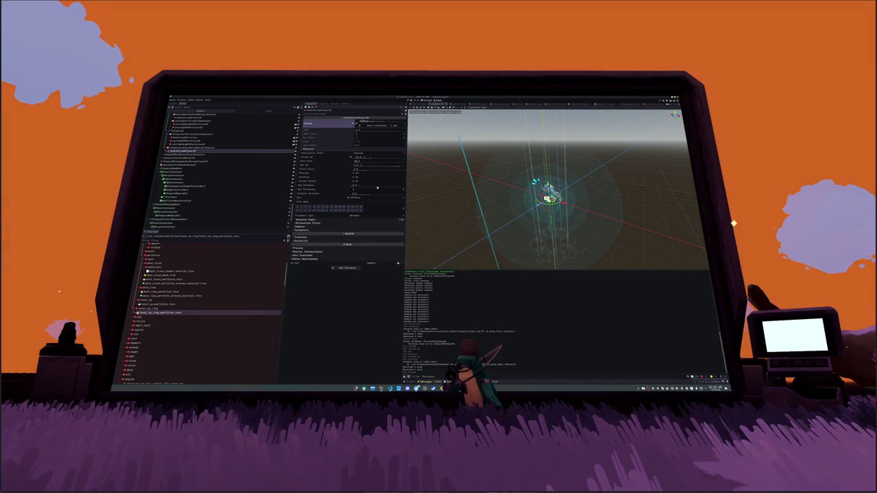
Preview the teleport sound on the AudioStreamPlayer3D several times, check its Volume dB, then run the scene
{"action": "left_click", "coordinate": [354, 174]}
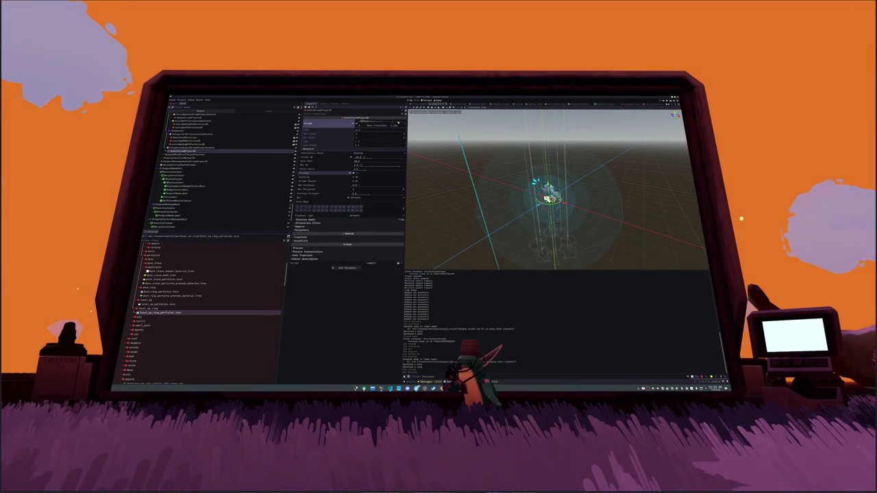
{"action": "left_click", "coordinate": [367, 156]}
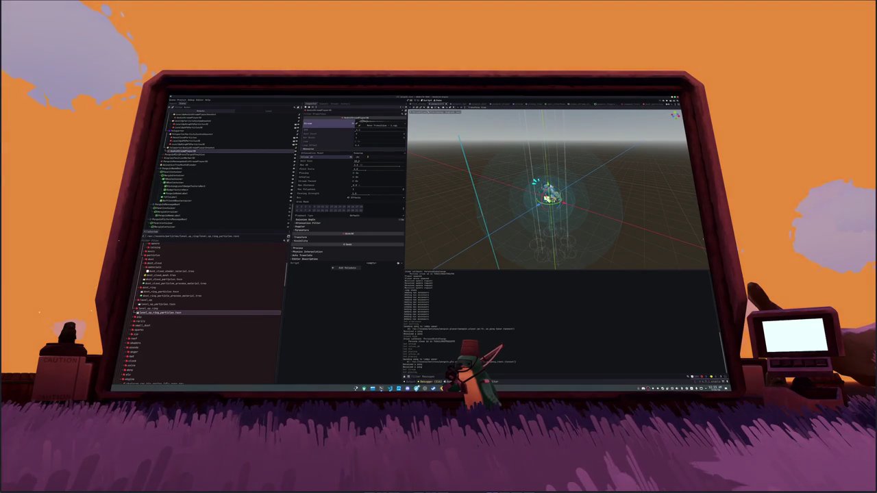
{"action": "left_click", "coordinate": [354, 174]}
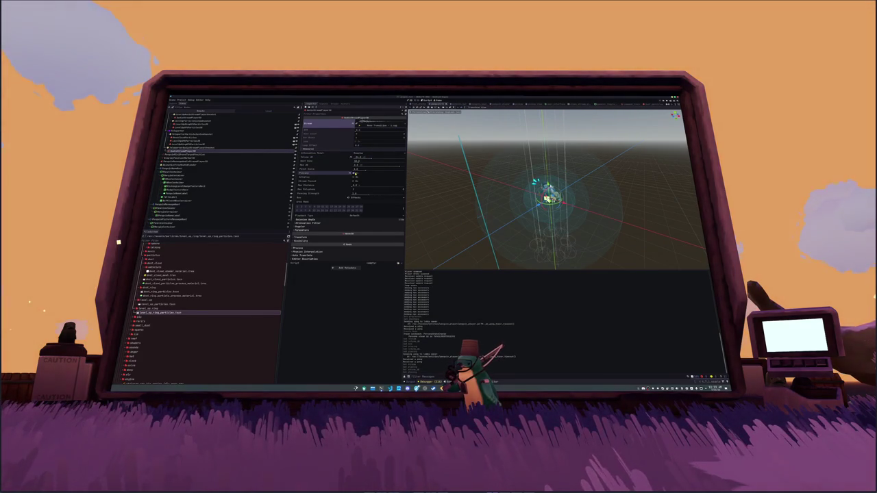
{"action": "left_click", "coordinate": [357, 157]}
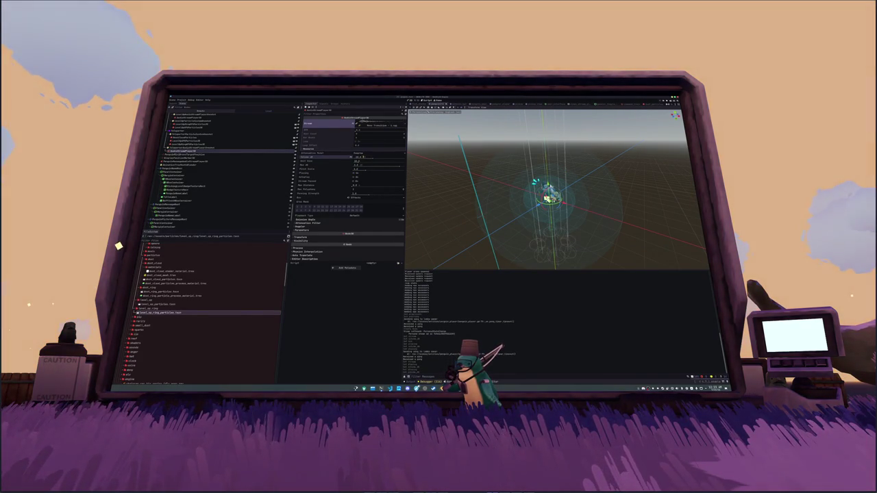
{"action": "left_click", "coordinate": [354, 173]}
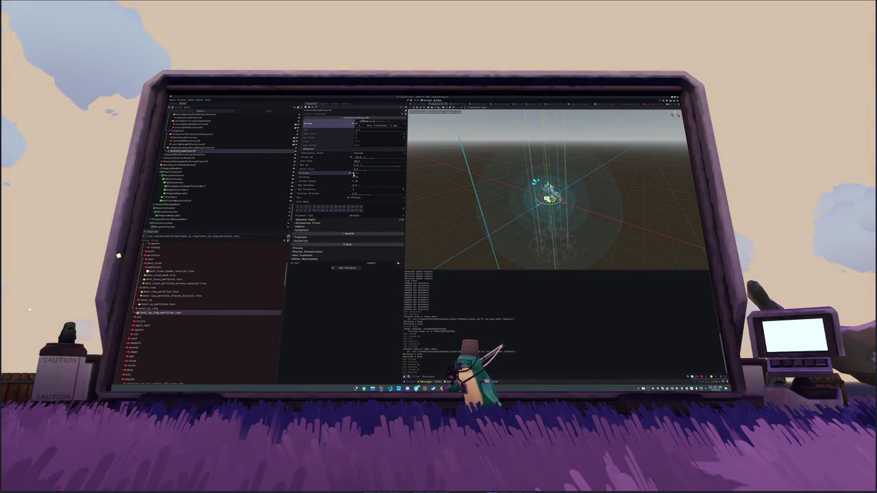
{"action": "left_click", "coordinate": [206, 147]}
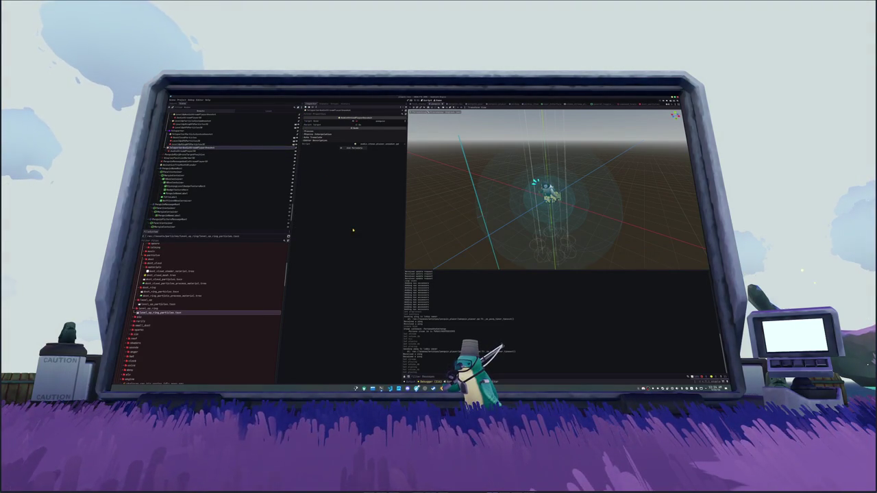
{"action": "key", "text": "F6"}
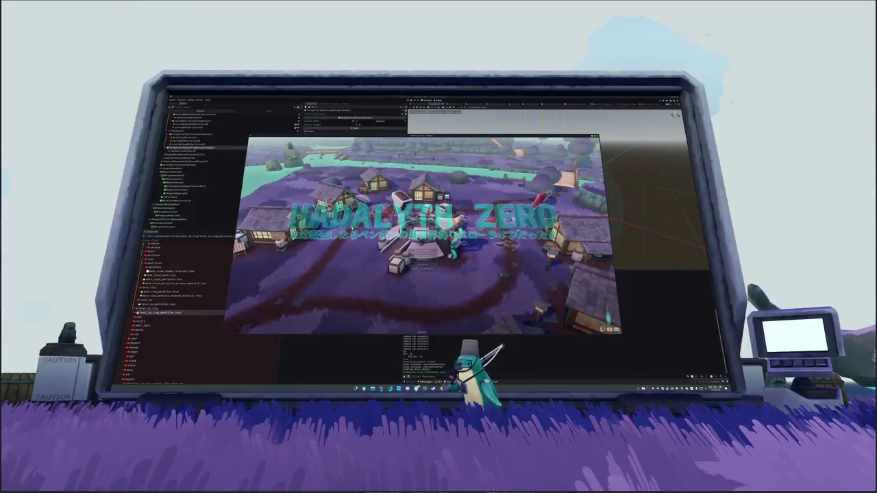
Start the game, respawn the penguin twice to watch the teleport effect, then stop the game
{"action": "left_click", "coordinate": [422, 252]}
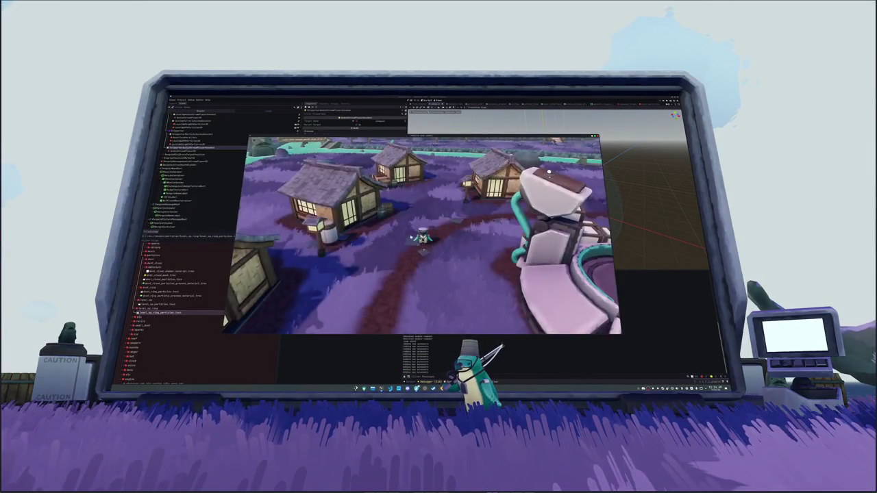
{"action": "left_click", "coordinate": [422, 231]}
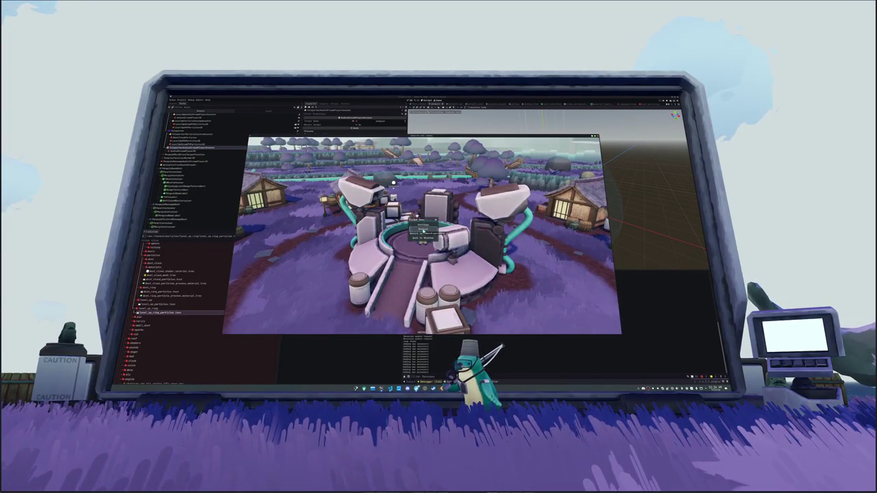
{"action": "left_click", "coordinate": [423, 229]}
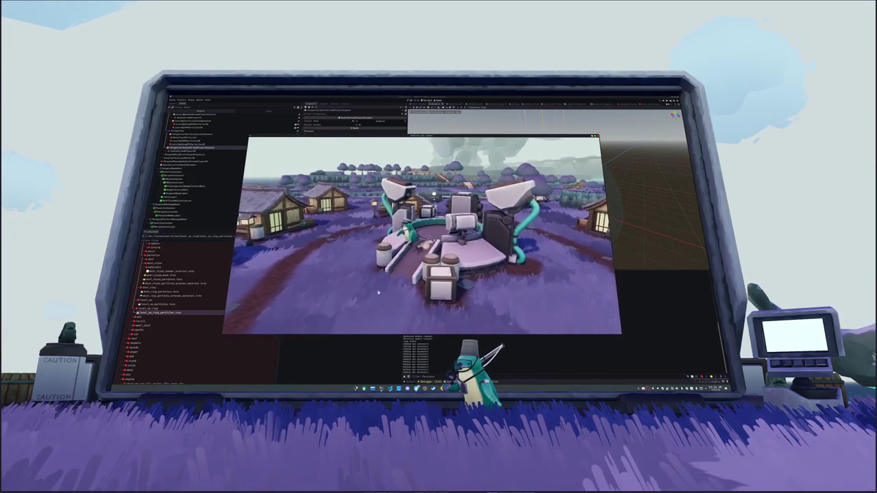
{"action": "key", "text": "F8"}
{"action": "key", "text": "alt+Tab"}
{"action": "left_click", "coordinate": [413, 302]}
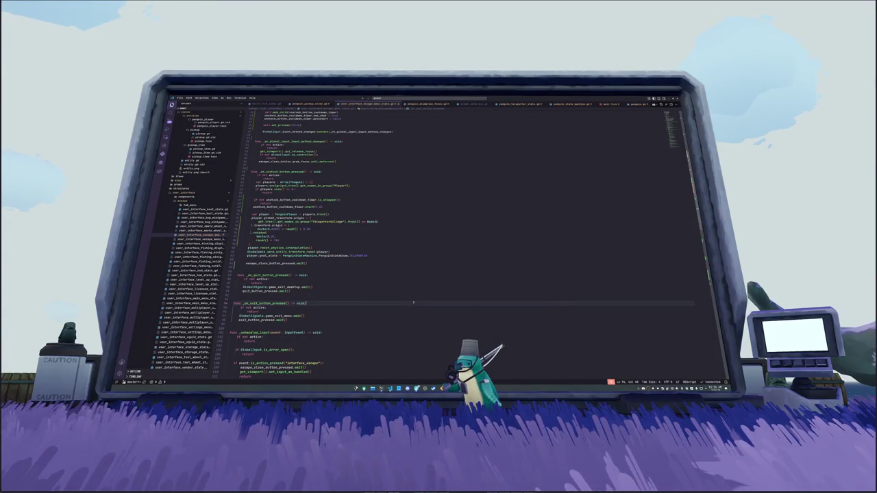
In particle_system_oneshot.gd, add an optional bool parameter defaulting to true, use it in the visibility check, and save
{"action": "key", "text": "ctrl+p"}
{"action": "type", "text": "particl"}
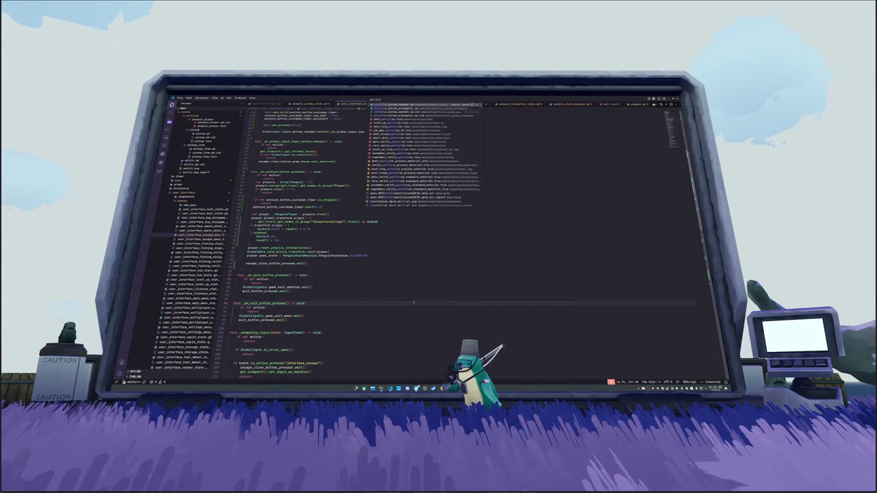
{"action": "key", "text": "Return"}
{"action": "key", "text": "Down"}
{"action": "key", "text": "Down"}
{"action": "key", "text": "Down"}
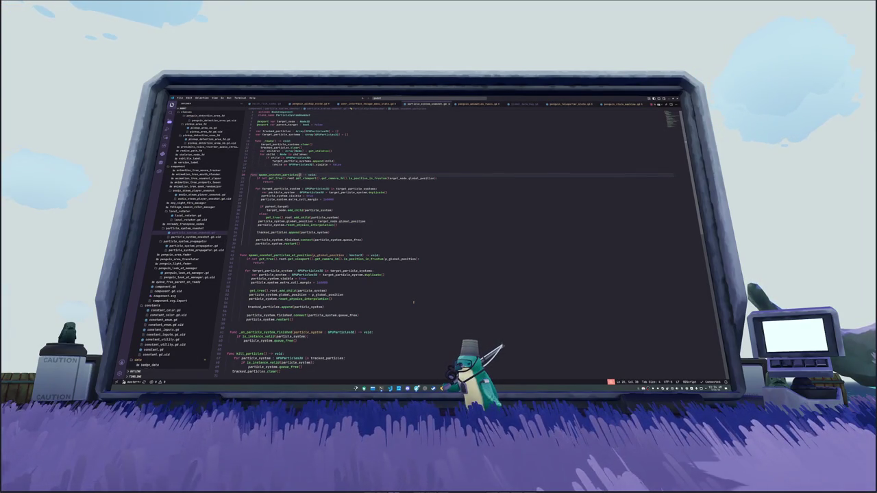
{"action": "key", "text": "Down"}
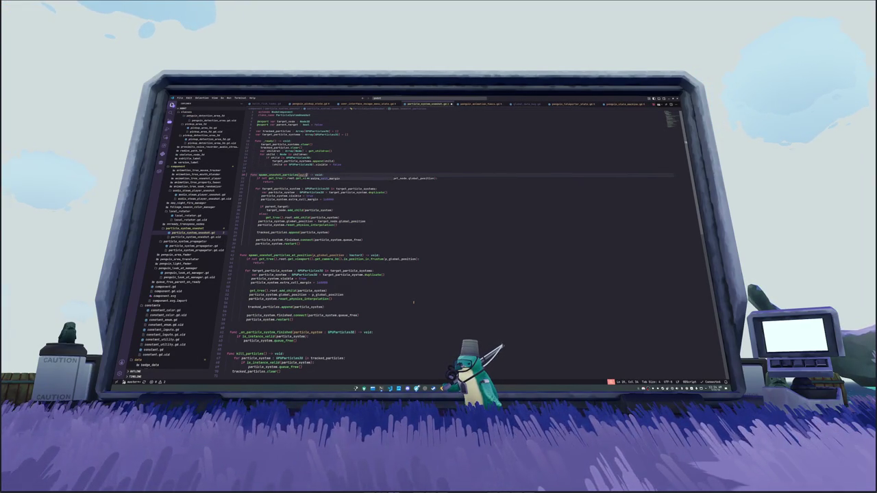
{"action": "type", "text": " : bool ="}
{"action": "type", "text": "true"}
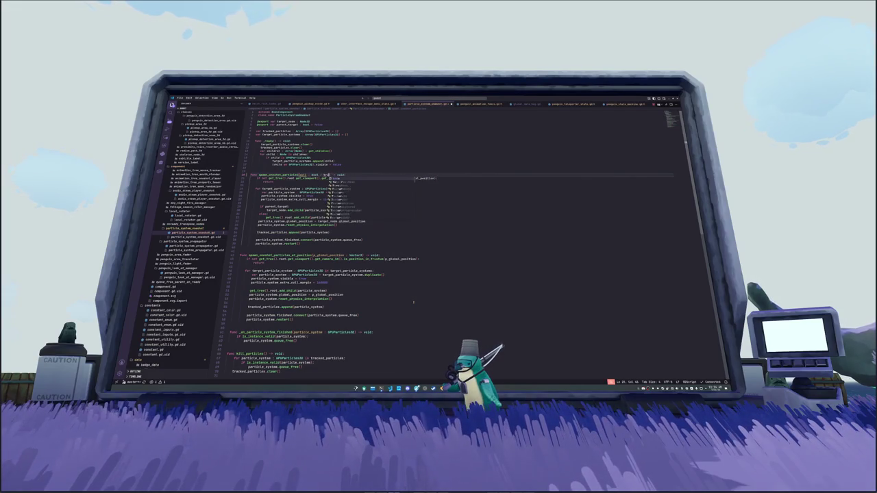
{"action": "key", "text": "Down"}
{"action": "key", "text": "End"}
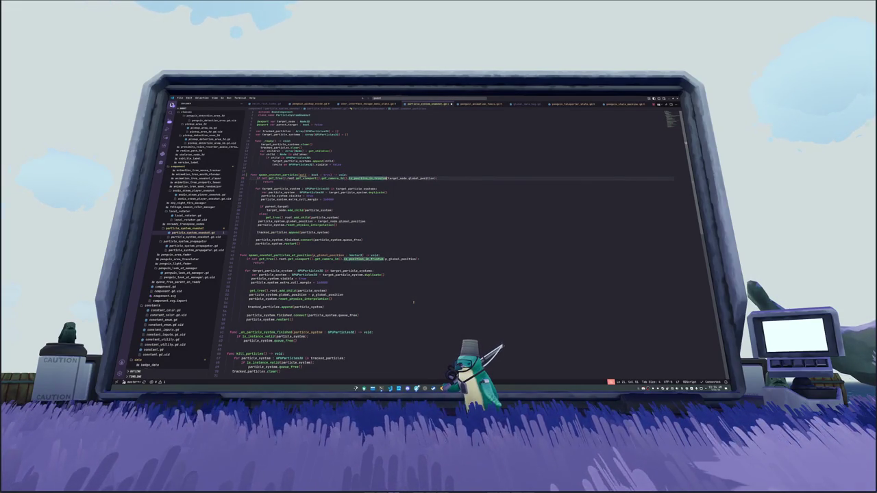
{"action": "type", "text": "and null:"}
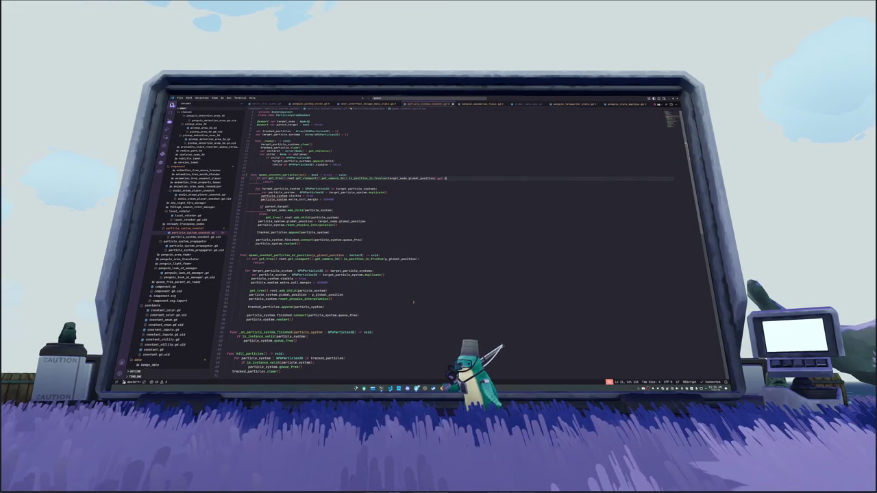
{"action": "key", "text": "Down"}
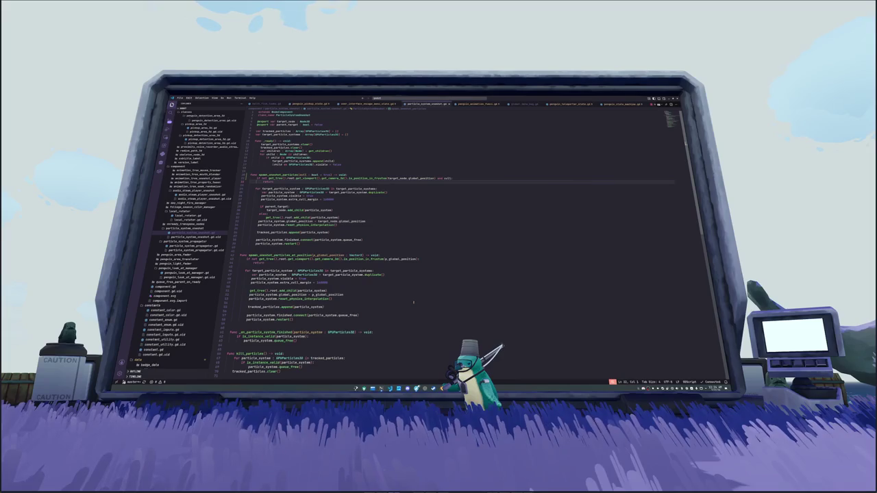
{"action": "key", "text": "ctrl+s"}
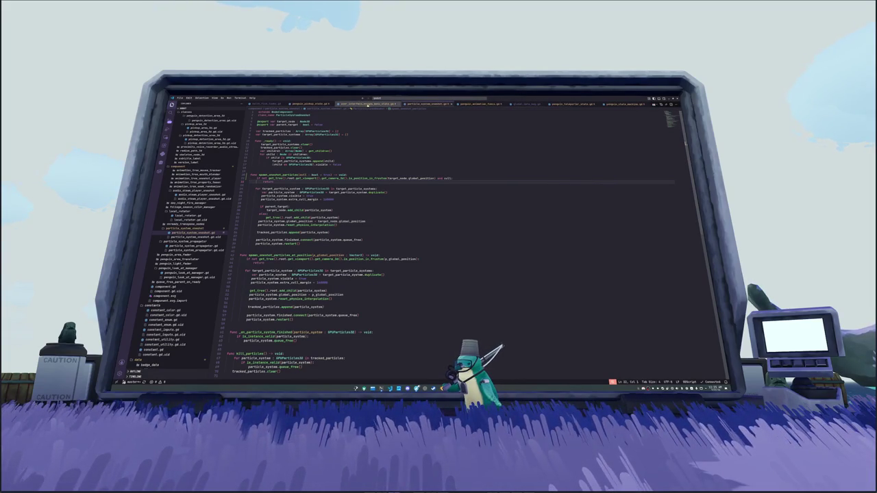
Pass false to the teleporter particles spawn call in the penguin particles and audio script
{"action": "left_click", "coordinate": [363, 104]}
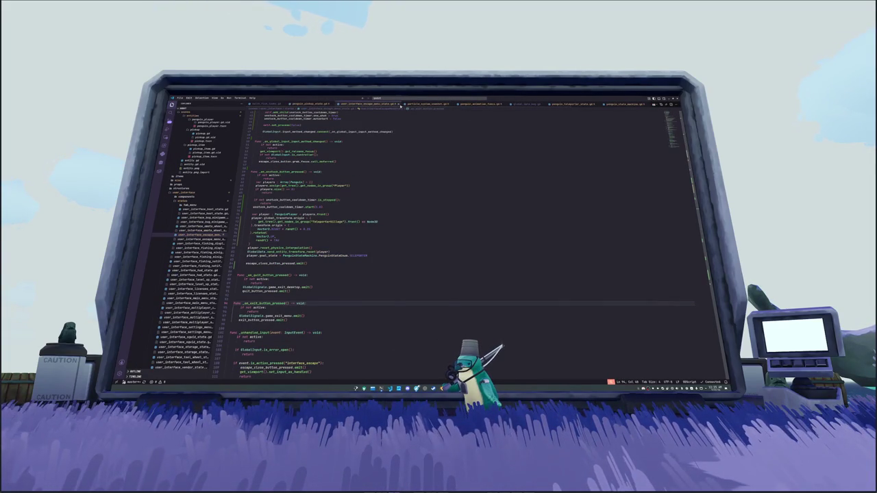
{"action": "left_click", "coordinate": [479, 104]}
{"action": "left_click", "coordinate": [326, 296]}
{"action": "type", "text": "false"}
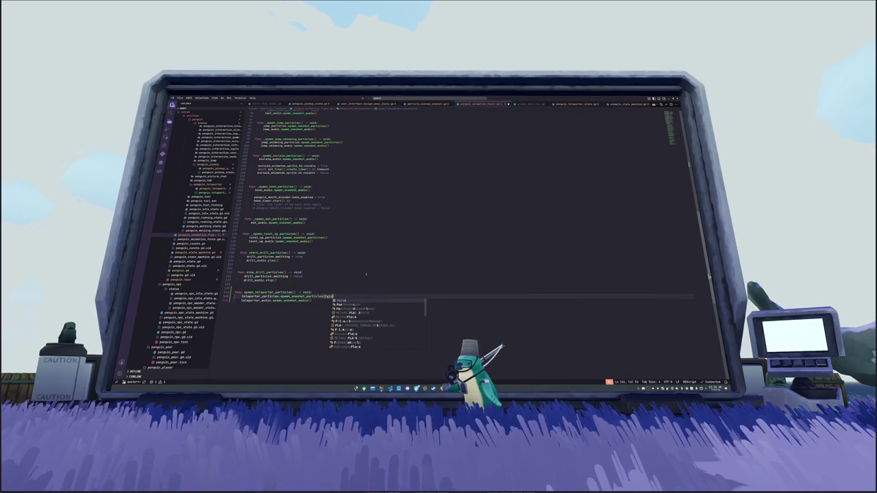
{"action": "key", "text": "Down"}
{"action": "key", "text": "alt+Tab"}
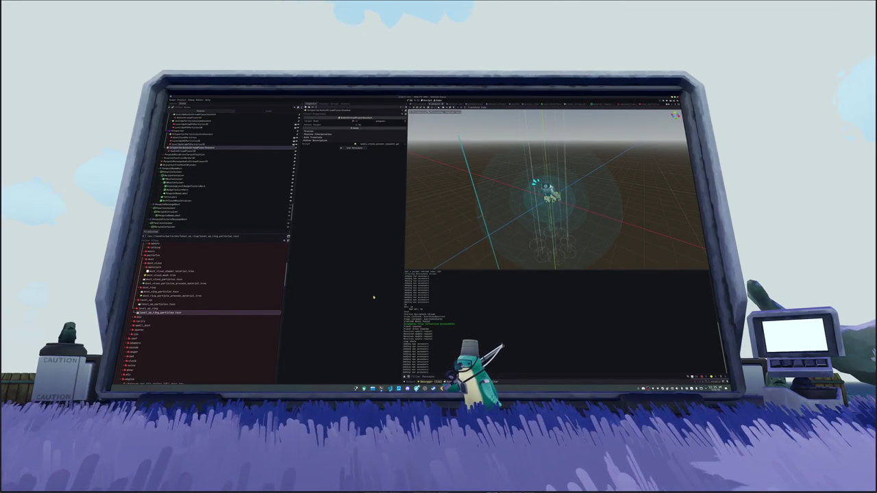
{"action": "key", "text": "alt+Tab"}
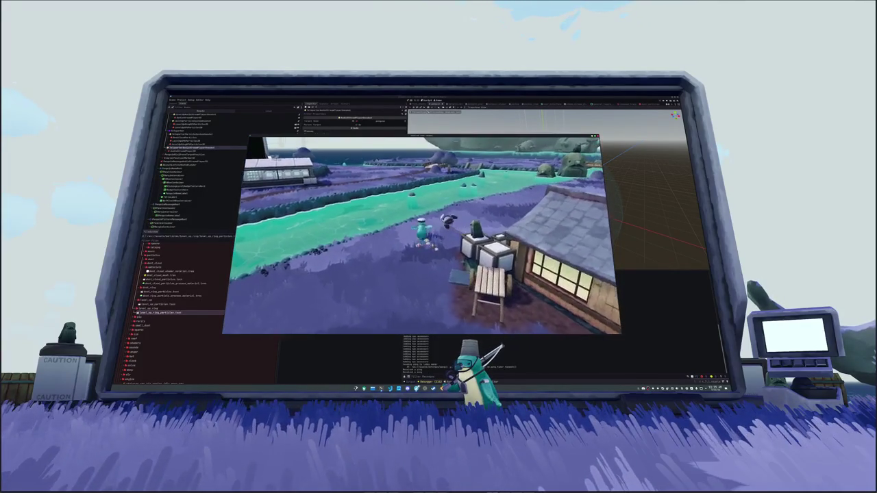
{"action": "key", "text": "Escape"}
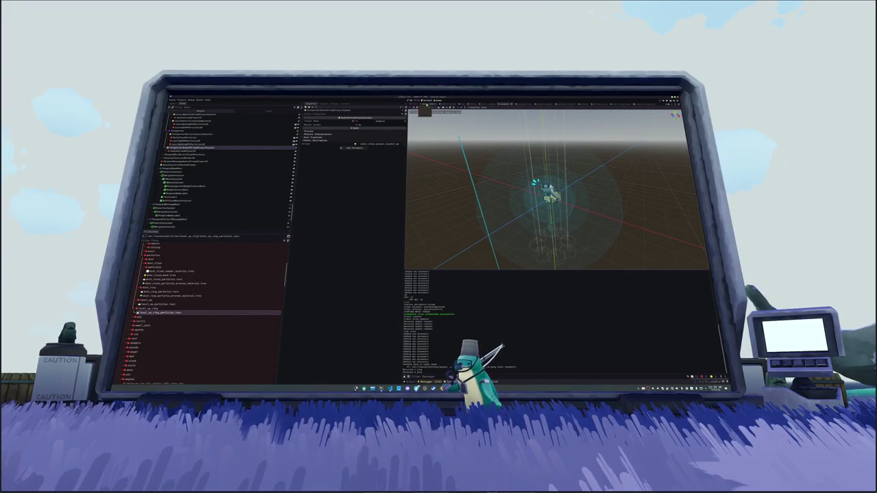
Inspect two particle nodes, save the teleporter particle scene with Ctrl+S, and start the game from the title screen
{"action": "left_click", "coordinate": [187, 145]}
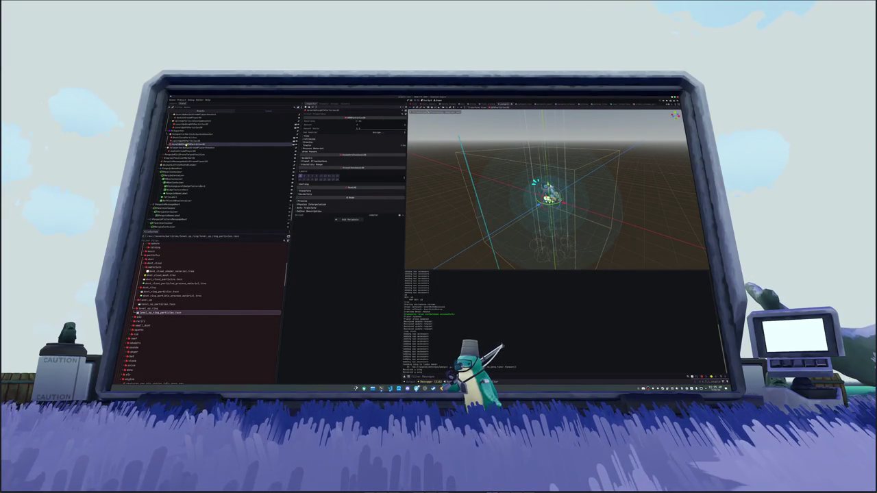
{"action": "left_click", "coordinate": [194, 142]}
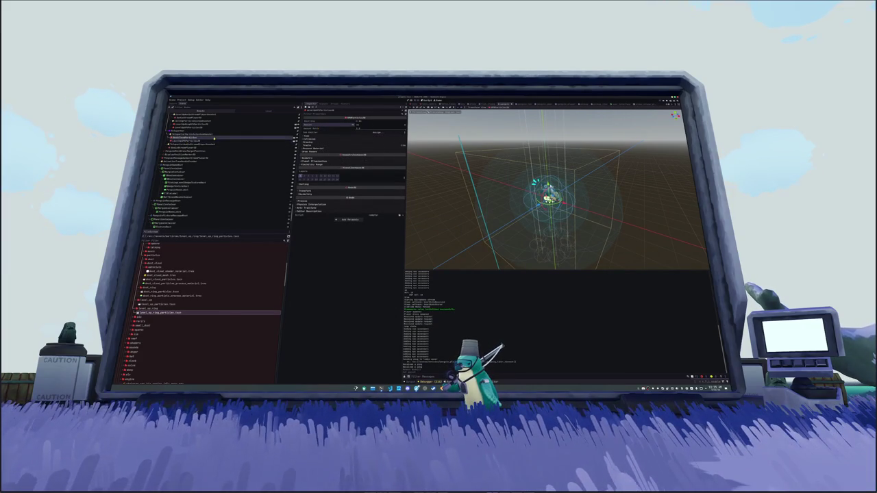
{"action": "key", "text": "ctrl+s"}
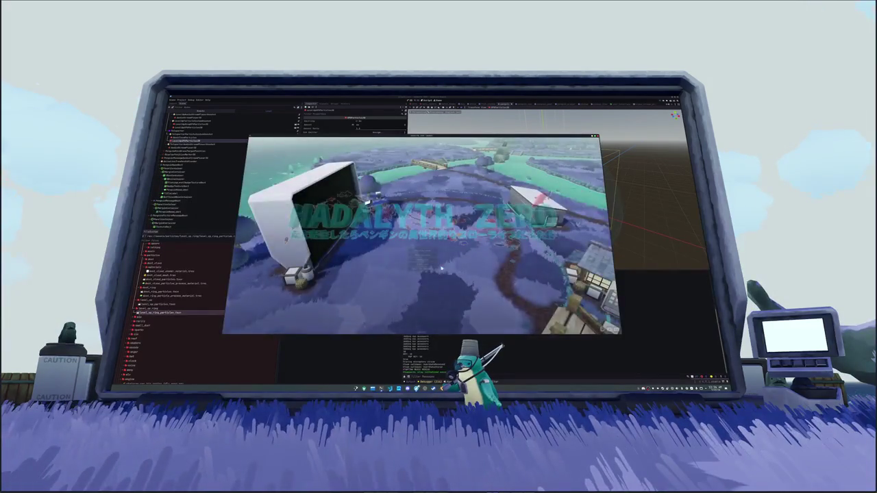
{"action": "left_click", "coordinate": [421, 248]}
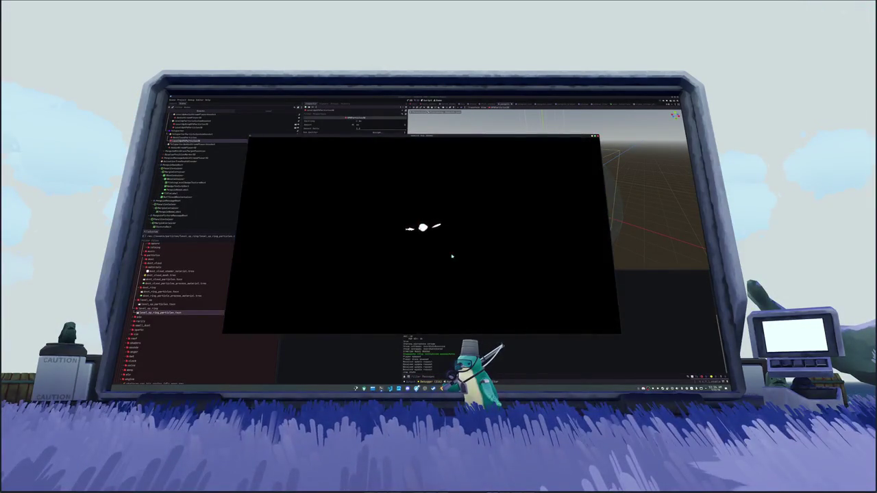
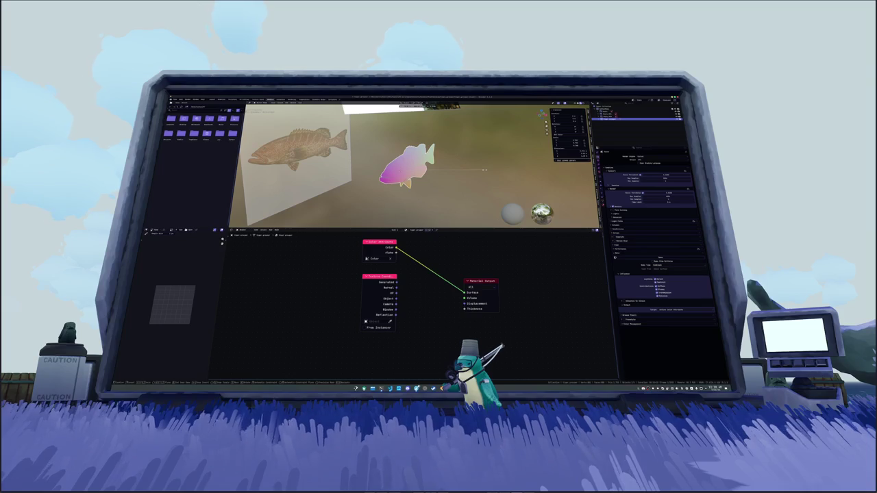
Open File > Open to browse the project folder for a saved .blend scene
{"action": "key", "text": "ctrl+a"}
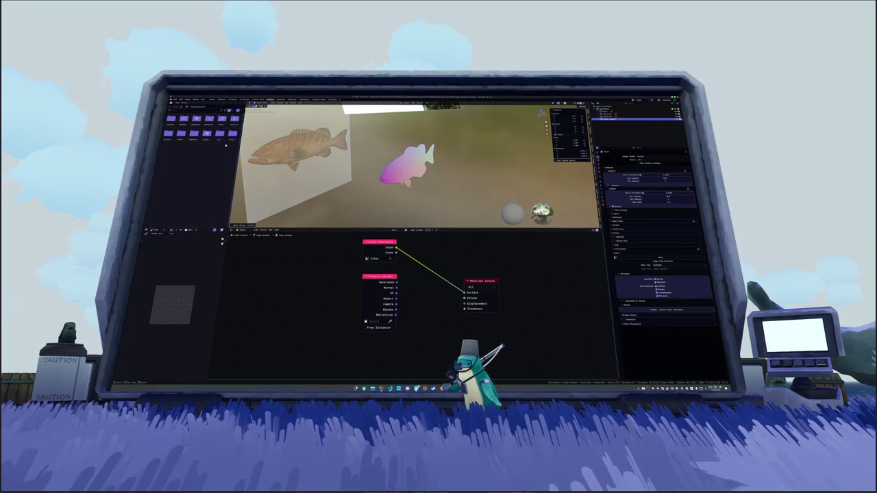
{"action": "left_click", "coordinate": [176, 101]}
{"action": "mouse_move", "coordinate": [183, 141]}
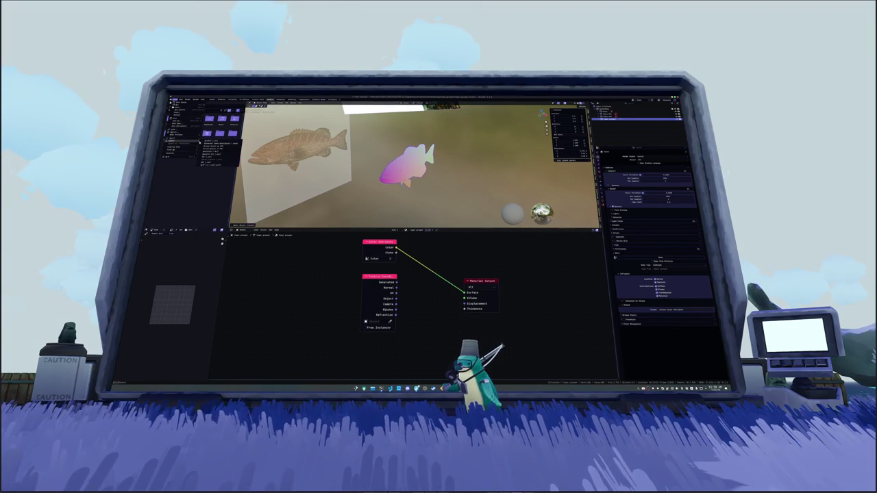
{"action": "left_click", "coordinate": [206, 157]}
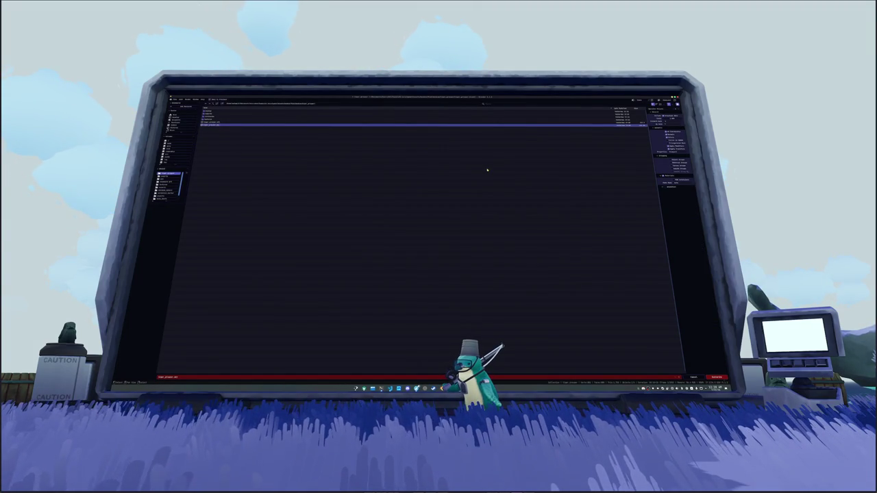
Open the chosen .blend file to load the fish scene and its shader nodes
{"action": "left_click", "coordinate": [716, 377]}
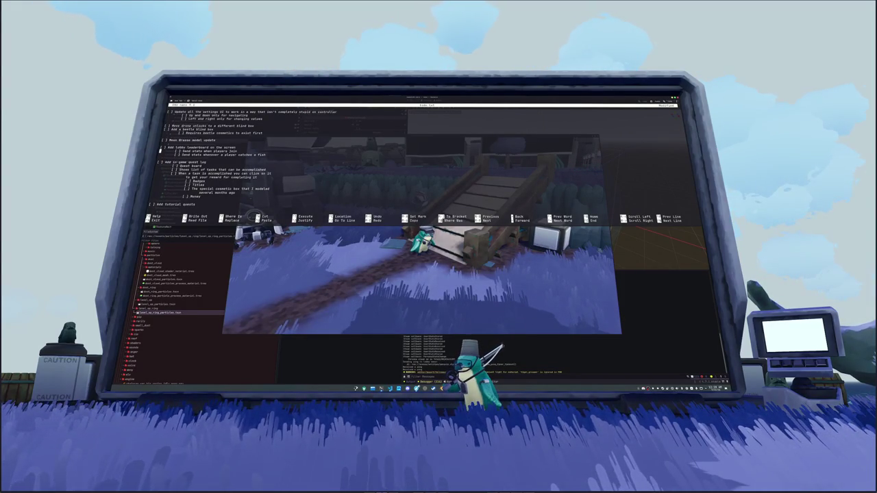
Under Add store, replace the 'Model cashier' to-do item with 'Squid model variation'
{"action": "key", "text": "Down"}
{"action": "key", "text": "Down"}
{"action": "key", "text": "Down"}
{"action": "key", "text": "Down"}
{"action": "key", "text": "Down"}
{"action": "key", "text": "Down"}
{"action": "key", "text": "Down"}
{"action": "key", "text": "Down"}
{"action": "key", "text": "Down"}
{"action": "key", "text": "Up"}
{"action": "key", "text": "Up"}
{"action": "key", "text": "Up"}
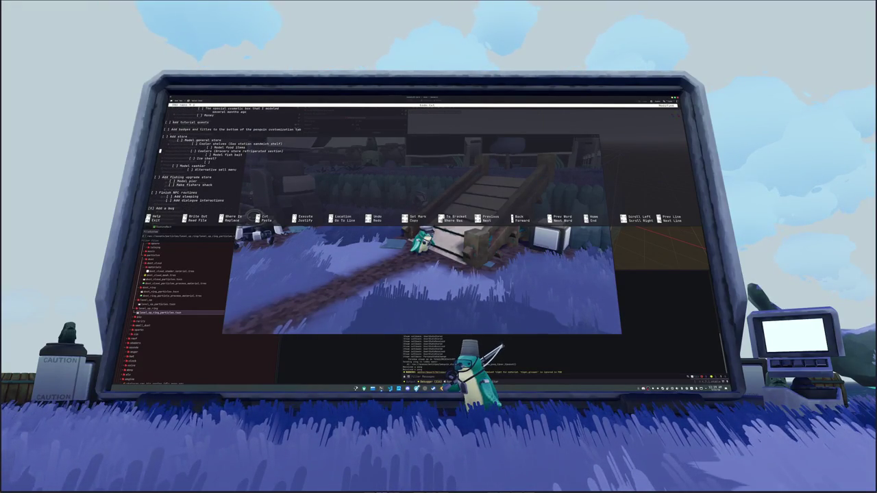
{"action": "key", "text": "Down"}
{"action": "key", "text": "Down"}
{"action": "key", "text": "ctrl+shift+Left"}
{"action": "key", "text": "ctrl+shift+Left"}
{"action": "key", "text": "alt+6"}
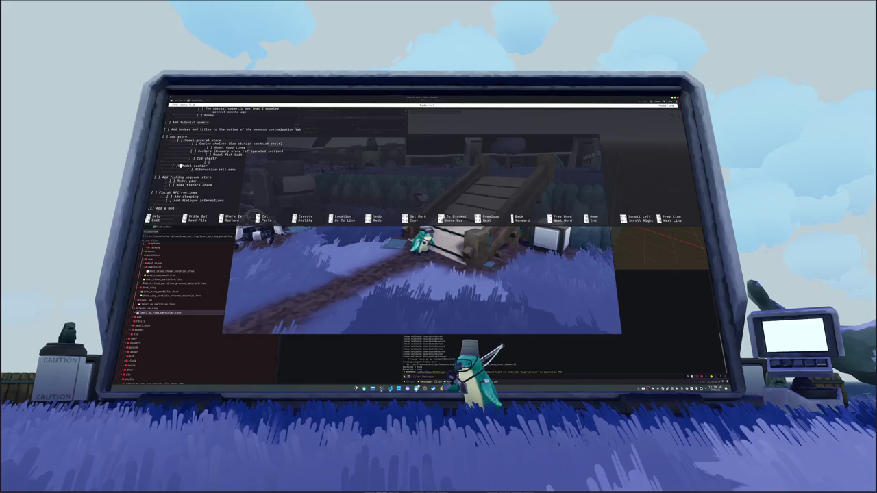
{"action": "key", "text": "BackSpace"}
{"action": "key", "text": "BackSpace"}
{"action": "key", "text": "BackSpace"}
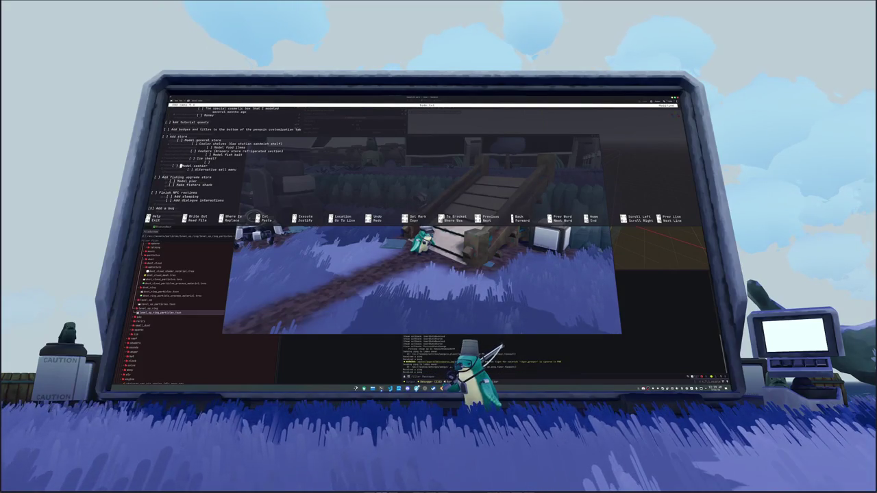
{"action": "type", "text": "quid model variation"}
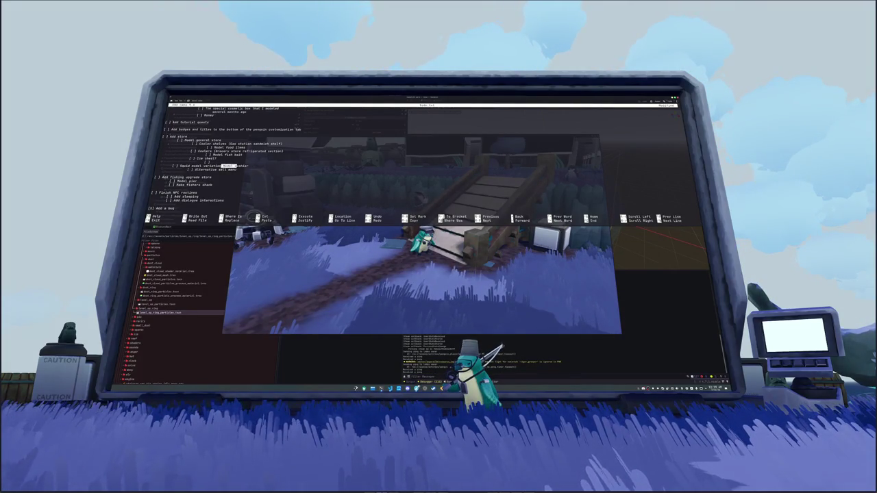
{"action": "key", "text": "ctrl+6"}
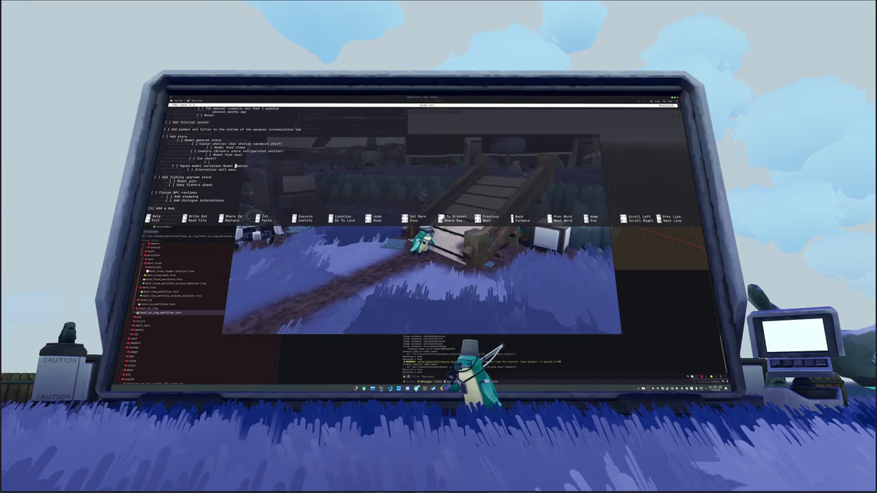
{"action": "key", "text": "Right"}
{"action": "key", "text": "Right"}
{"action": "key", "text": "Right"}
{"action": "key", "text": "BackSpace"}
{"action": "key", "text": "BackSpace"}
{"action": "key", "text": "BackSpace"}
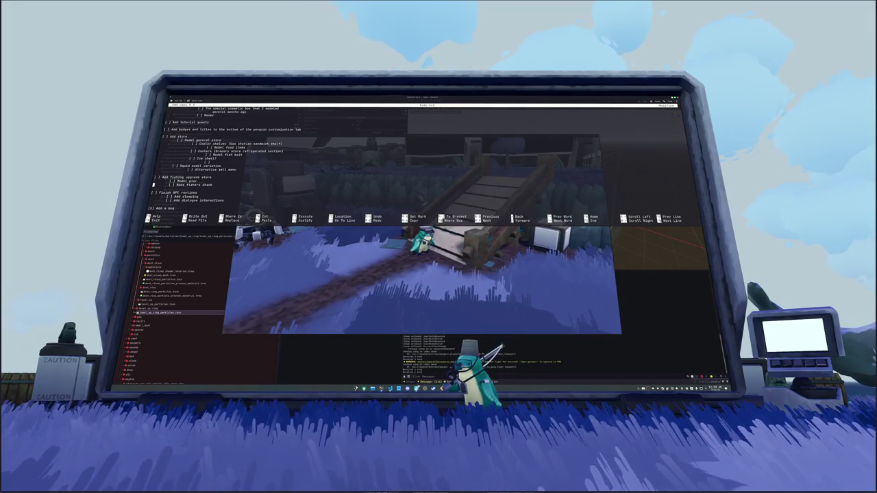
Under Add teleporter functionality, note an interaction to teleport to different islands if unlocked
{"action": "key", "text": "Down"}
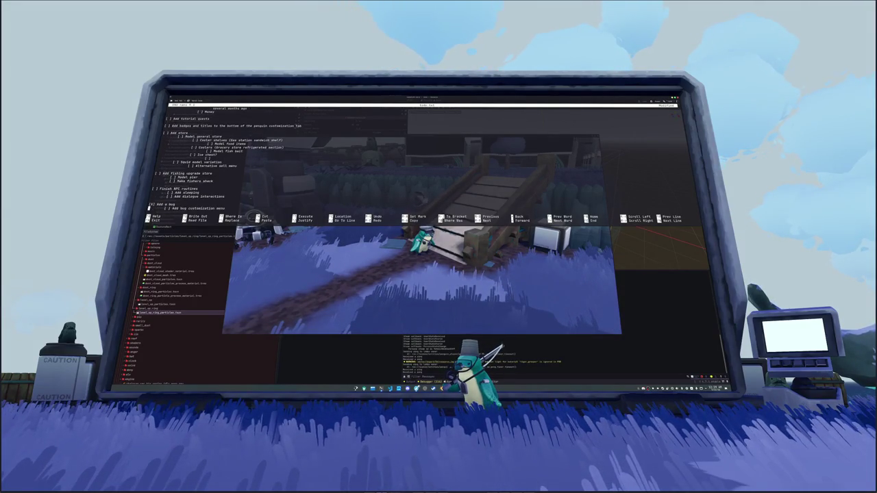
{"action": "key", "text": "Down"}
{"action": "key", "text": "Down"}
{"action": "key", "text": "Down"}
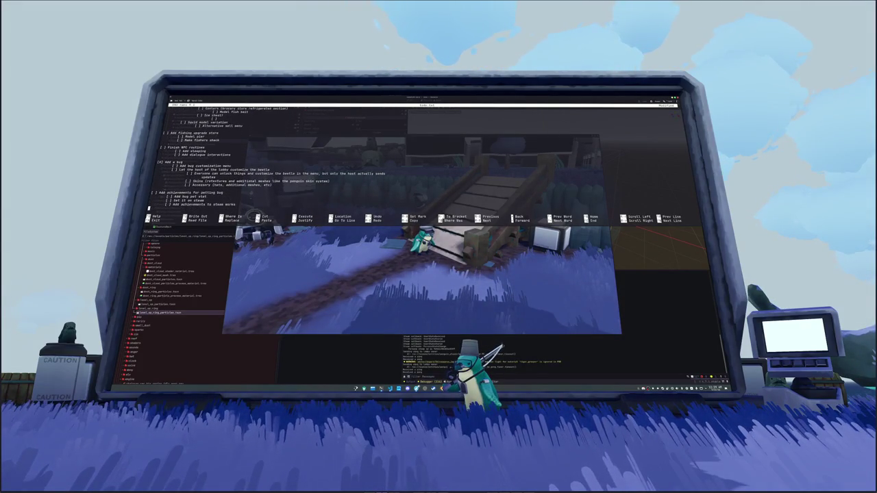
{"action": "key", "text": "Down"}
{"action": "key", "text": "Down"}
{"action": "key", "text": "Down"}
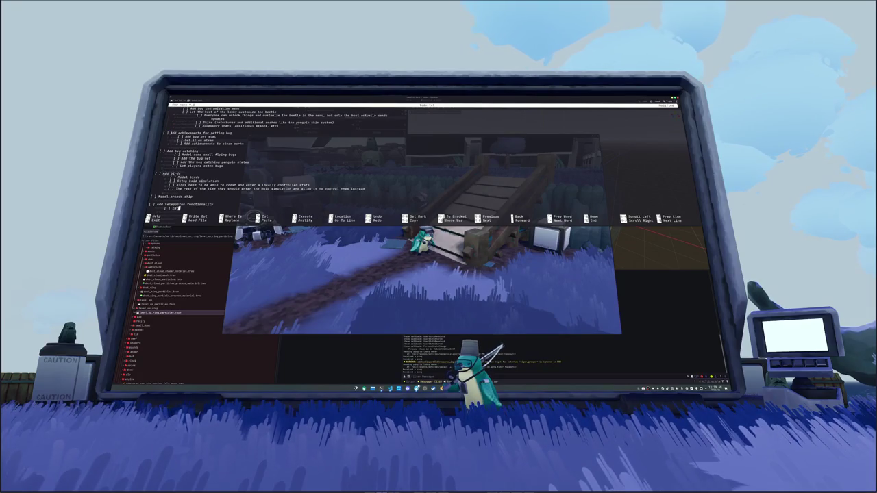
{"action": "type", "text": "nteraction"}
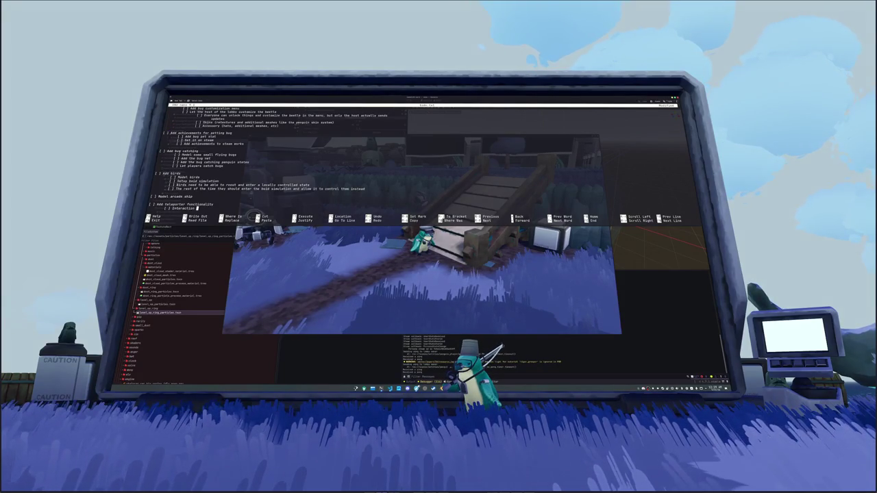
{"action": "type", "text": " that lets you teleport to different islands"}
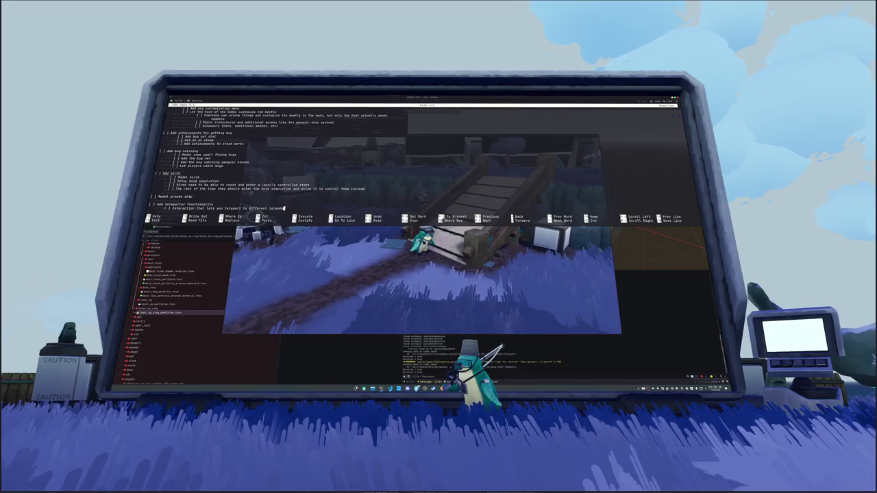
{"action": "key", "text": "Return"}
{"action": "type", "text": "if you have the"}
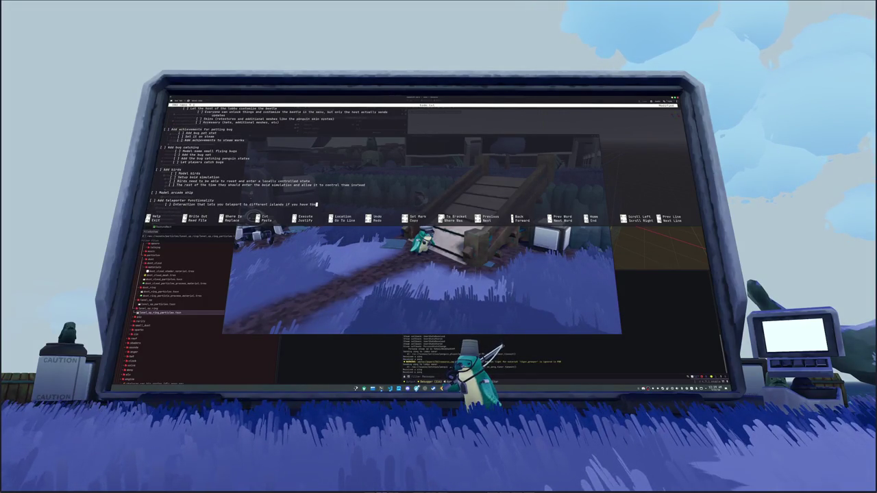
{"action": "type", "text": "m unlocked"}
Add an indented sub-note that alternate islands stay unloaded until someone teleports to them
{"action": "key", "text": "Return"}
{"action": "key", "text": "Tab"}
{"action": "key", "text": "Tab"}
{"action": "type", "text": "- alternate islands"}
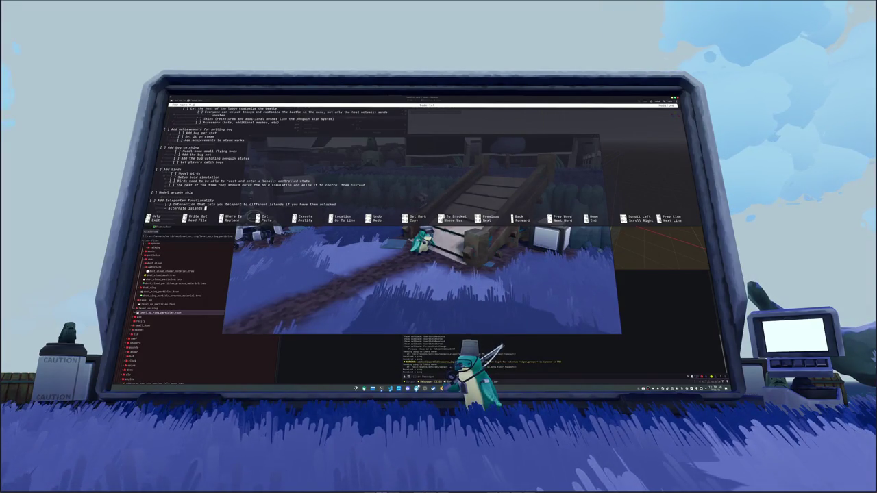
{"action": "type", "text": "are unloaded until someone teleports to them at which point theny're loaded"}
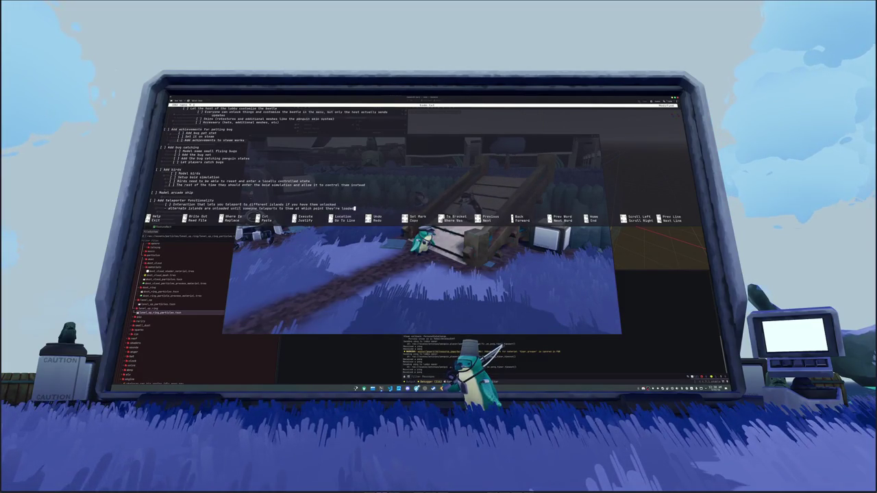
{"action": "type", "text": " at "}
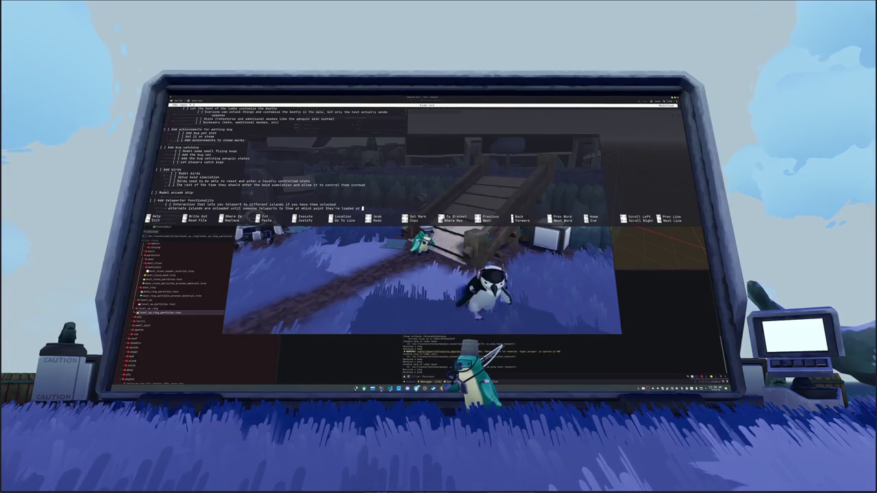
{"action": "type", "text": "a d"}
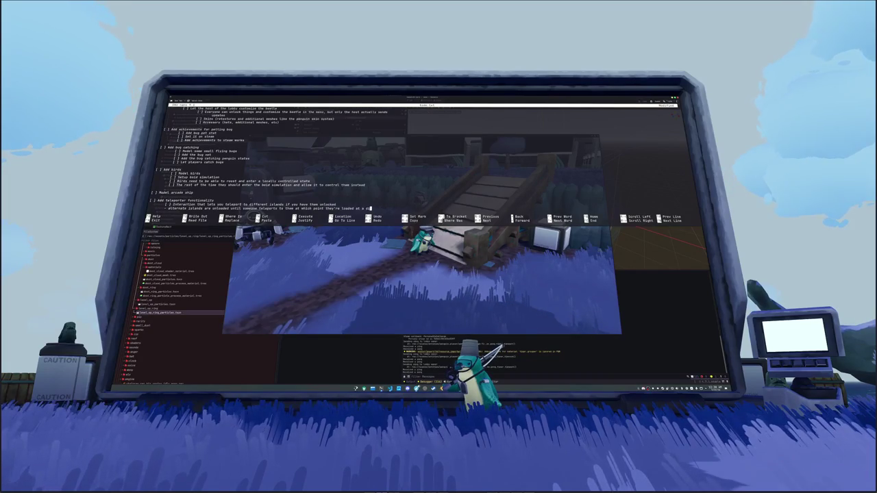
Reword the end of the teleporter note to say different 'locations.'
{"action": "key", "text": "BackSpace"}
{"action": "key", "text": "BackSpace"}
{"action": "key", "text": "BackSpace"}
{"action": "key", "text": "BackSpace"}
{"action": "key", "text": "BackSpace"}
{"action": "key", "text": "BackSpace"}
{"action": "key", "text": "BackSpace"}
{"action": "key", "text": "BackSpace"}
{"action": "key", "text": "BackSpace"}
{"action": "key", "text": "BackSpace"}
{"action": "key", "text": "BackSpace"}
{"action": "type", "text": "locations"}
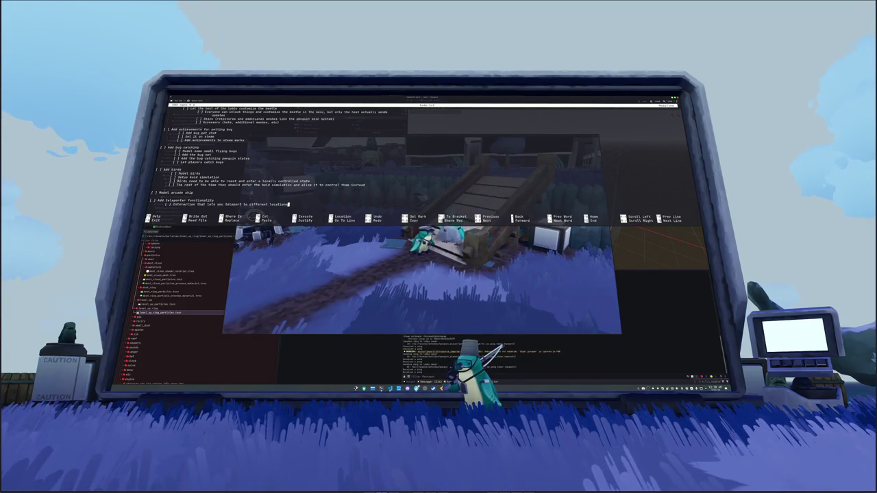
{"action": "type", "text": "."}
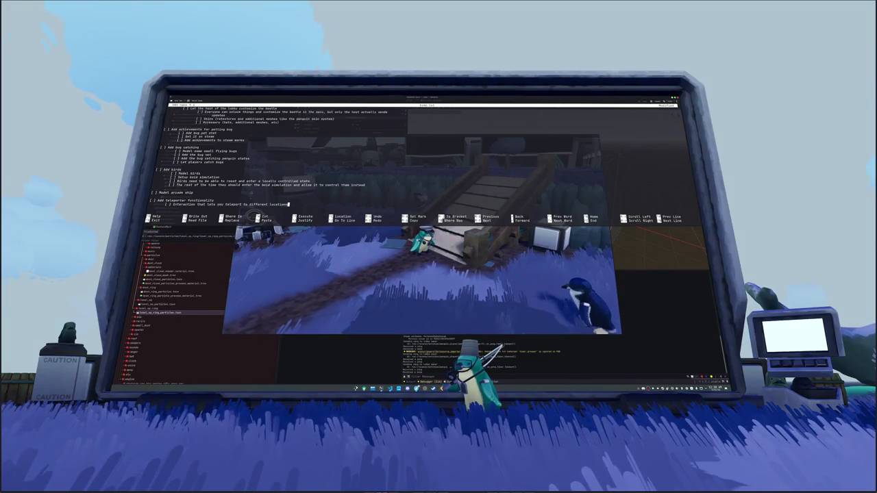
{"action": "type", "text": "..."}
{"action": "key", "text": "BackSpace"}
{"action": "key", "text": "BackSpace"}
Ask which island each entity is on, noting this needs a more robust 3D structure format
{"action": "type", "text": "uld I just unloc"}
{"action": "key", "text": "BackSpace"}
{"action": "key", "text": "BackSpace"}
{"action": "key", "text": "BackSpace"}
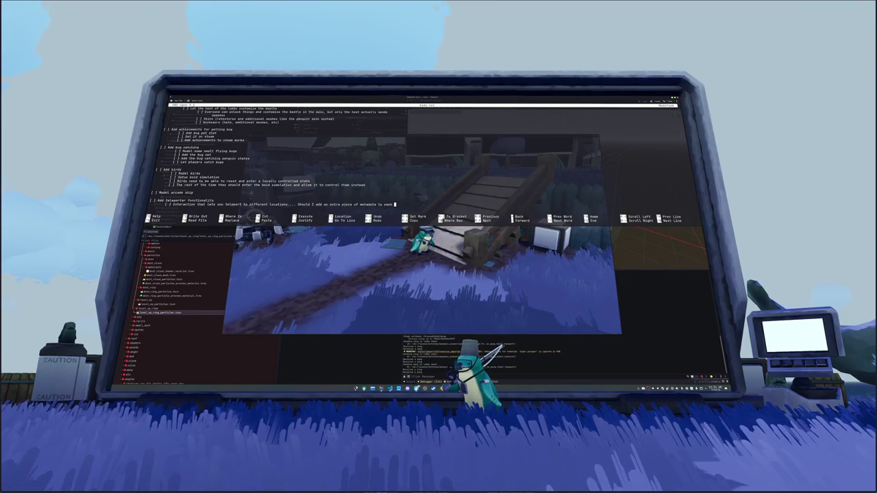
{"action": "type", "text": "hich island it's"}
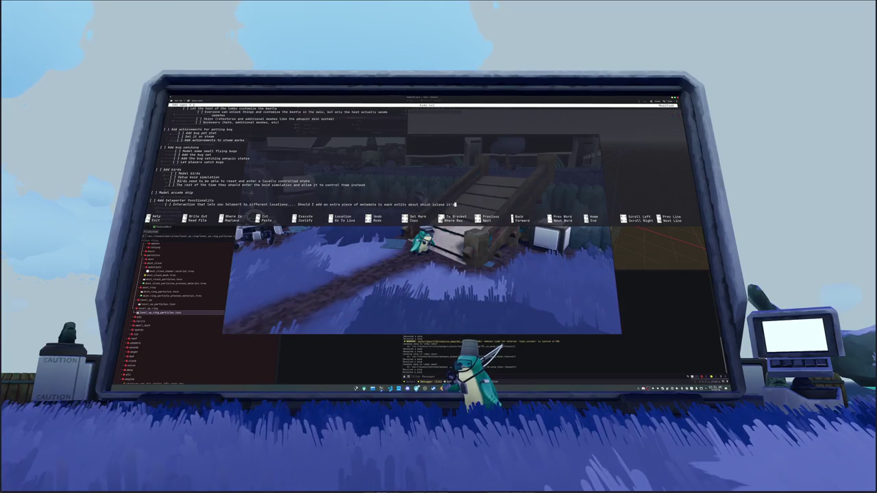
{"action": "type", "text": " on?"}
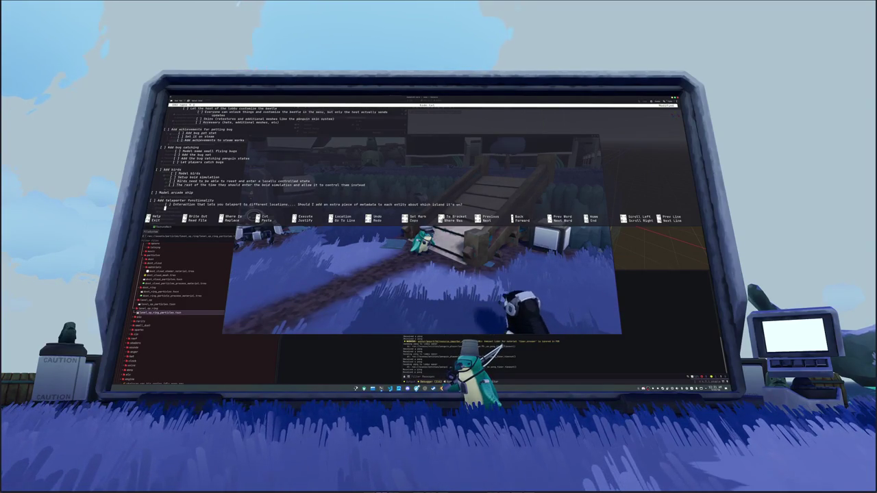
{"action": "type", "text": "- This se"}
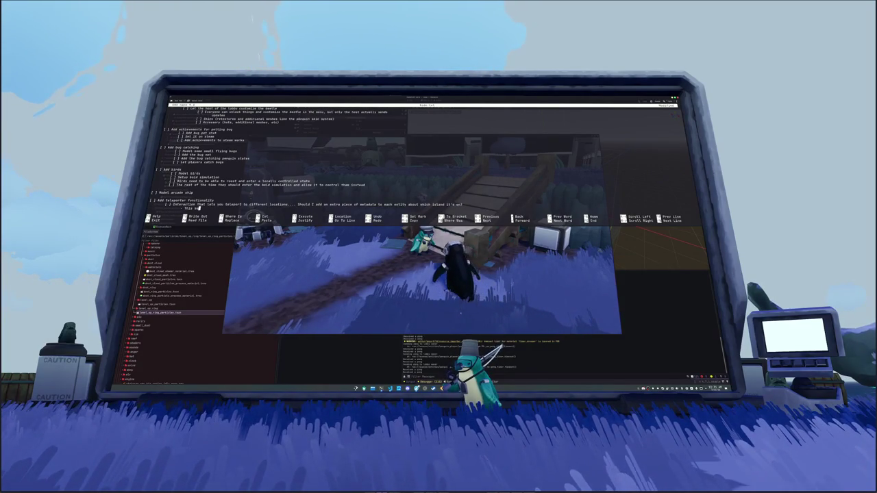
{"action": "type", "text": "t would require "}
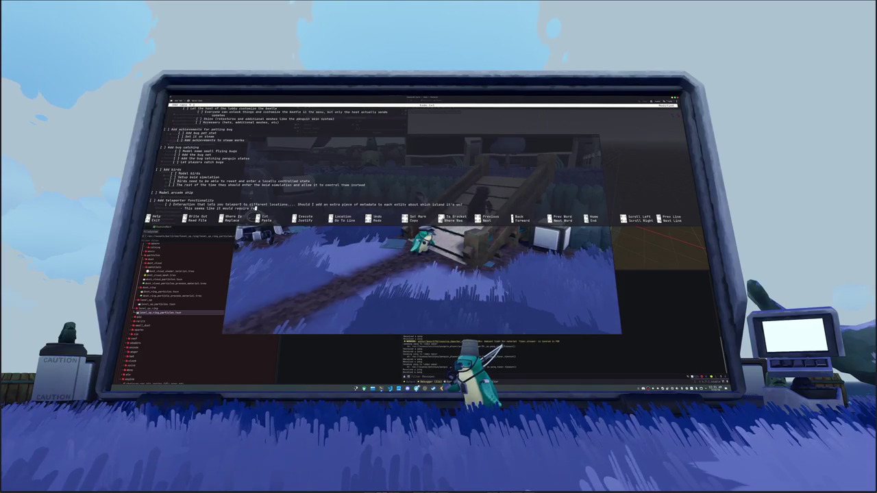
{"action": "type", "text": "reducing the entire 3D stru"}
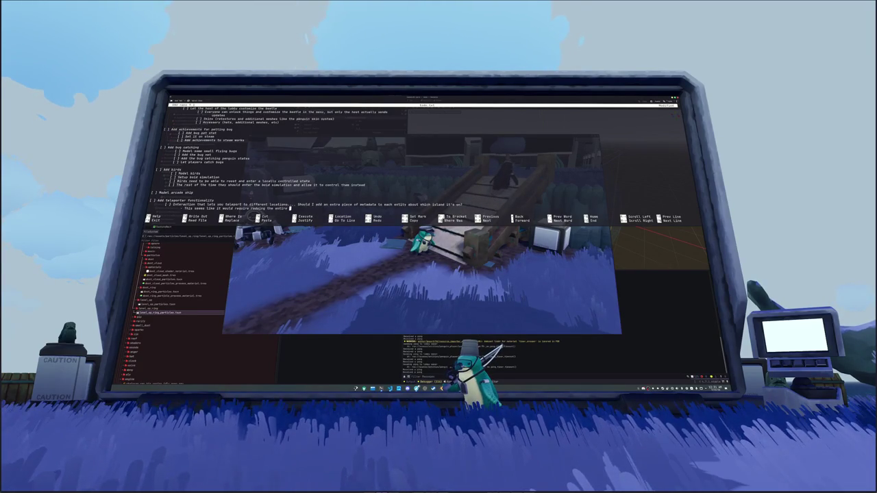
{"action": "type", "text": "cture"}
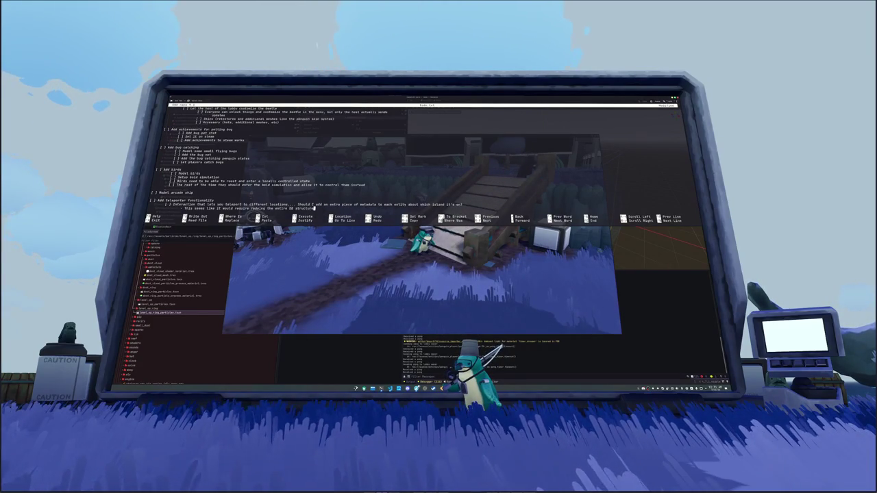
{"action": "type", "text": " in a more ro"}
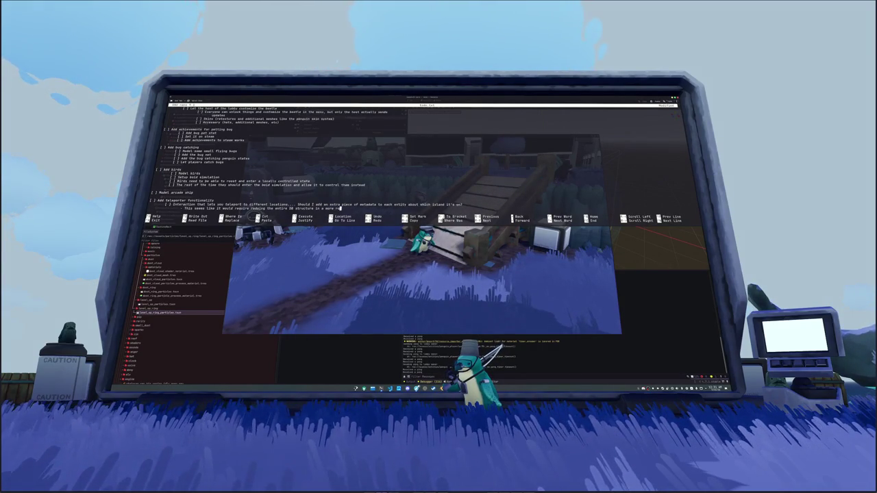
{"action": "type", "text": "bust format."}
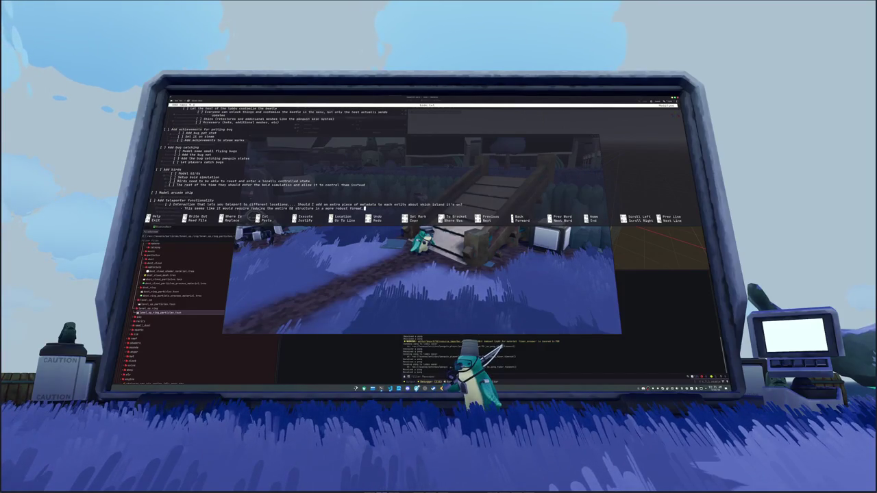
Add a note that the island must be its own scene so other islands can spawn in
{"action": "type", "text": "."}
{"action": "key", "text": "Return"}
{"action": "type", "text": "- Need to d"}
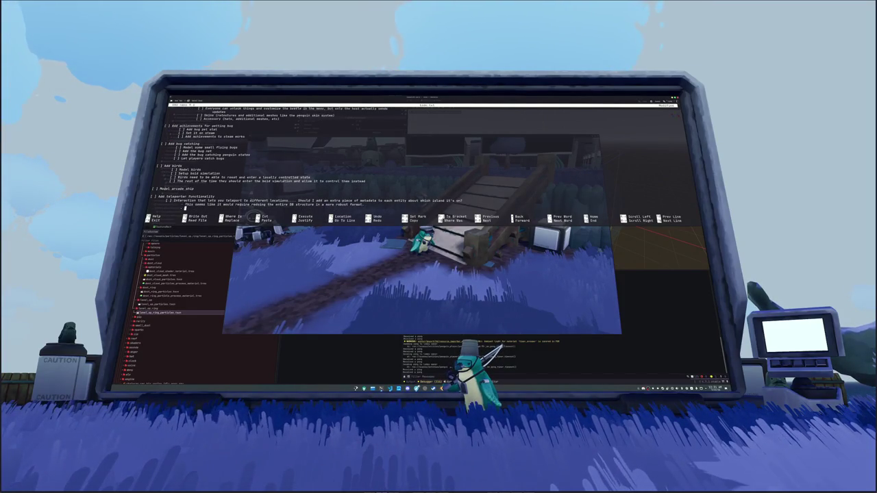
{"action": "type", "text": "ef"}
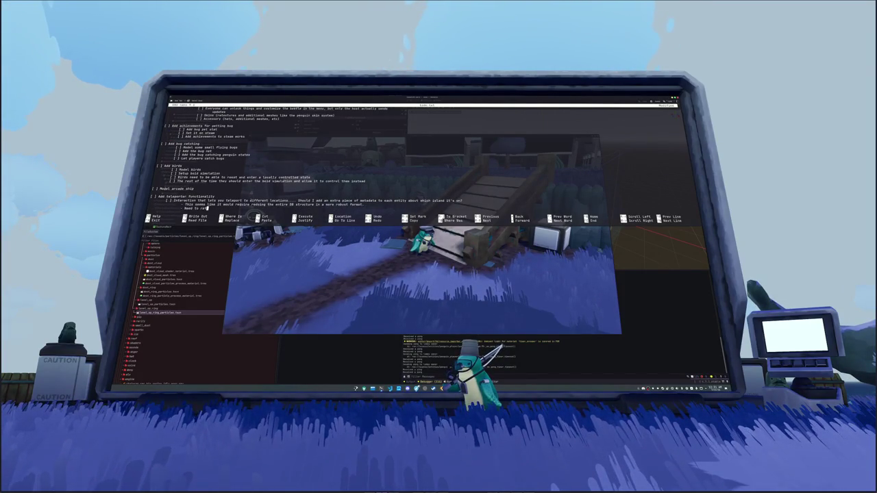
{"action": "type", "text": "actor island to"}
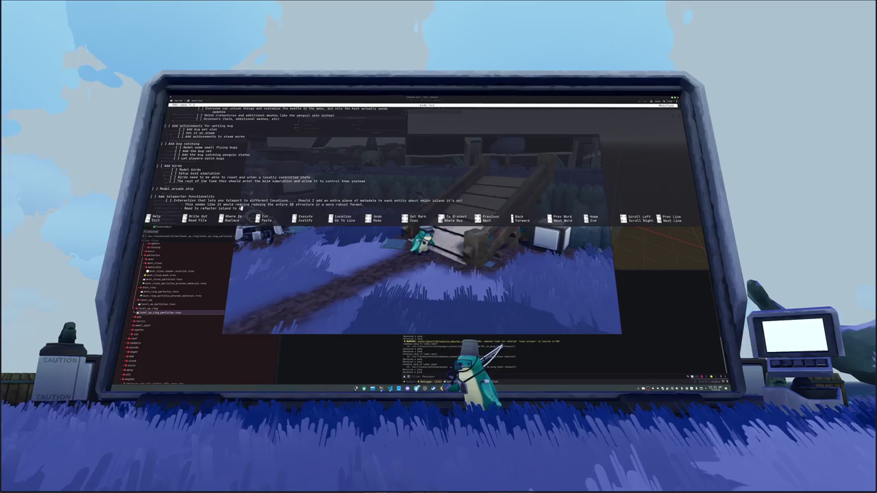
{"action": "type", "text": " be it's own"}
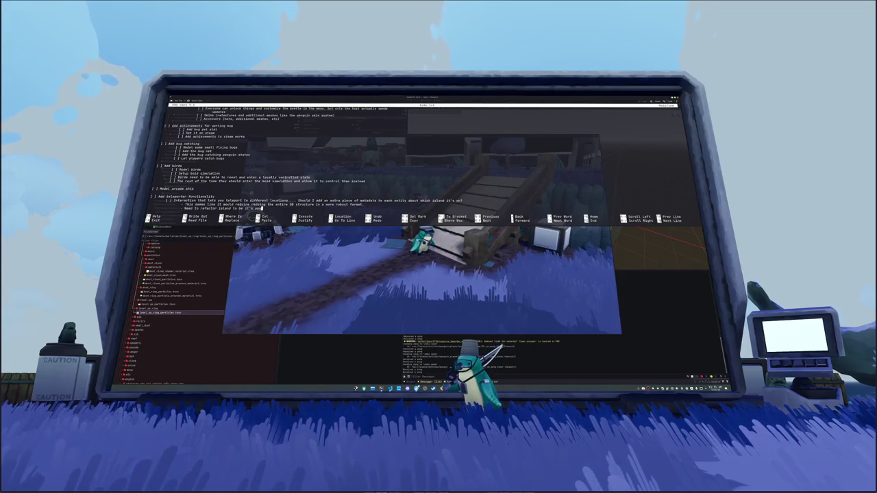
{"action": "type", "text": " scene so I can spa"}
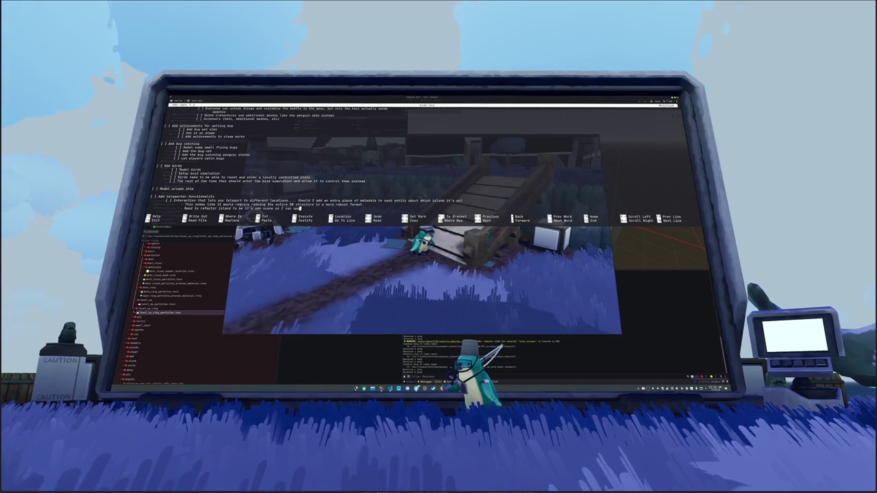
{"action": "type", "text": "wn other islands in"}
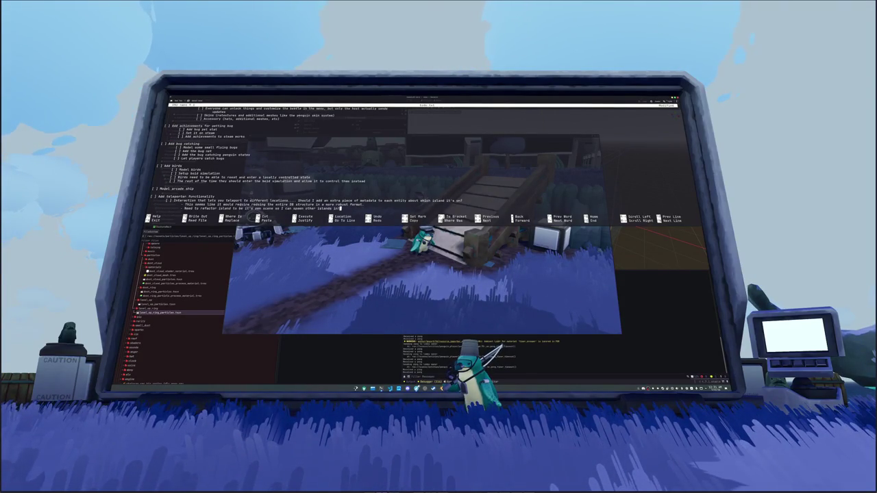
{"action": "type", "text": "?"}
{"action": "key", "text": "Return"}
Add notes on loading the island scene at the origin for NPC spawning and fish spawning across instances
{"action": "type", "text": "- Isla"}
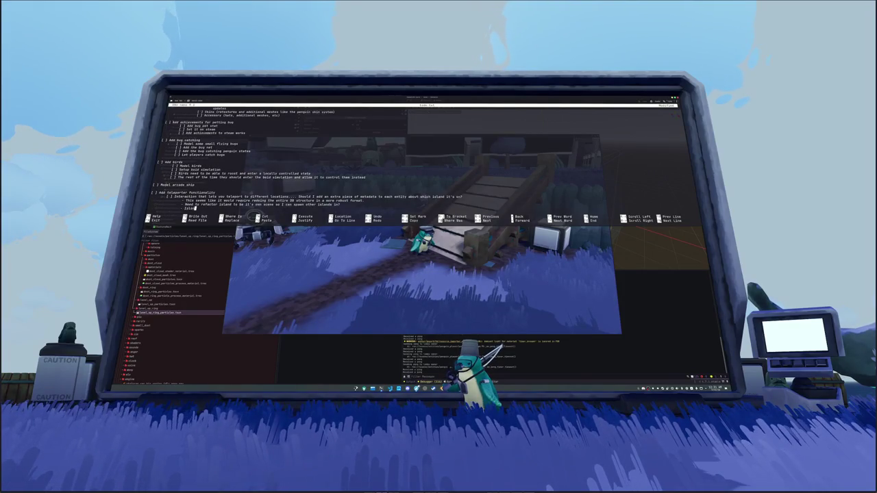
{"action": "type", "text": "nd as a load"}
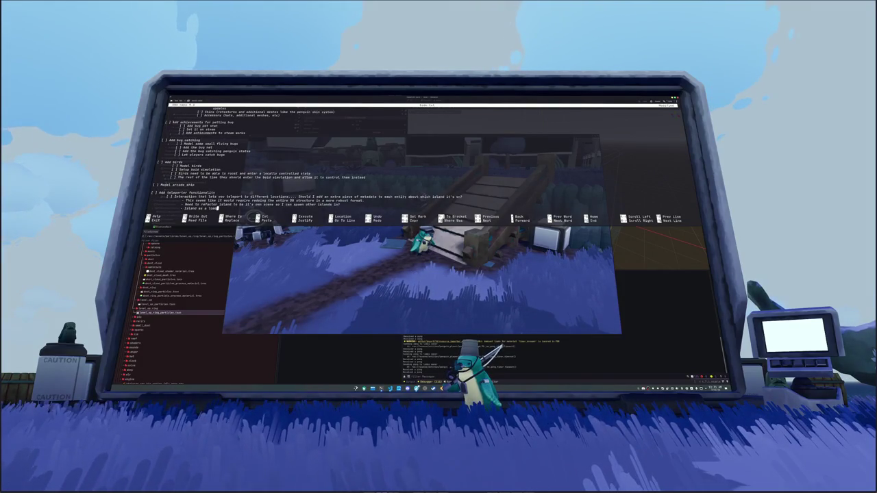
{"action": "type", "text": "ingd"}
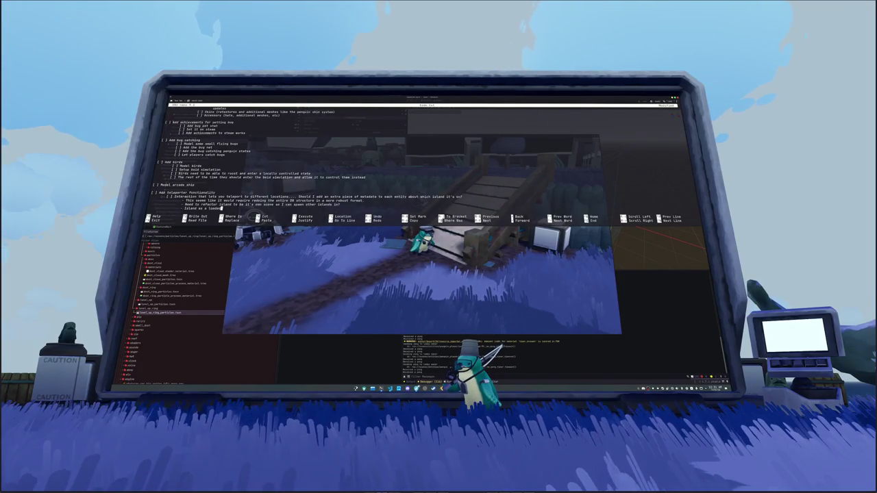
{"action": "type", "text": " scene at the"}
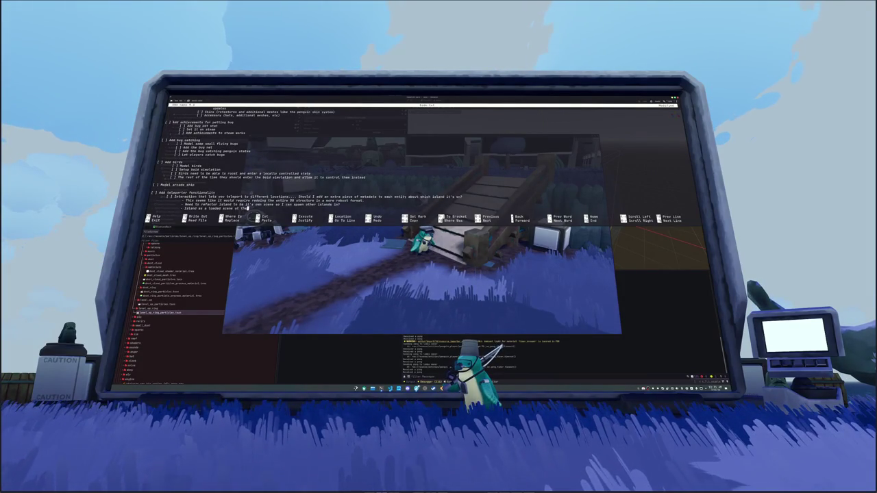
{"action": "type", "text": " origin"}
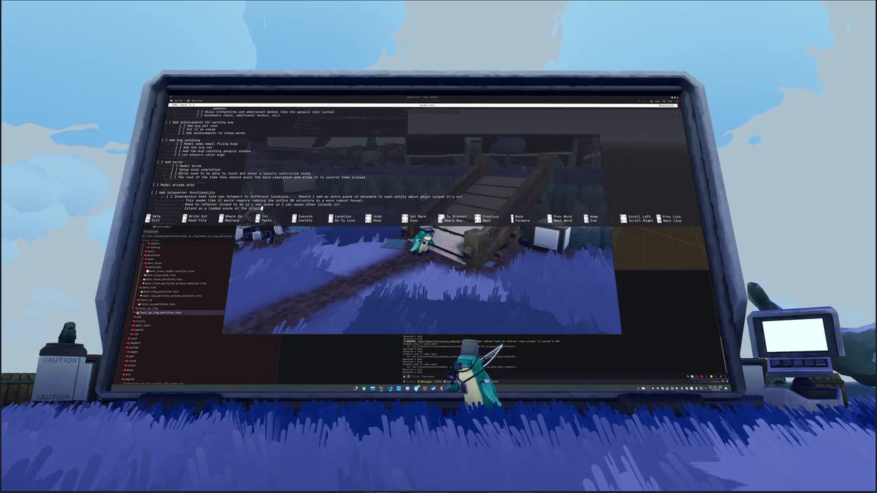
{"action": "type", "text": ", Ne"}
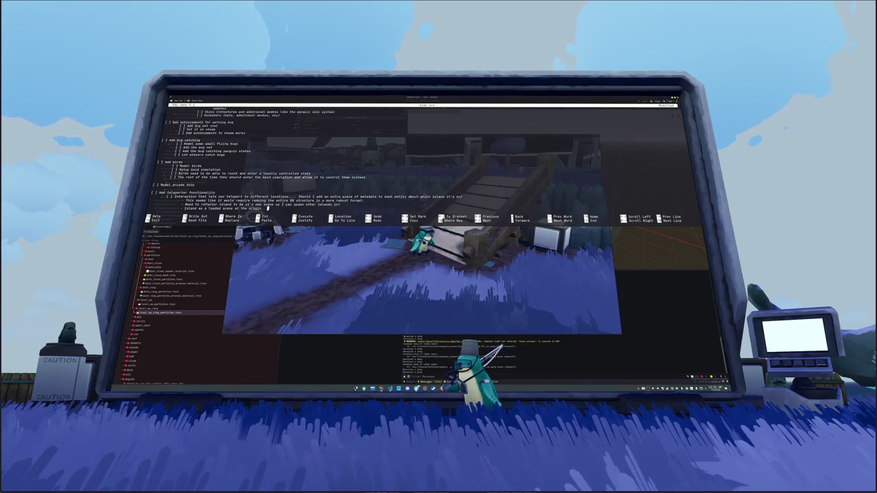
{"action": "type", "text": "ed to"}
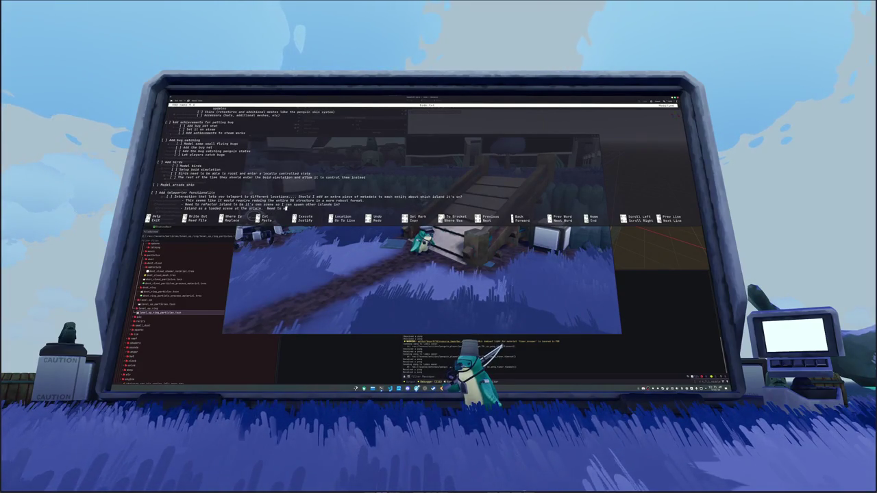
{"action": "type", "text": " ensure NPCS have"}
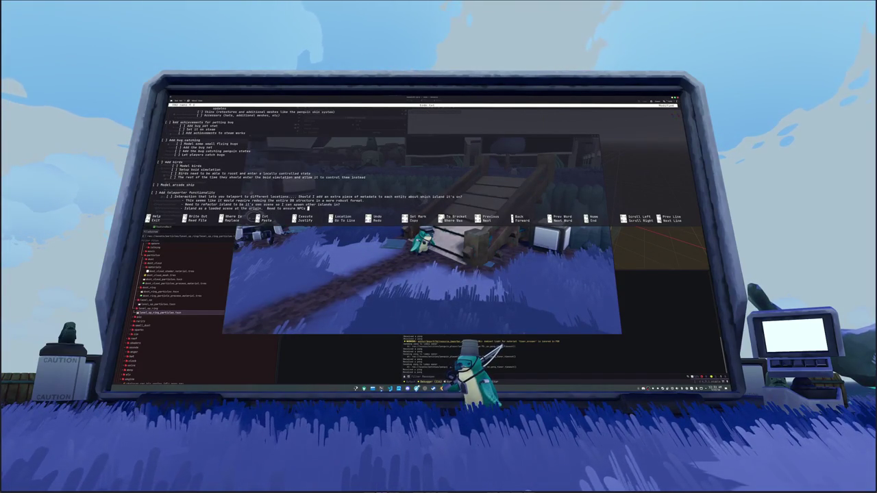
{"action": "type", "text": " other scen"}
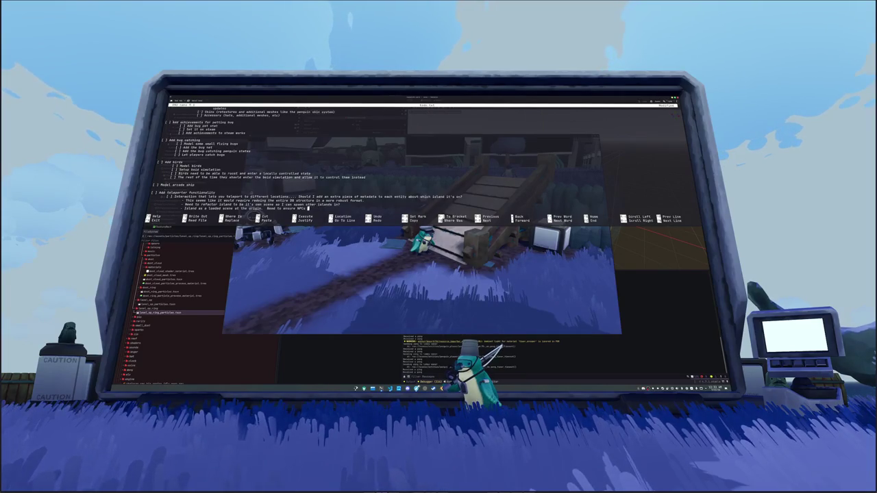
{"action": "type", "text": "es"}
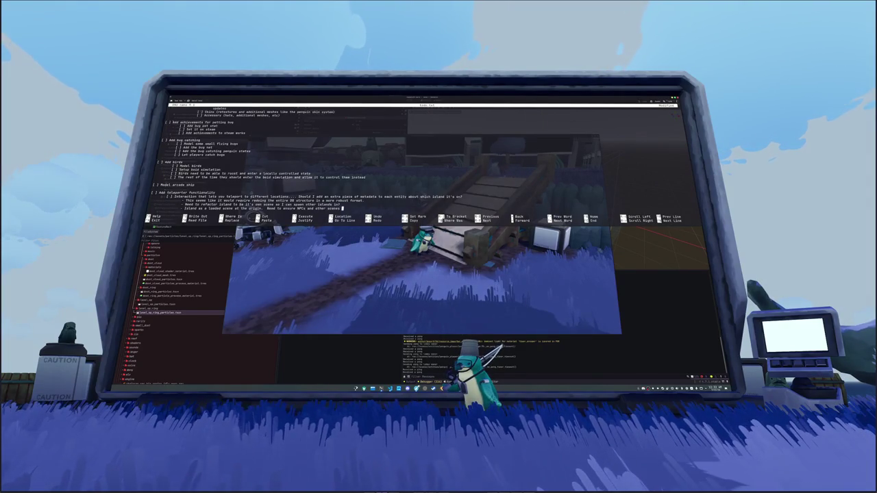
{"action": "type", "text": " have a chann to "}
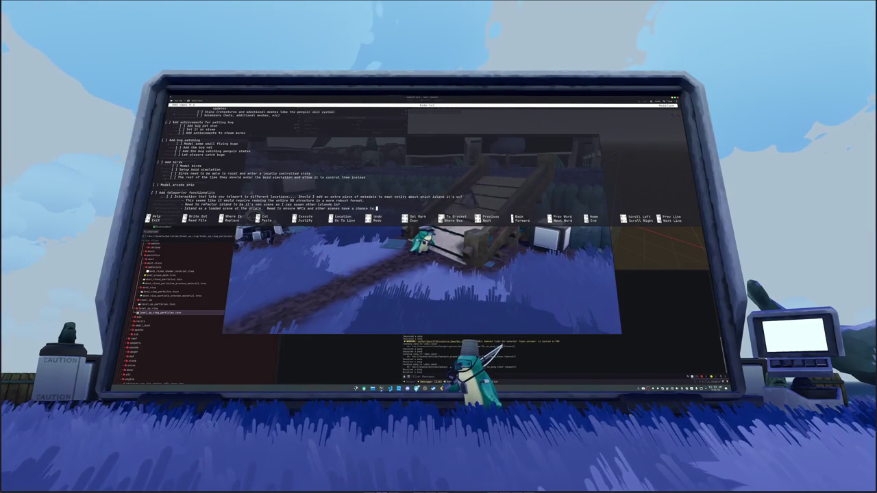
{"action": "type", "text": "spawn them correctl"}
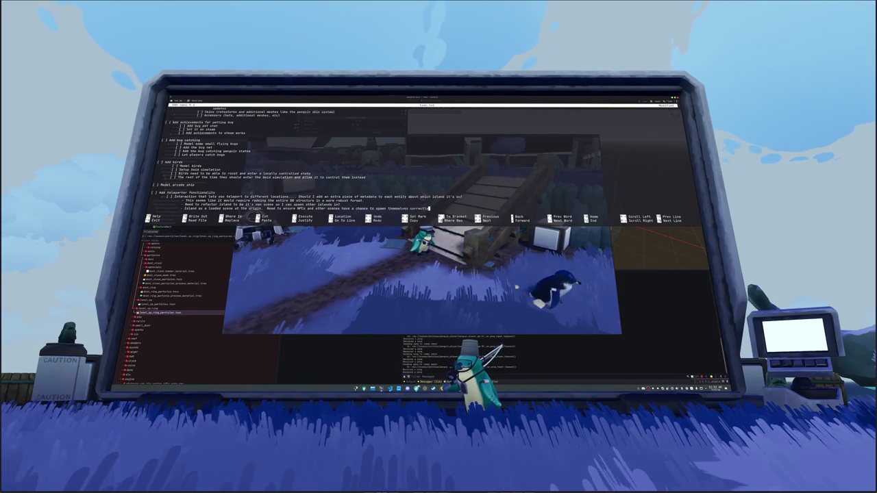
{"action": "type", "text": "y"}
{"action": "key", "text": "Return"}
{"action": "type", "text": "- Fish"}
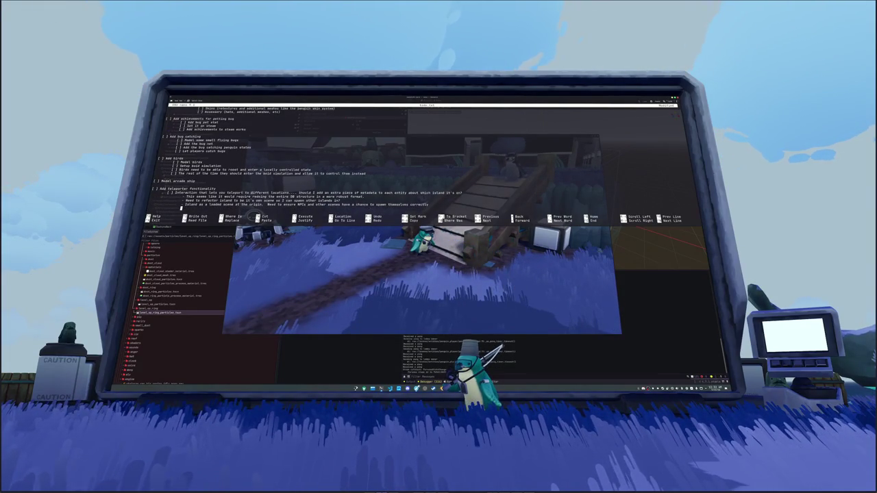
{"action": "type", "text": " spawn"}
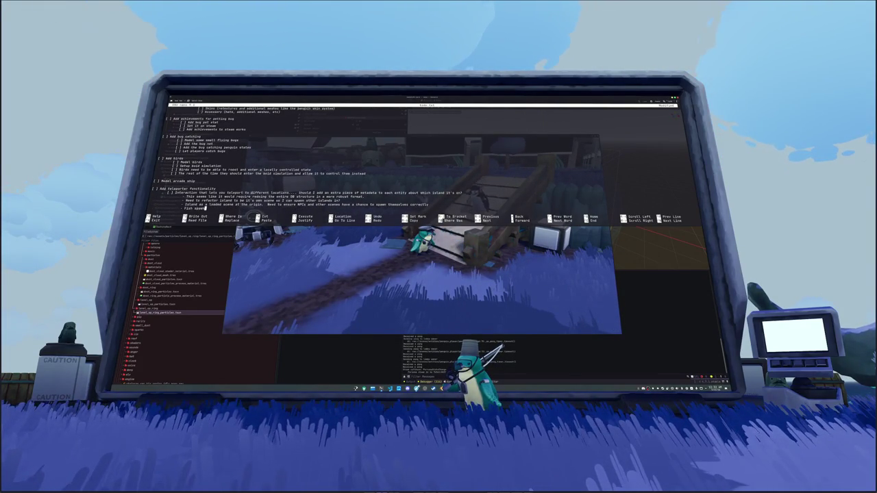
{"action": "type", "text": "ing needs to occu"}
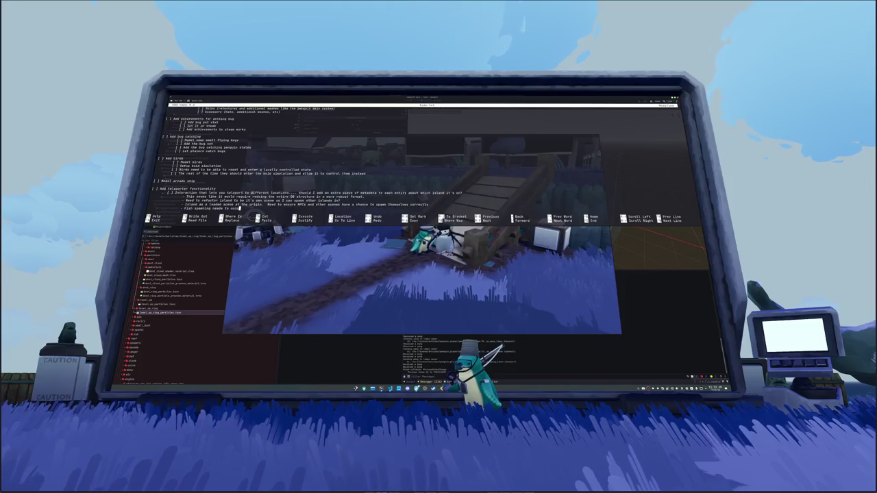
{"action": "type", "text": "r across multiple instances"}
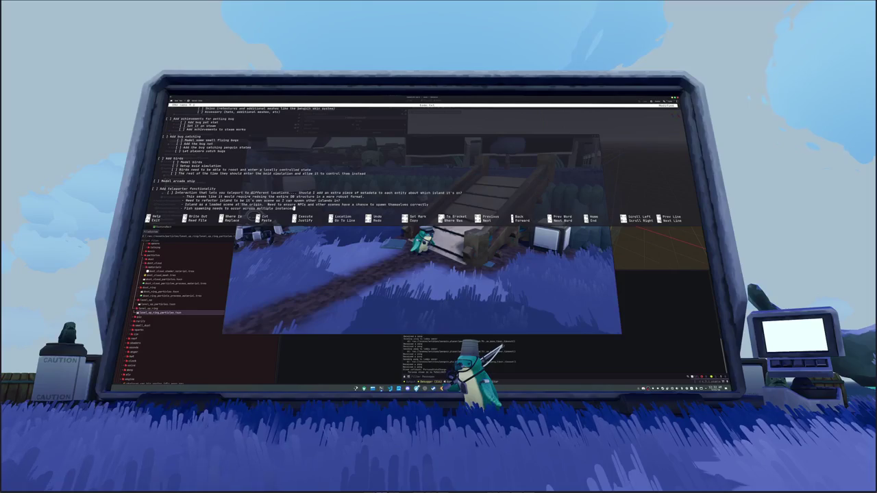
Add notes on fish and bug spawning across instances and host-side collision data for simulating transforms
{"action": "type", "text": "of"}
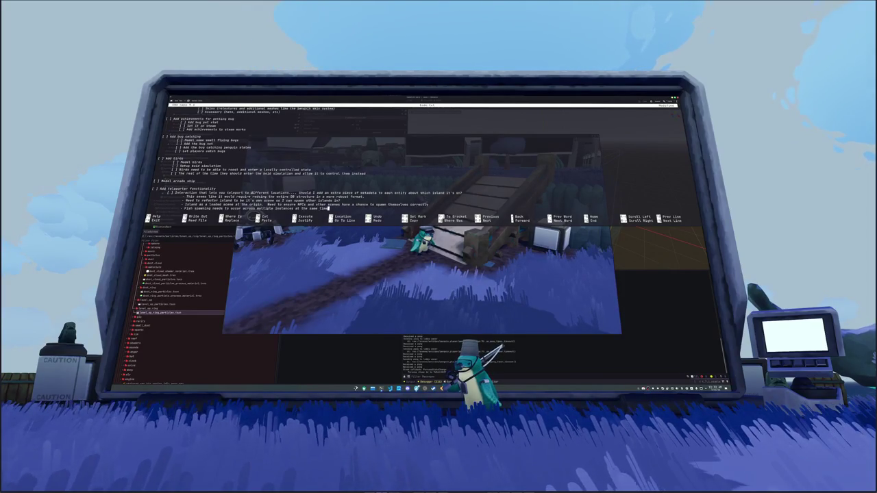
{"action": "key", "text": "Return"}
{"action": "type", "text": "- Bug spawning needs t"}
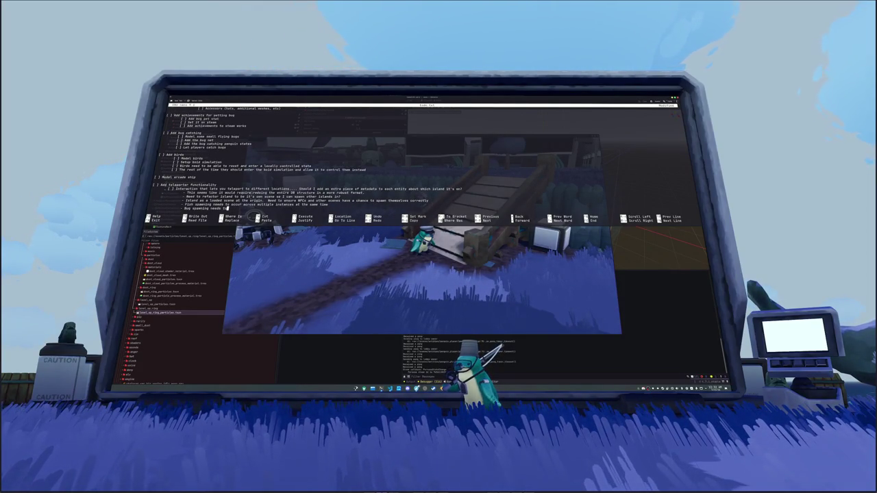
{"action": "type", "text": "occur on"}
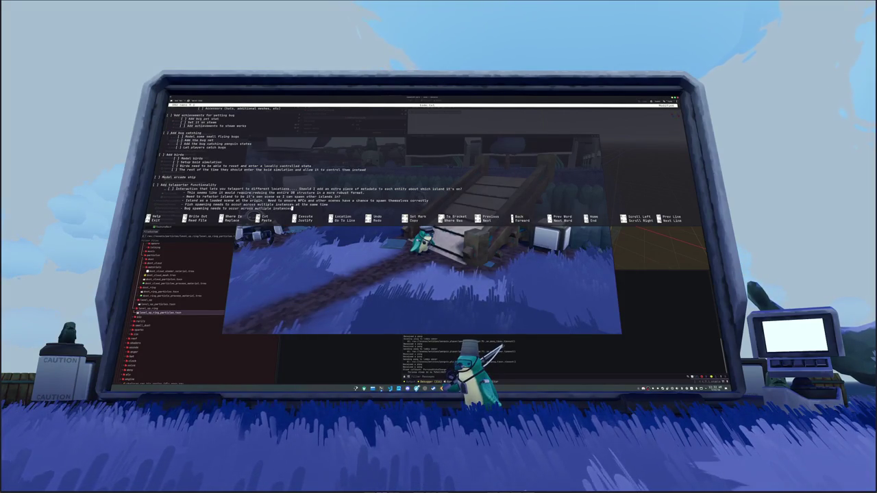
{"action": "type", "text": "e same time"}
{"action": "key", "text": "Return"}
{"action": "type", "text": "- This means the collision data nee"}
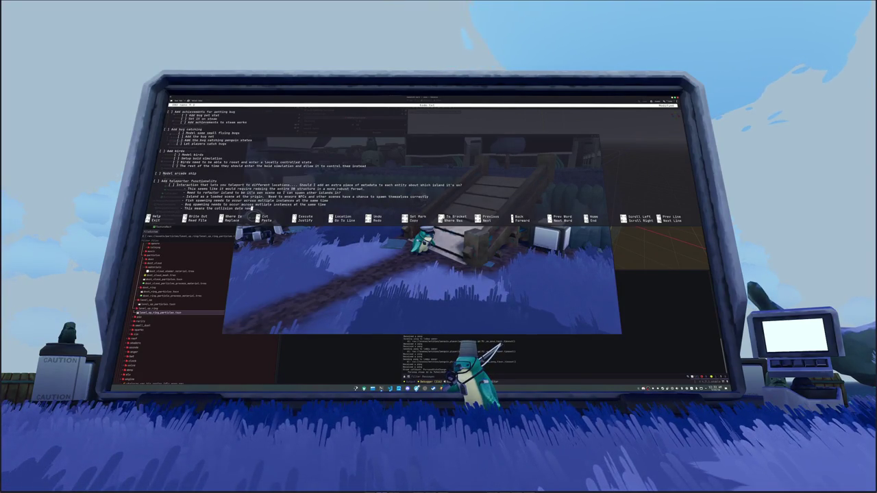
{"action": "type", "text": "ds to be loaded"}
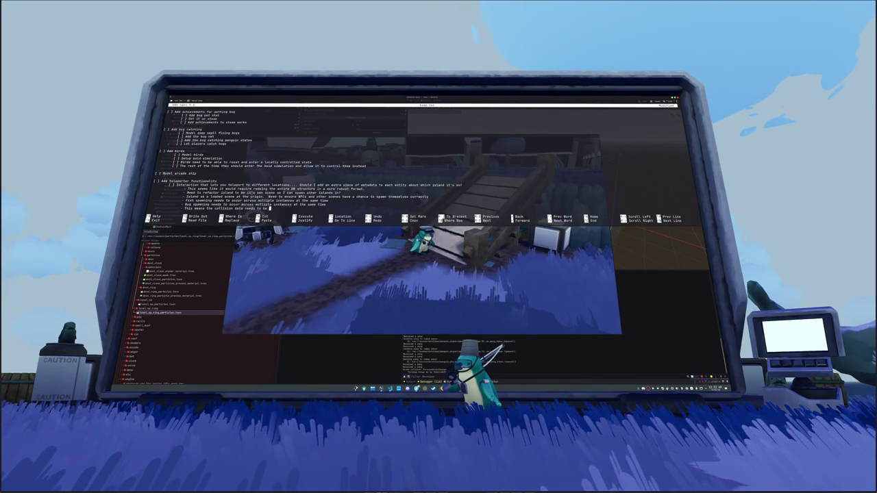
{"action": "type", "text": " on the ho"}
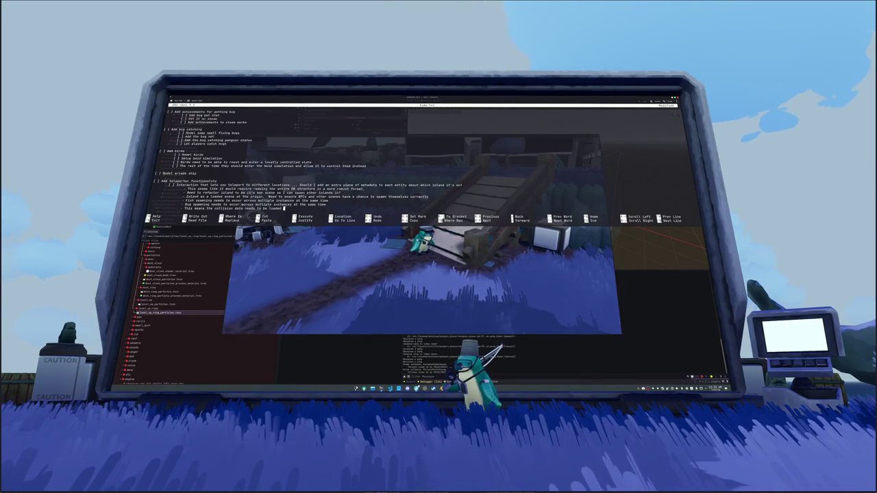
{"action": "type", "text": "st at a m"}
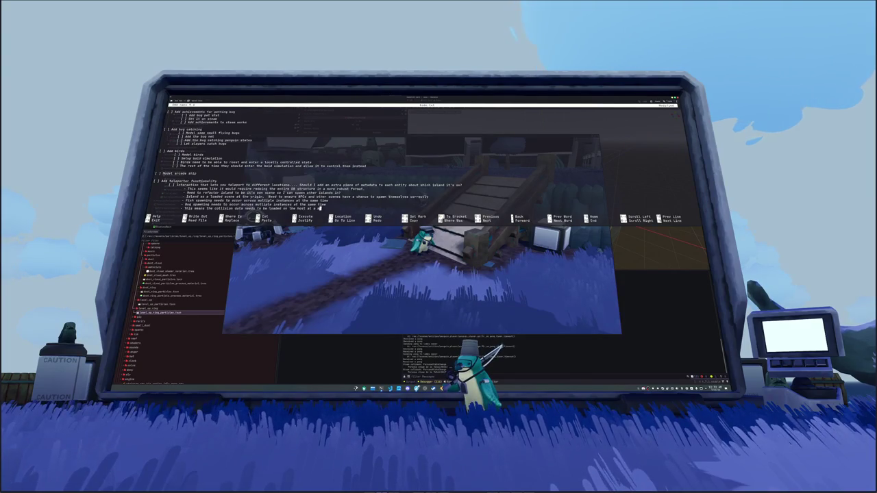
{"action": "type", "text": "inimum to continue"}
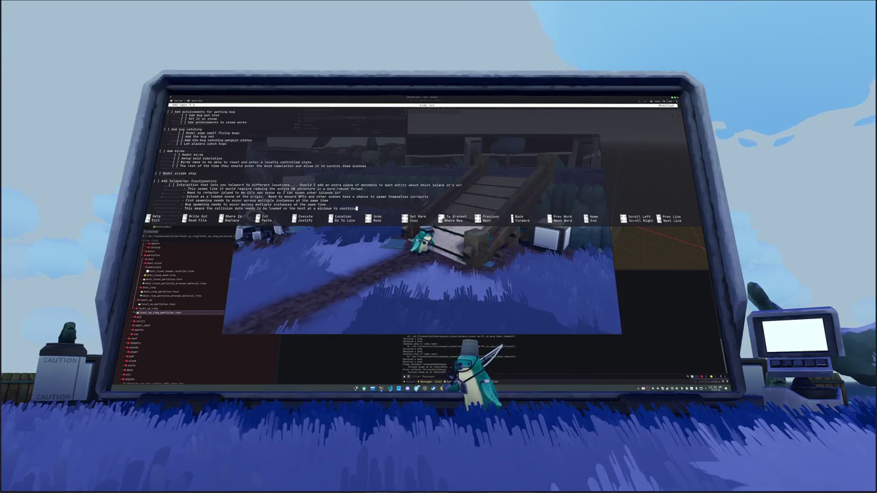
{"action": "type", "text": " simulating the entity transforms"}
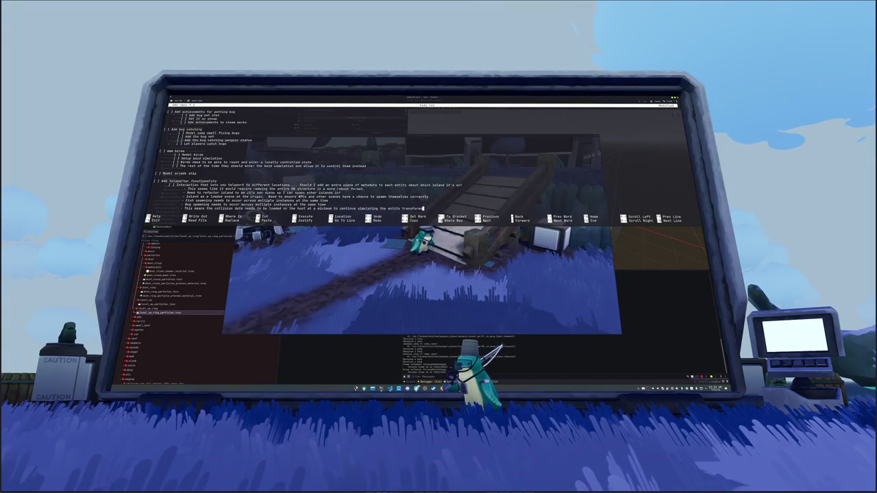
{"action": "key", "text": "Return"}
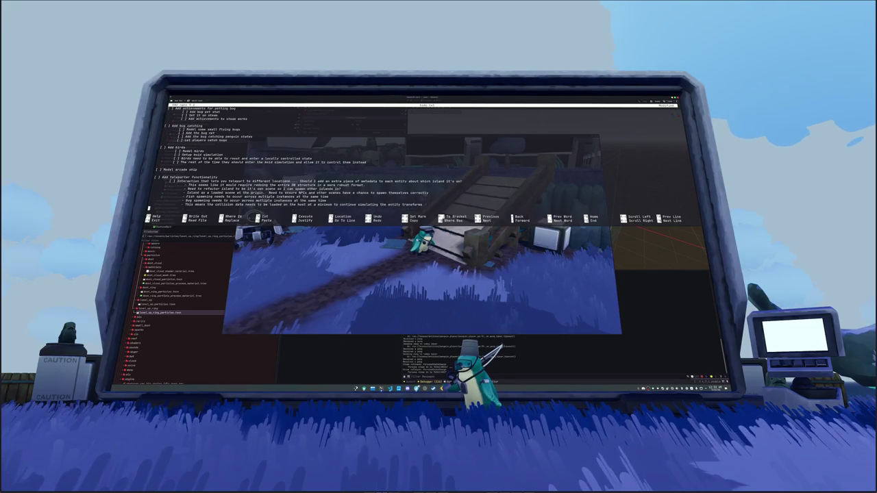
Note that additional islands work best added into the main scene as extra locations
{"action": "type", "text": "- So"}
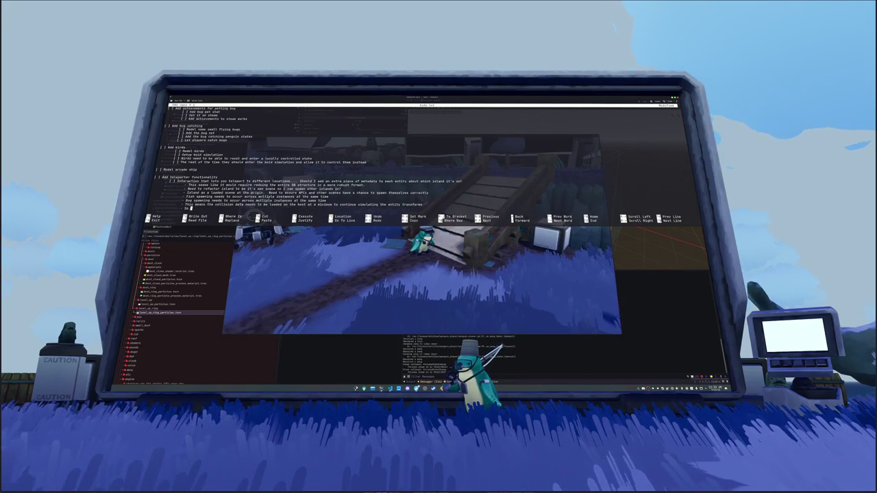
{"action": "type", "text": " I think this would"}
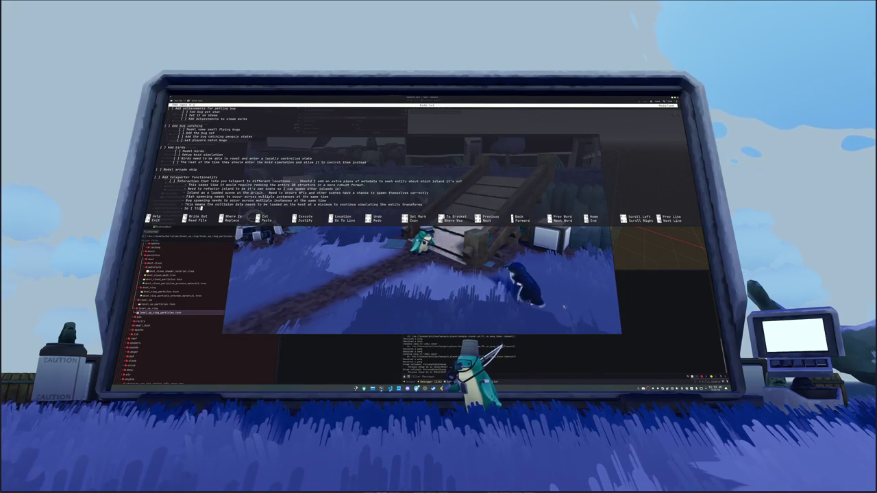
{"action": "type", "text": " work"}
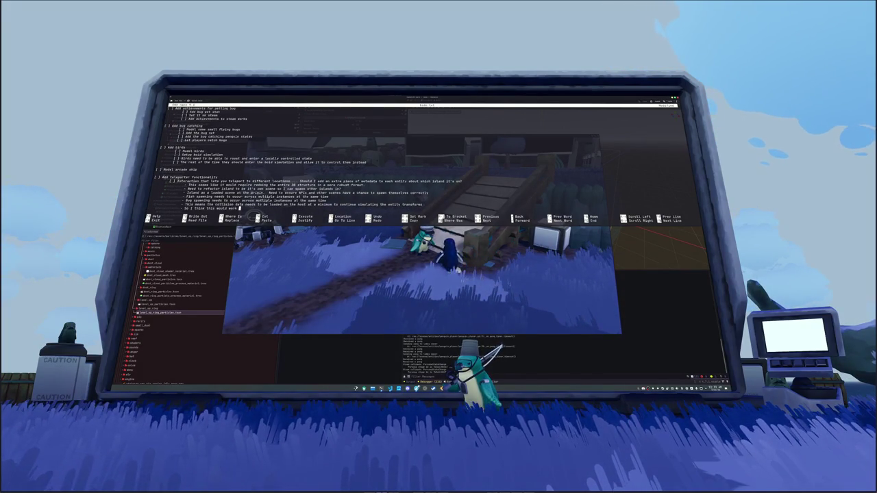
{"action": "type", "text": " best as a sub"}
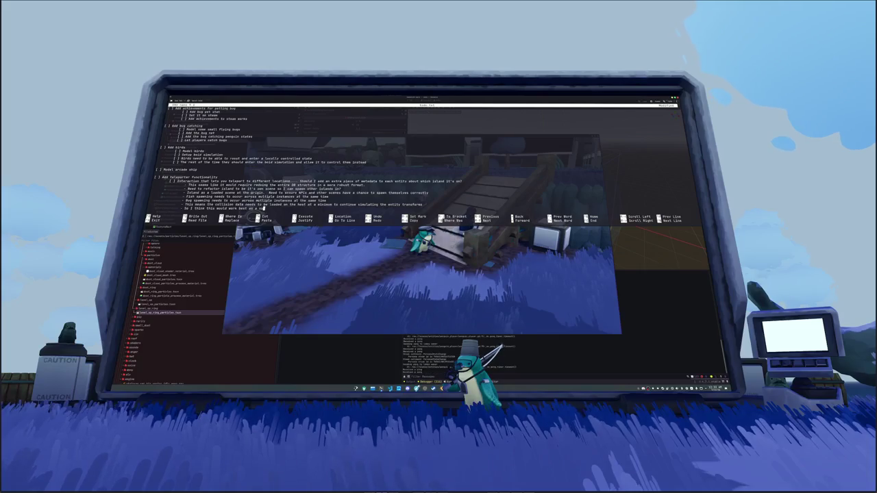
{"action": "key", "text": "BackSpace"}
{"action": "key", "text": "BackSpace"}
{"action": "key", "text": "BackSpace"}
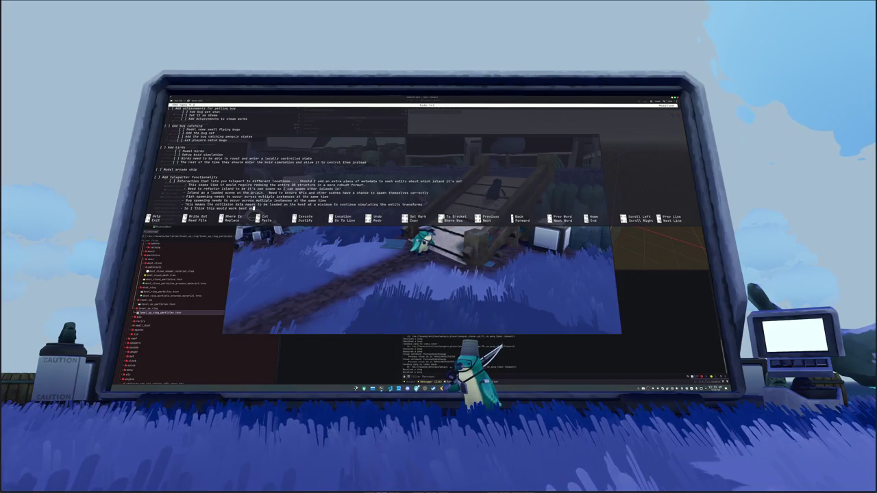
{"action": "type", "text": " adding a"}
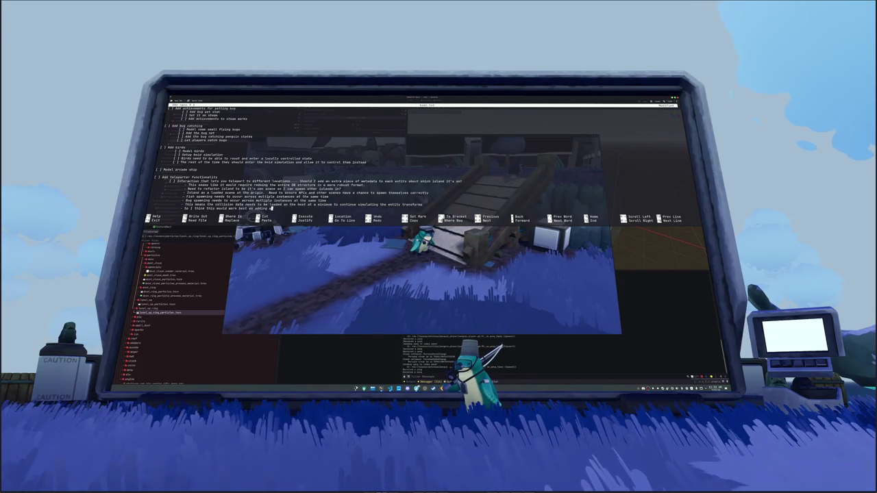
{"action": "type", "text": "dditional islands into the main scene as additional locations"}
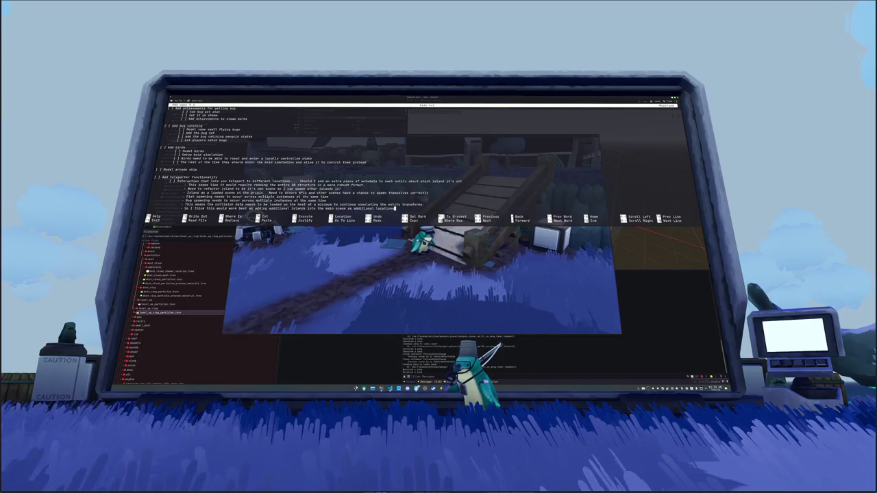
{"action": "key", "text": "Return"}
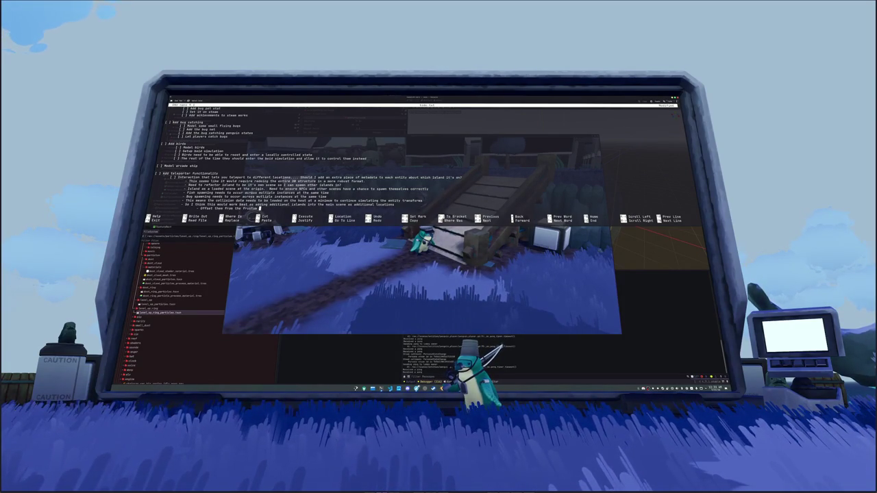
Ask whether islands should sit outside the render distance, replying they must be culled while entities still process
{"action": "type", "text": " so they're outside the render"}
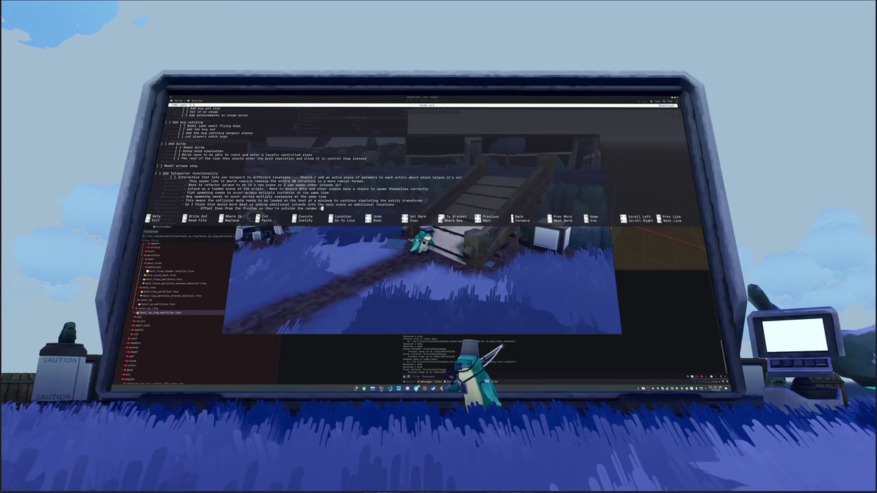
{"action": "type", "text": " distance of the main scene"}
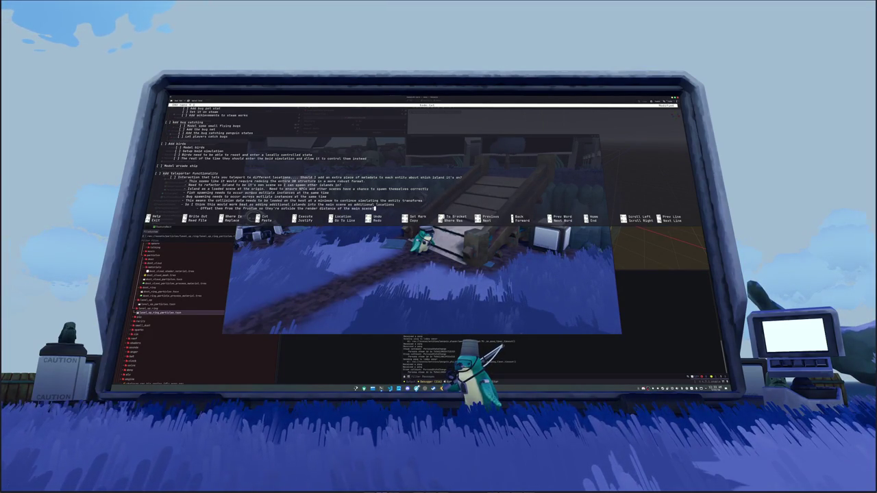
{"action": "type", "text": "?"}
{"action": "key", "text": "Return"}
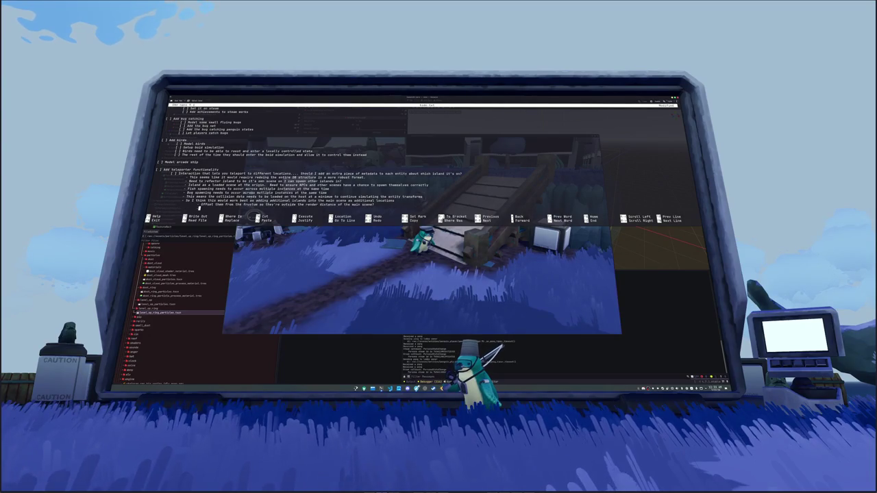
{"action": "type", "text": "- Yes probably."}
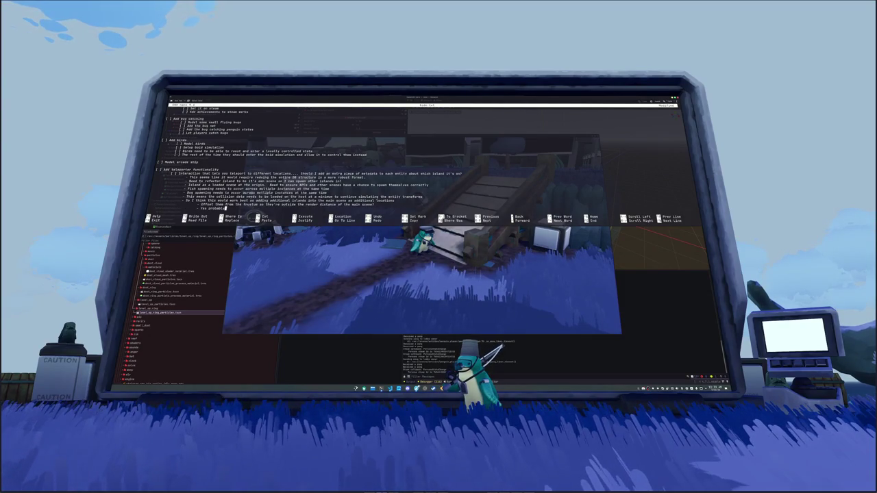
{"action": "type", "text": "  I think that wo"}
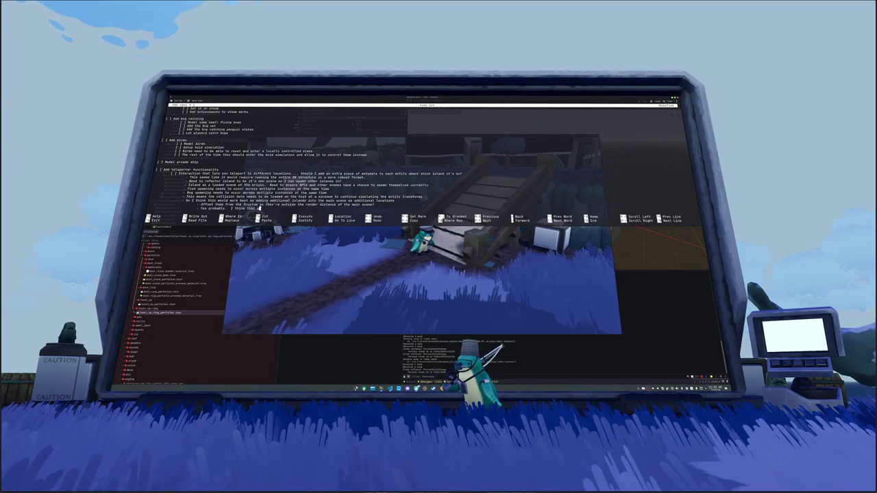
{"action": "type", "text": "uld work fin"}
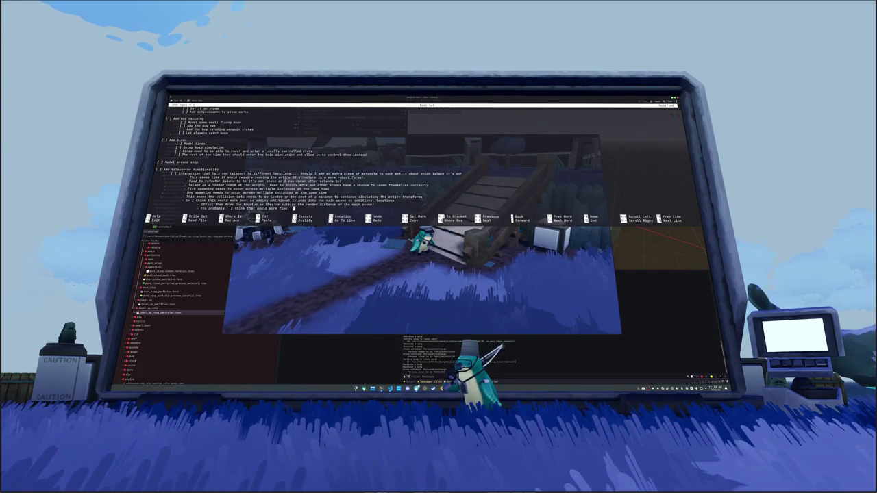
{"action": "type", "text": "e.  I just need to"}
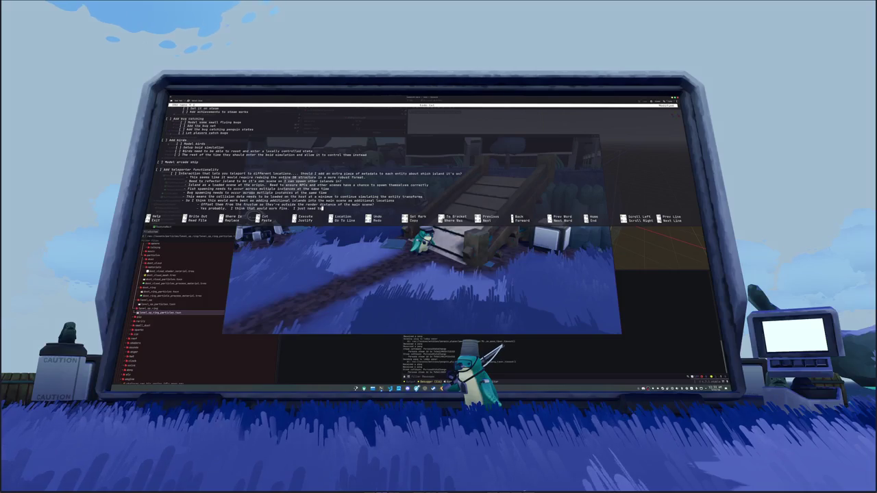
{"action": "type", "text": " make sure tha"}
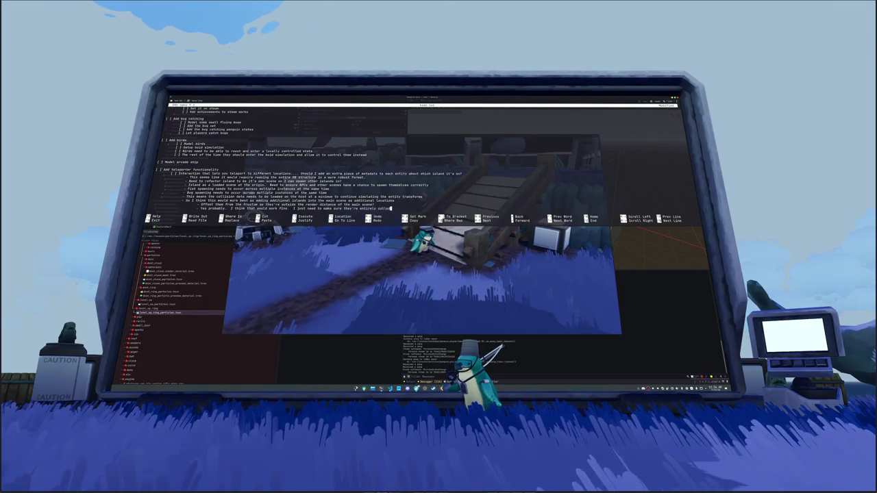
{"action": "type", "text": "view"}
{"action": "type", "text": "and the"}
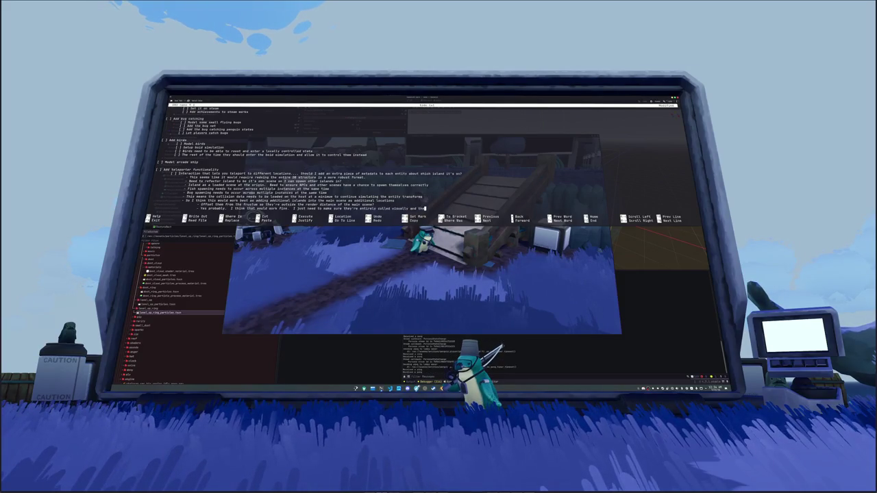
{"action": "type", "text": " processe"}
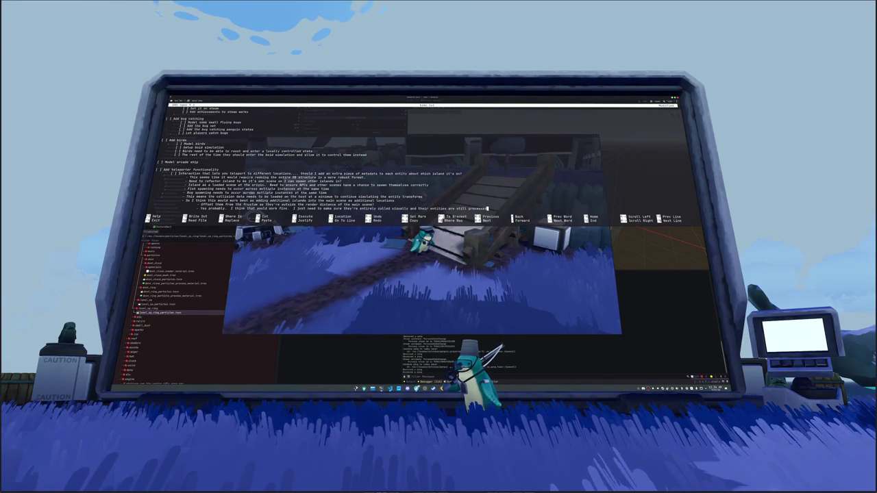
{"action": "type", "text": "d"}
{"action": "key", "text": "Up"}
{"action": "key", "text": "Up"}
{"action": "key", "text": "Up"}
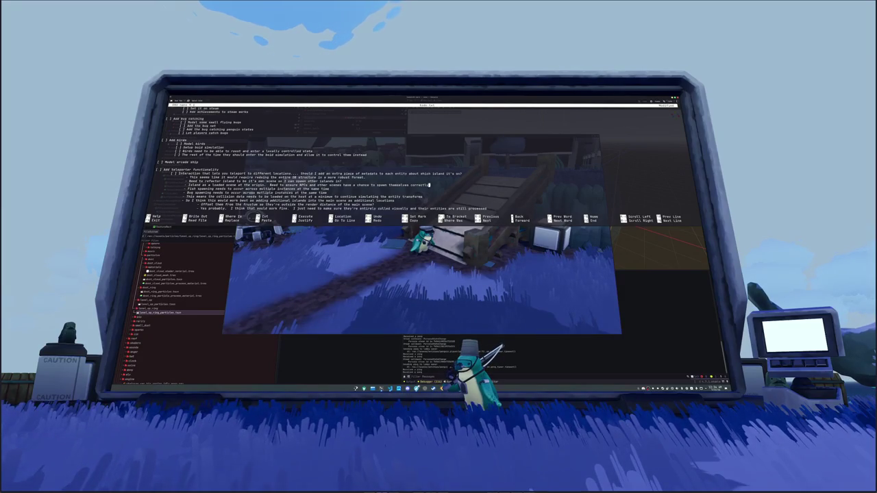
Save the to-do list as todo.txt and exit nano to the shell
{"action": "key", "text": "Up"}
{"action": "key", "text": "Up"}
{"action": "key", "text": "Up"}
{"action": "key", "text": "Up"}
{"action": "key", "text": "Up"}
{"action": "key", "text": "Up"}
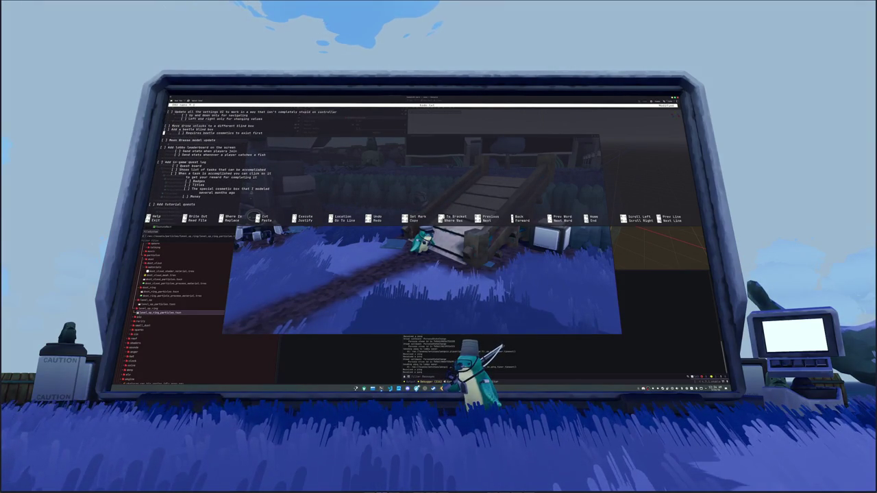
{"action": "key", "text": "ctrl+o"}
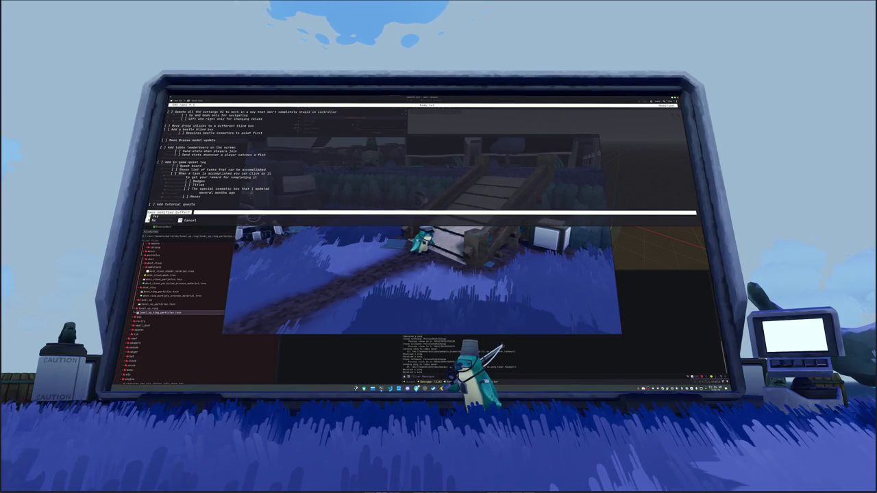
{"action": "key", "text": "Return"}
{"action": "key", "text": "ctrl+x"}
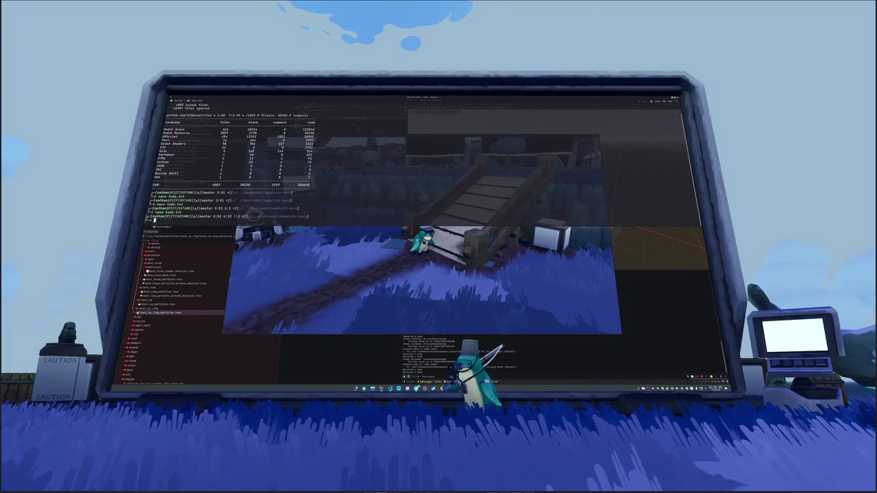
Run git status to list modified and untracked files, then return to Blender's recent files
{"action": "type", "text": "git sta"}
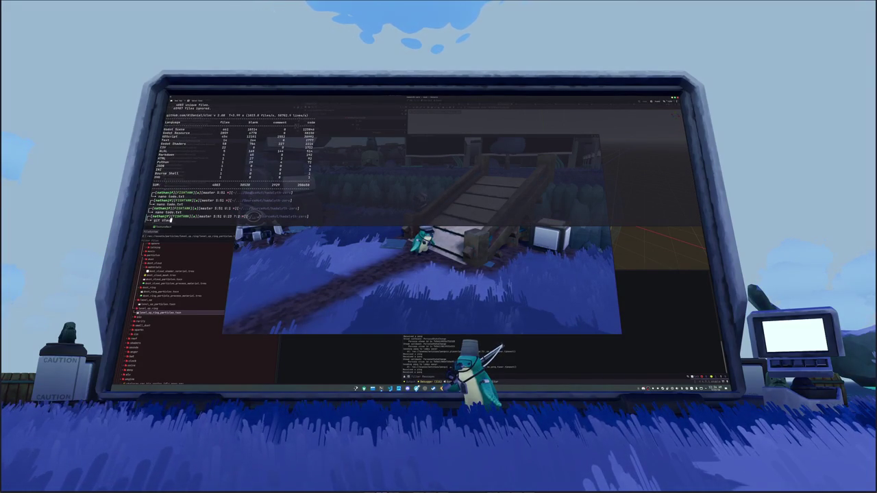
{"action": "type", "text": "tus"}
{"action": "key", "text": "Return"}
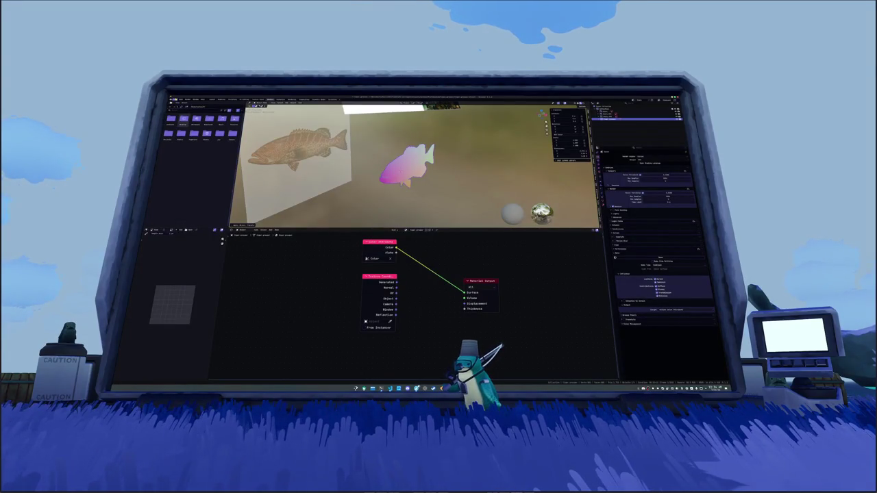
{"action": "left_click", "coordinate": [174, 99]}
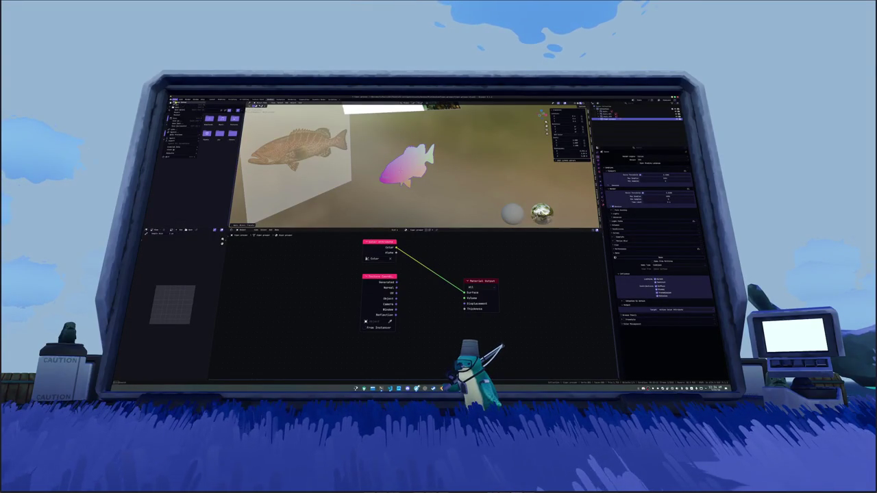
Open the storefront building file from recent files, answering the save prompt
{"action": "mouse_move", "coordinate": [182, 110]}
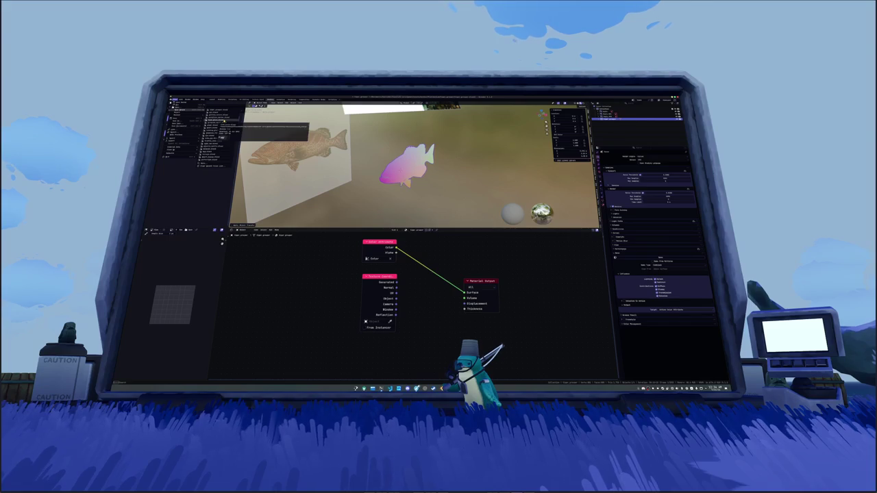
{"action": "left_click", "coordinate": [221, 117]}
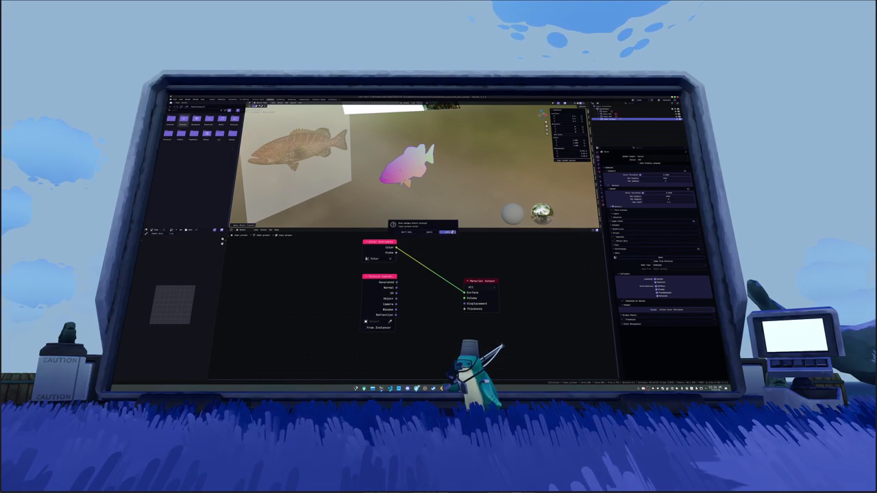
{"action": "left_click", "coordinate": [448, 233]}
Select the roof pieces in front view and apply all transforms to them
{"action": "left_click", "coordinate": [445, 195]}
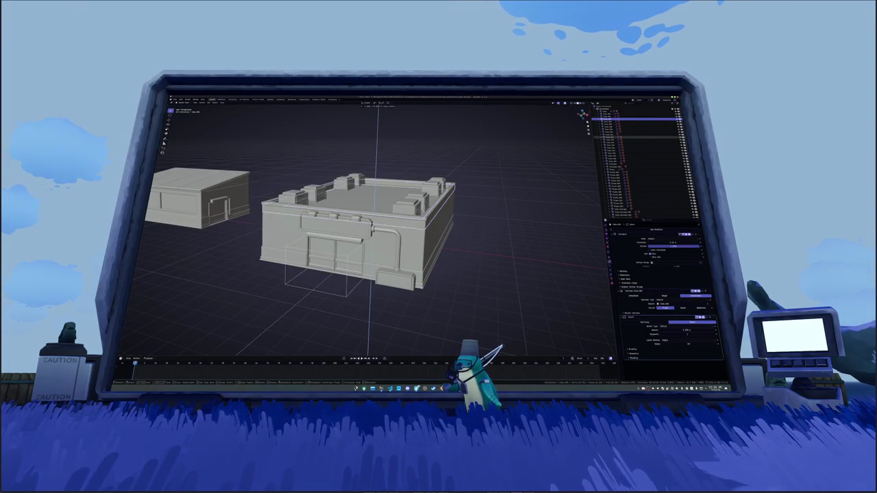
{"action": "mouse_move", "coordinate": [497, 199]}
{"action": "left_mouse_down"}
{"action": "mouse_move", "coordinate": [467, 204]}
{"action": "mouse_move", "coordinate": [404, 175]}
{"action": "left_mouse_up"}
{"action": "key", "text": "KP_1"}
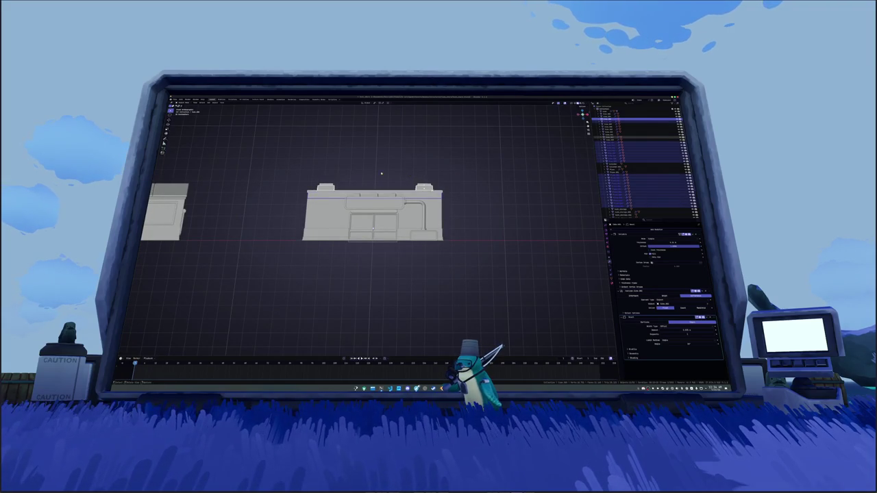
{"action": "key", "text": "g"}
{"action": "key", "text": "z"}
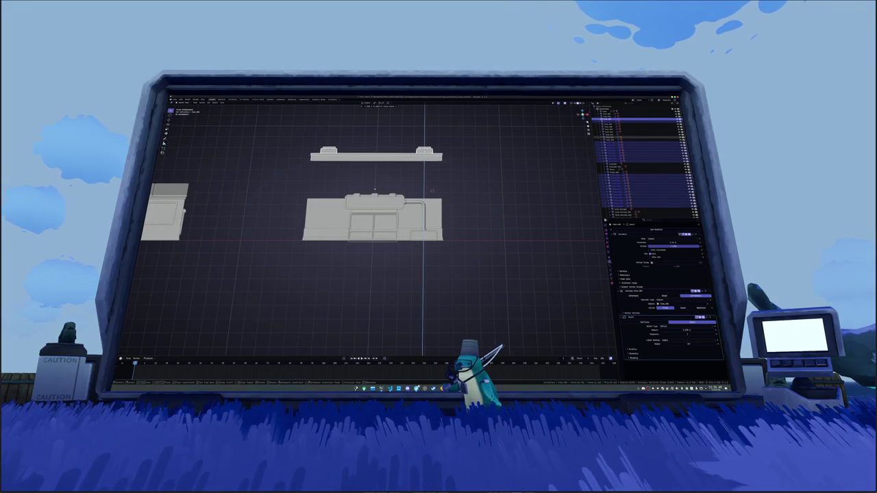
{"action": "right_click", "coordinate": [432, 191]}
{"action": "key", "text": "ctrl+a"}
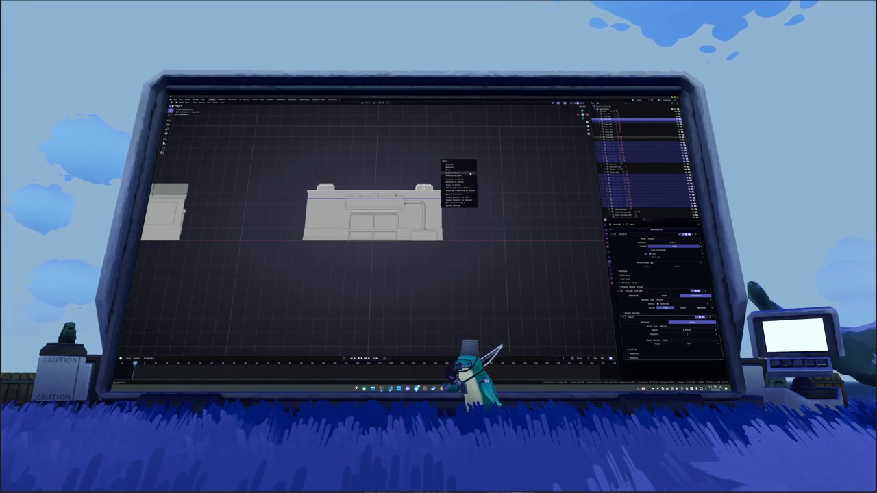
{"action": "left_click", "coordinate": [470, 174]}
Start lifting the roof section straight up along the Z axis
{"action": "mouse_move", "coordinate": [470, 174]}
{"action": "left_mouse_down"}
{"action": "mouse_move", "coordinate": [480, 180]}
{"action": "mouse_move", "coordinate": [470, 183]}
{"action": "left_mouse_up"}
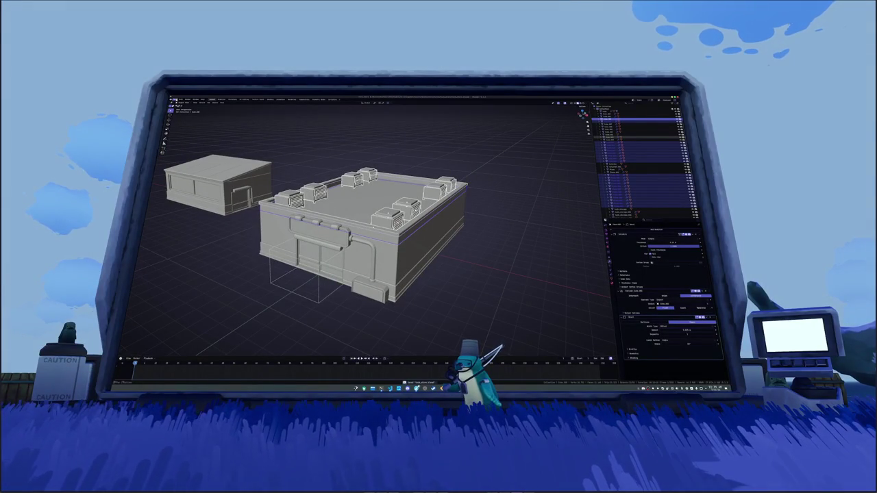
{"action": "key", "text": "g"}
{"action": "key", "text": "z"}
{"action": "key", "text": "Escape"}
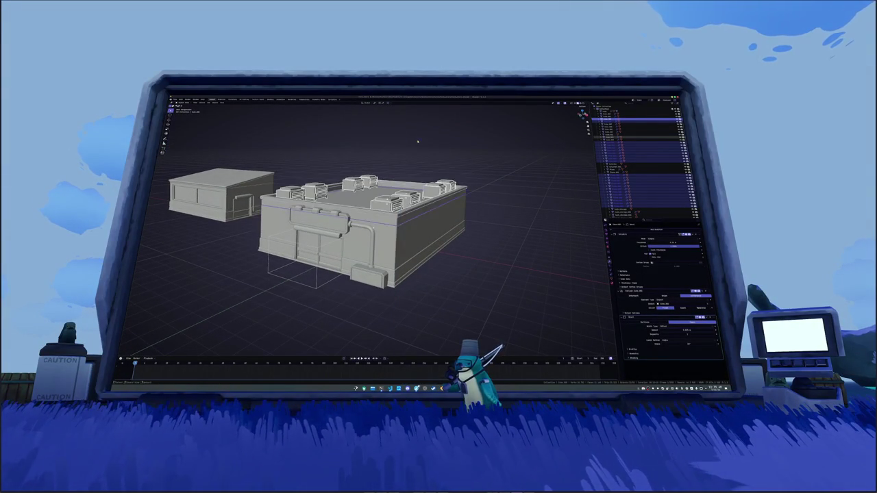
{"action": "left_click_drag", "start_coordinate": [420, 137], "coordinate": [420, 165]}
{"action": "key", "text": "g"}
{"action": "key", "text": "z"}
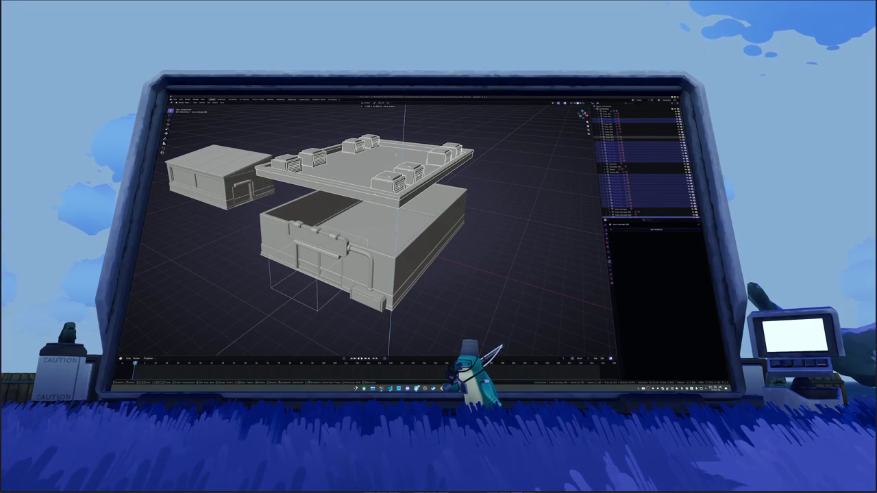
Confirm the raised roof position and convert the roof section to a mesh
{"action": "key", "text": "Return"}
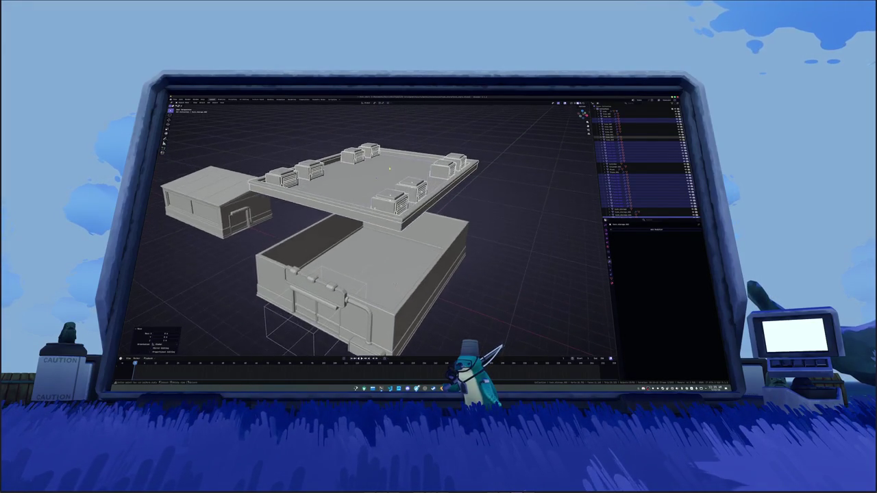
{"action": "right_click", "coordinate": [394, 146]}
{"action": "mouse_move", "coordinate": [405, 146]}
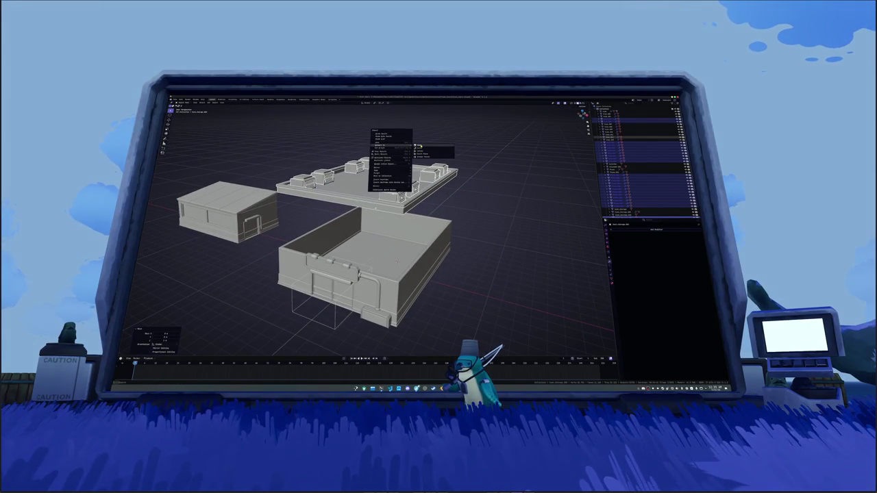
{"action": "left_click", "coordinate": [420, 147]}
Select a rooftop part and move it up above the roof slab
{"action": "mouse_move", "coordinate": [415, 152]}
{"action": "left_mouse_down"}
{"action": "mouse_move", "coordinate": [417, 227]}
{"action": "mouse_move", "coordinate": [414, 171]}
{"action": "left_mouse_up"}
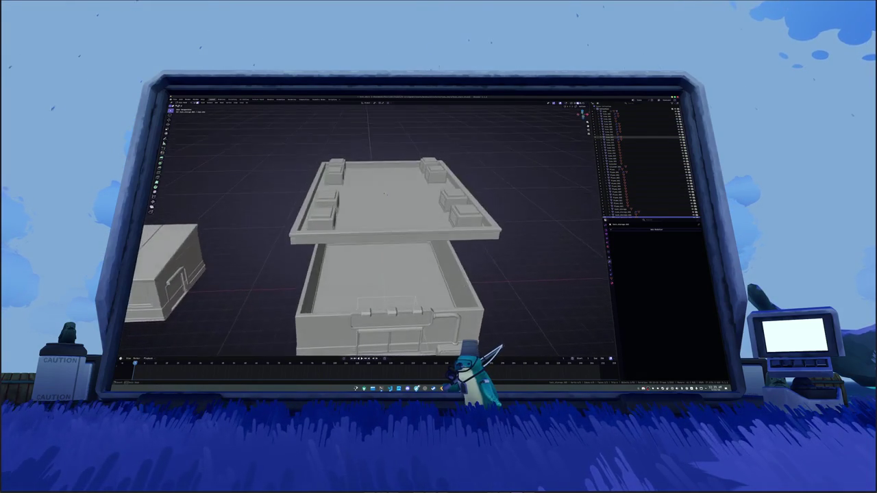
{"action": "scroll", "coordinate": [414, 171], "scroll_direction": "up", "scroll_amount": 5}
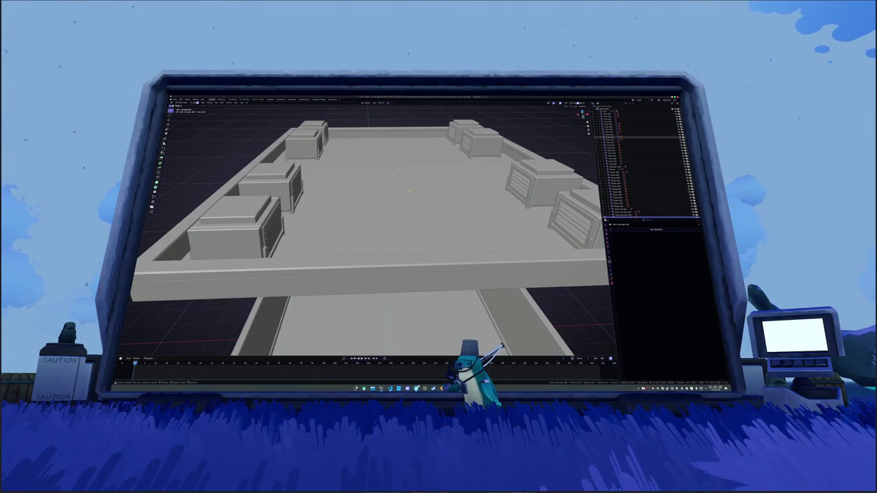
{"action": "scroll", "coordinate": [425, 183], "scroll_direction": "down", "scroll_amount": 5}
{"action": "mouse_move", "coordinate": [426, 182]}
{"action": "left_mouse_down"}
{"action": "mouse_move", "coordinate": [428, 205]}
{"action": "mouse_move", "coordinate": [443, 207]}
{"action": "mouse_move", "coordinate": [415, 216]}
{"action": "left_mouse_up"}
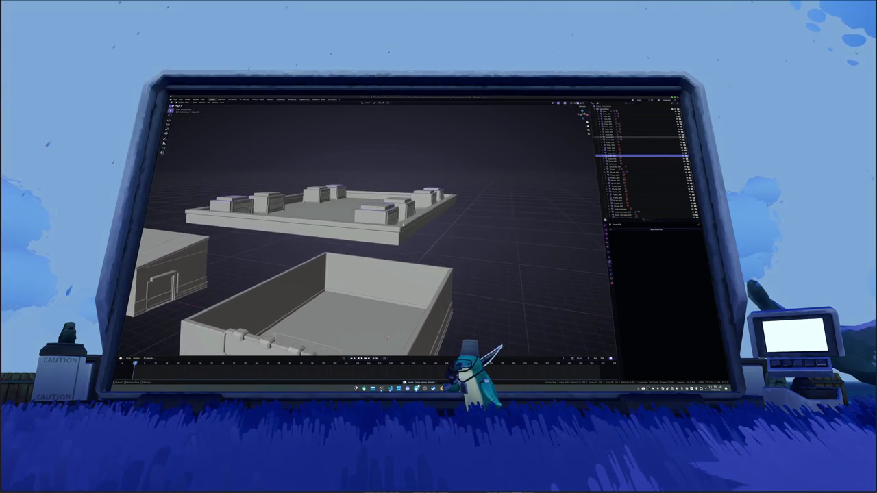
{"action": "scroll", "coordinate": [414, 216], "scroll_direction": "up", "scroll_amount": 5}
{"action": "left_click", "coordinate": [399, 223]}
{"action": "key", "text": "g"}
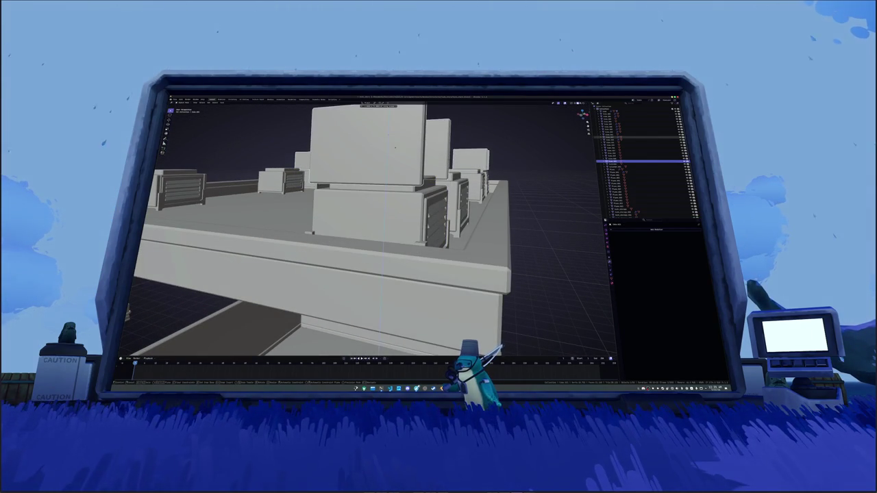
{"action": "left_click", "coordinate": [398, 178]}
{"action": "scroll", "coordinate": [398, 177], "scroll_direction": "down", "scroll_amount": 4}
{"action": "left_click_drag", "start_coordinate": [398, 177], "coordinate": [411, 180]}
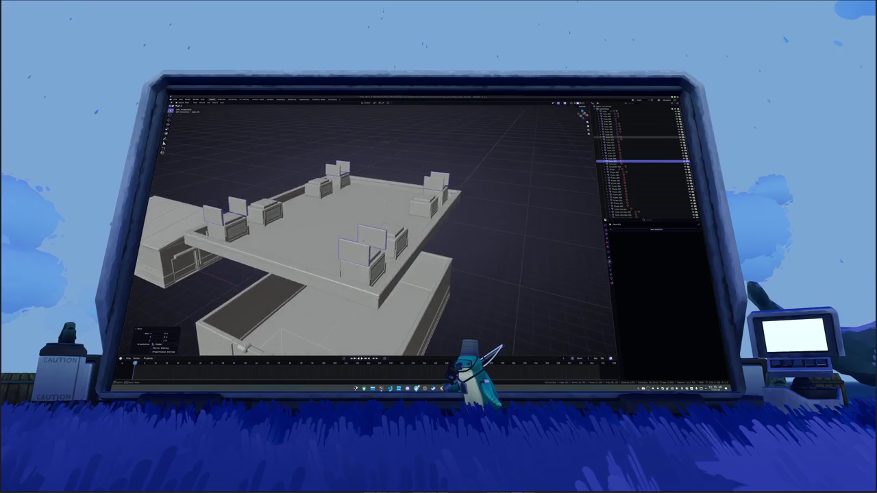
Raise the selected rooftop pieces vertically along Z
{"action": "key", "text": "g"}
{"action": "key", "text": "z"}
{"action": "left_click", "coordinate": [488, 96]}
Select the seven upright rooftop panels, including a back-row one
{"action": "left_click", "coordinate": [396, 208]}
{"action": "left_click", "coordinate": [427, 186], "text": "shift"}
{"action": "left_click", "coordinate": [342, 171], "text": "shift"}
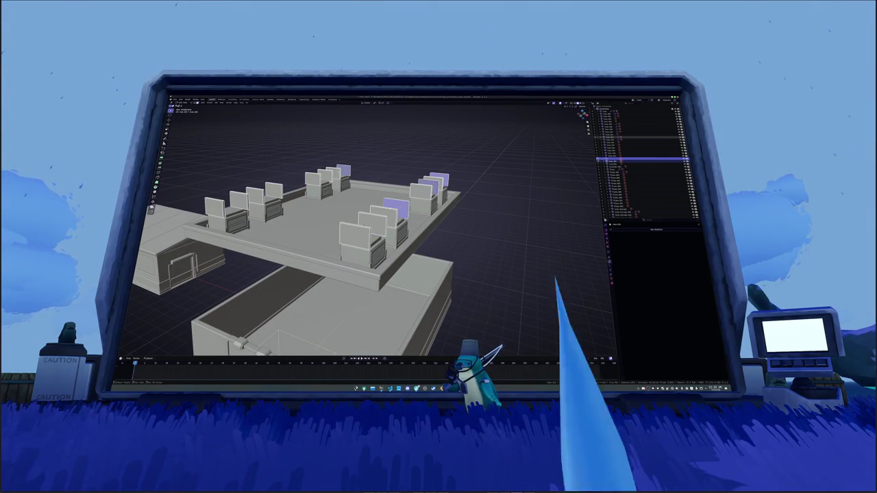
{"action": "left_click", "coordinate": [324, 175], "text": "shift"}
{"action": "left_click", "coordinate": [273, 190], "text": "shift"}
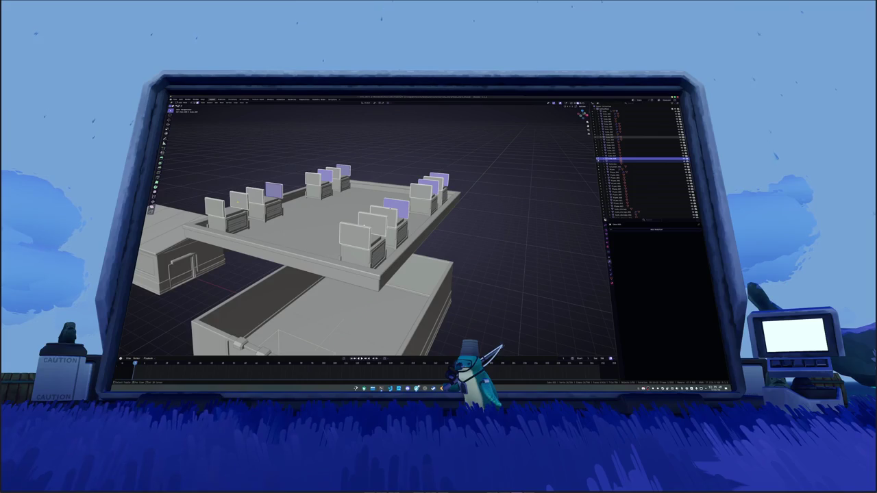
{"action": "left_click", "coordinate": [238, 200], "text": "shift"}
{"action": "left_click_drag", "start_coordinate": [582, 113], "coordinate": [564, 113]}
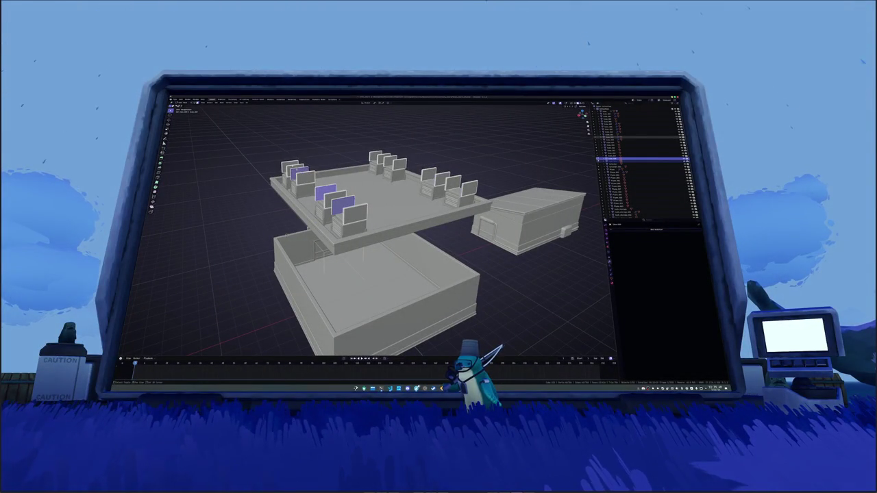
{"action": "left_click", "coordinate": [376, 158], "text": "shift"}
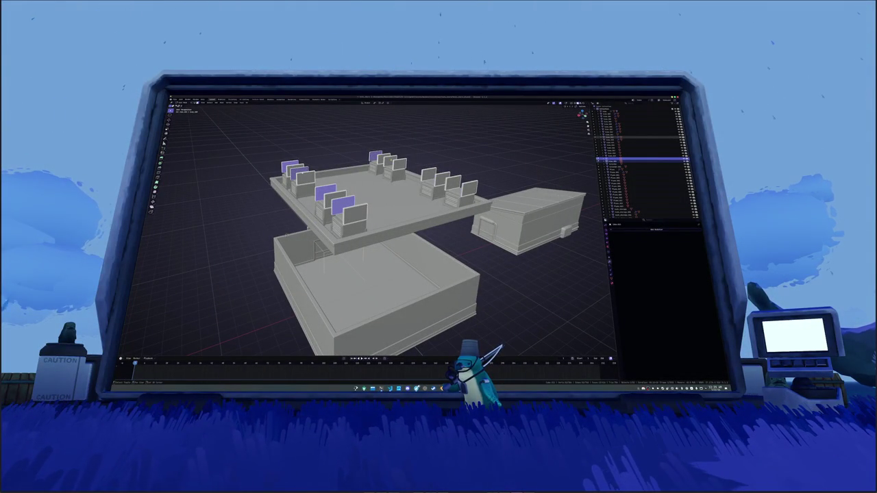
Cancel a vertical move of the panels and select the rooftop unit behind
{"action": "right_click", "coordinate": [441, 165]}
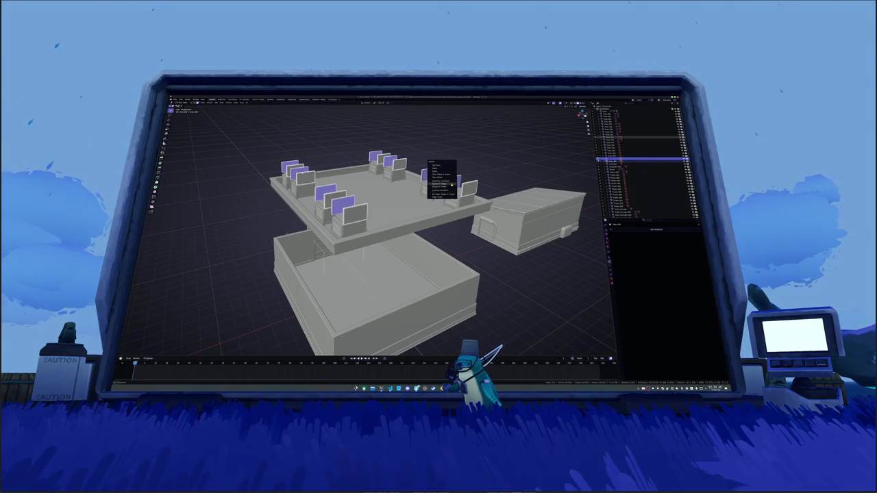
{"action": "left_click", "coordinate": [439, 172]}
{"action": "scroll", "coordinate": [397, 226], "scroll_direction": "up", "scroll_amount": 3}
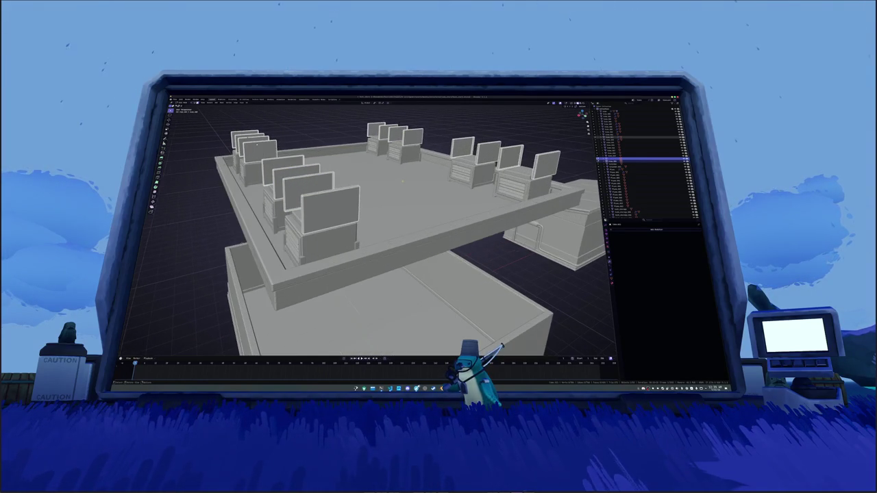
{"action": "key", "text": "g"}
{"action": "key", "text": "z"}
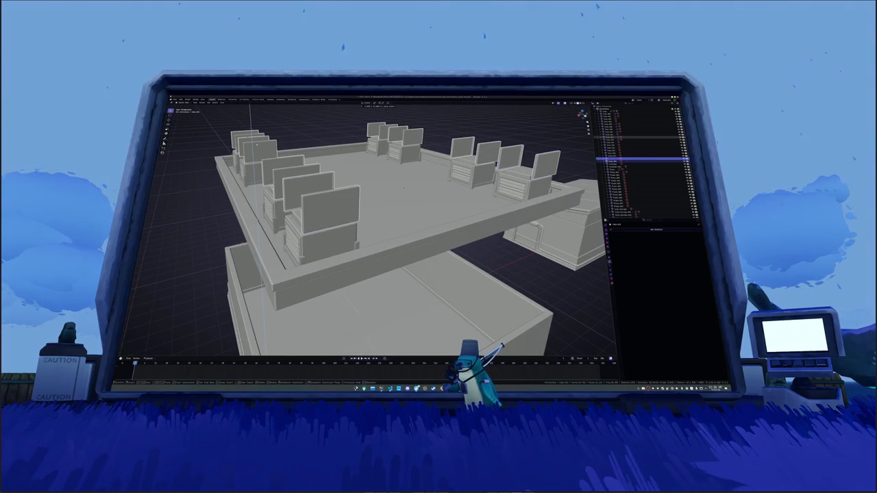
{"action": "key", "text": "Escape"}
{"action": "left_click", "coordinate": [300, 194]}
Lift the units' top caps along Z and select two caps' top faces
{"action": "key", "text": "g"}
{"action": "key", "text": "z"}
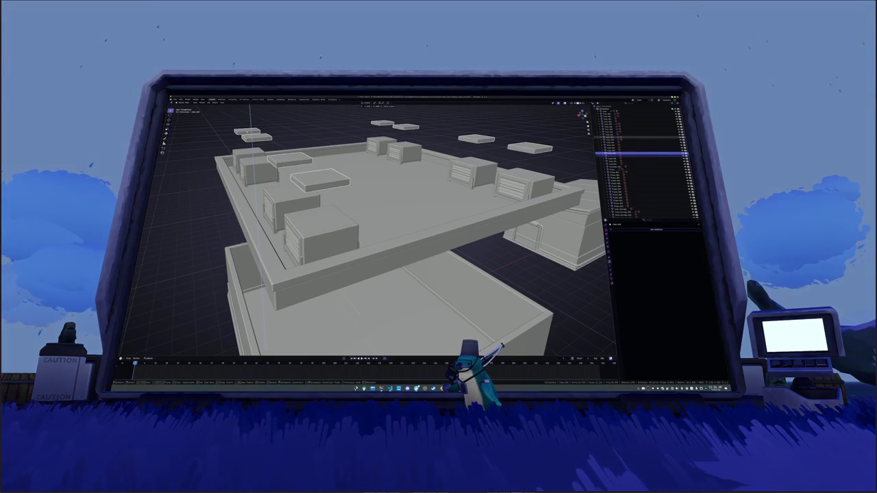
{"action": "key", "text": "KP_8"}
{"action": "left_click", "coordinate": [320, 122]}
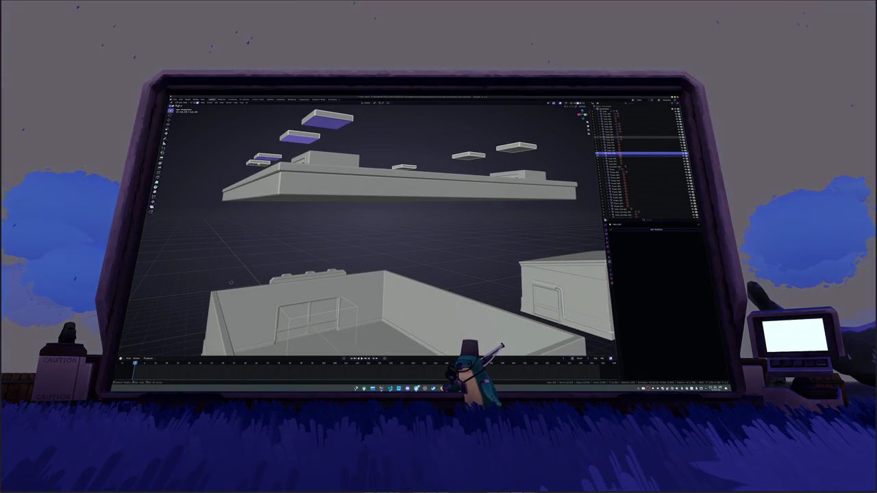
{"action": "left_click", "coordinate": [259, 161], "text": "shift"}
{"action": "key", "text": "KP_4"}
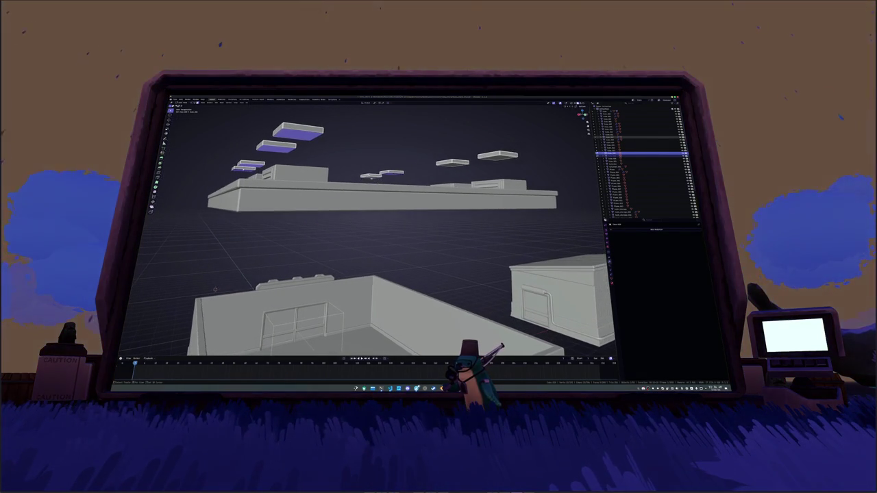
Inset the cap top faces and extrude them down onto the units
{"action": "right_click", "coordinate": [493, 156]}
{"action": "left_click", "coordinate": [492, 171]}
{"action": "key", "text": "e"}
{"action": "key", "text": "Return"}
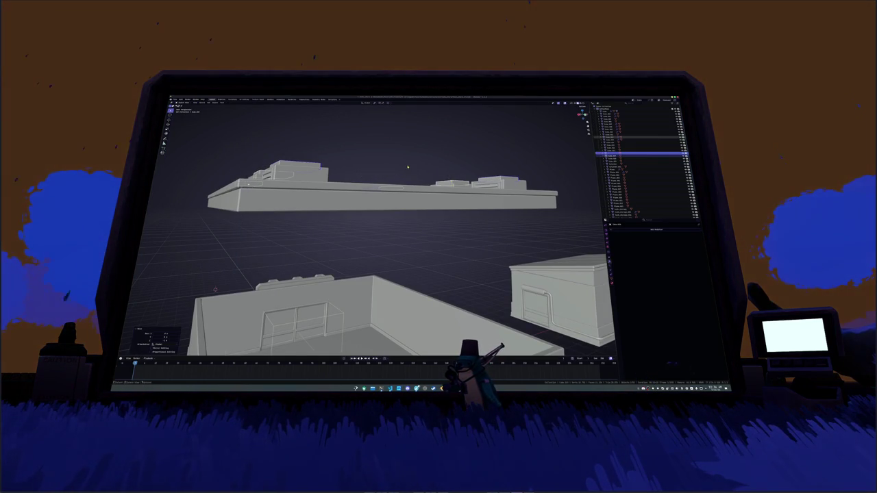
{"action": "key", "text": "KP_Decimal"}
{"action": "key", "text": "ctrl+l"}
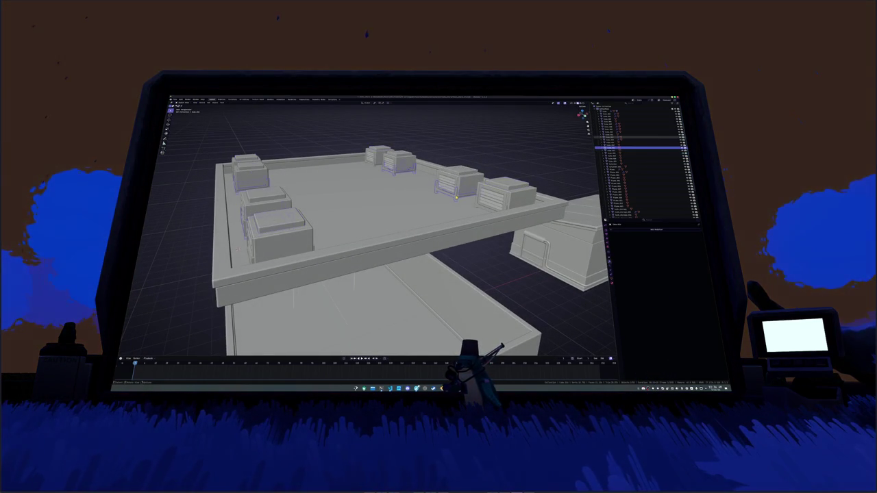
Leave Edit Mode, select the rooftop units and unhide the window frames with Alt+H
{"action": "key", "text": "Tab"}
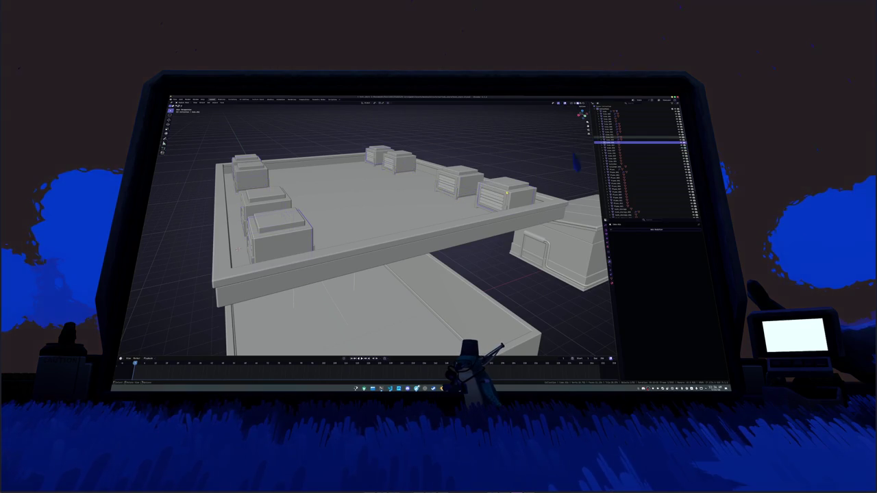
{"action": "left_click", "coordinate": [505, 196]}
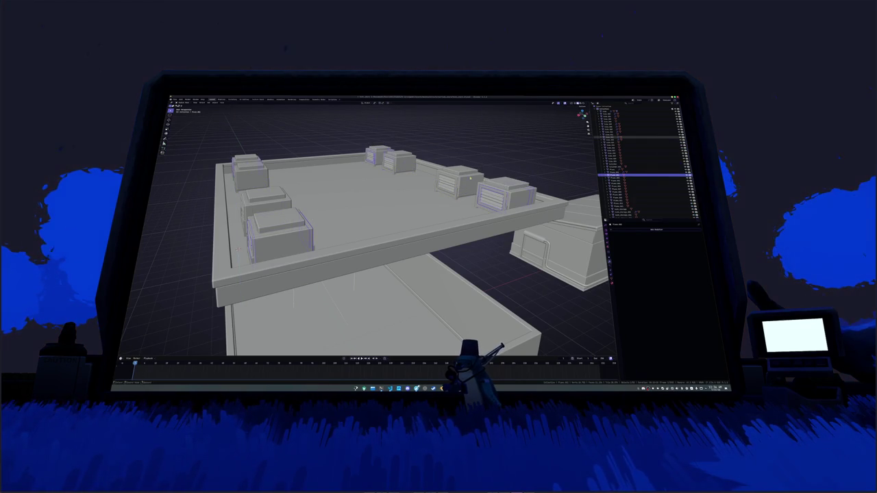
{"action": "key", "text": "alt+h"}
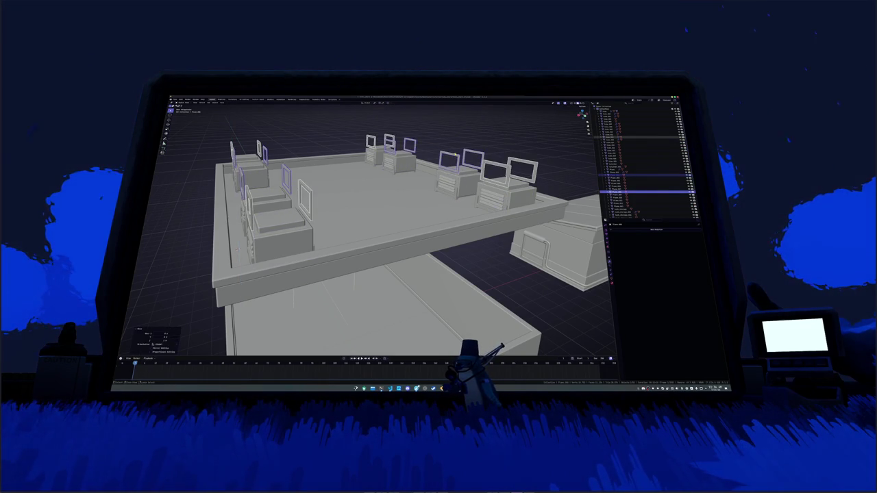
In Edit Mode, select the right, middle and back window frames
{"action": "left_click_drag", "start_coordinate": [383, 226], "coordinate": [226, 216]}
{"action": "key", "text": "a"}
{"action": "left_click_drag", "start_coordinate": [226, 216], "coordinate": [171, 211]}
{"action": "left_click", "coordinate": [472, 199], "text": "shift"}
{"action": "left_click_drag", "start_coordinate": [376, 226], "coordinate": [308, 226]}
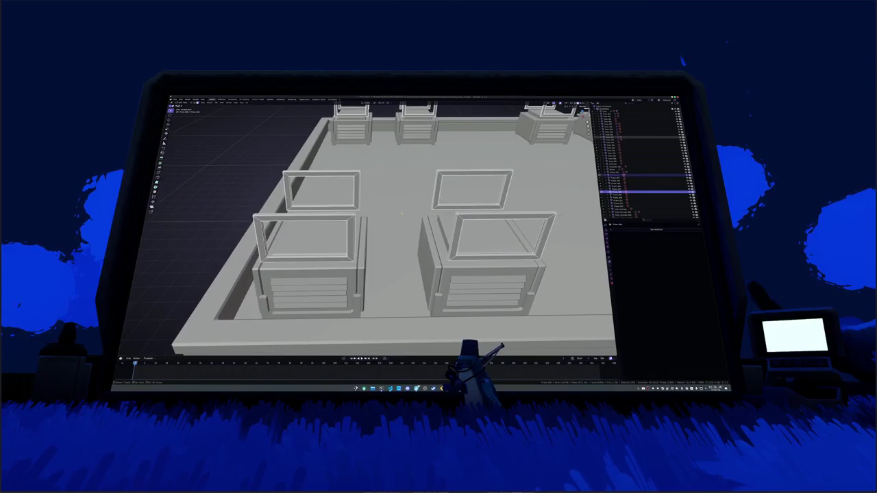
{"action": "left_click", "coordinate": [322, 208], "text": "shift"}
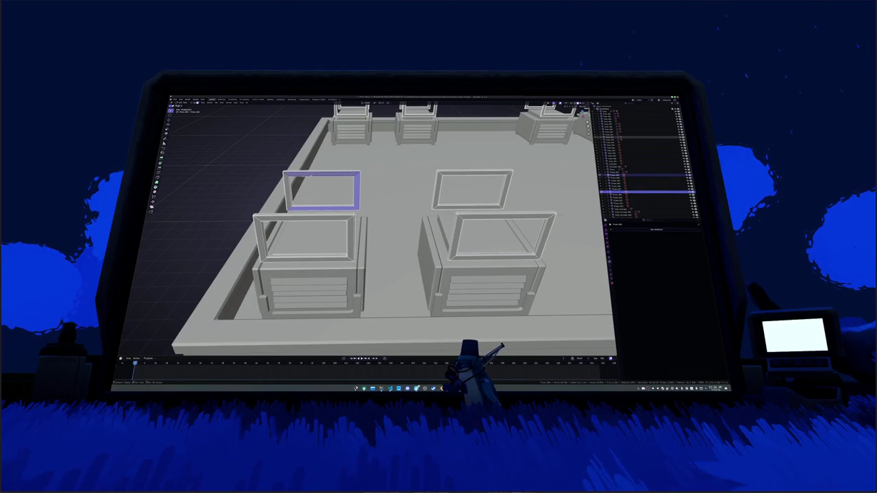
{"action": "left_click", "coordinate": [338, 194]}
{"action": "left_click", "coordinate": [473, 207], "text": "shift"}
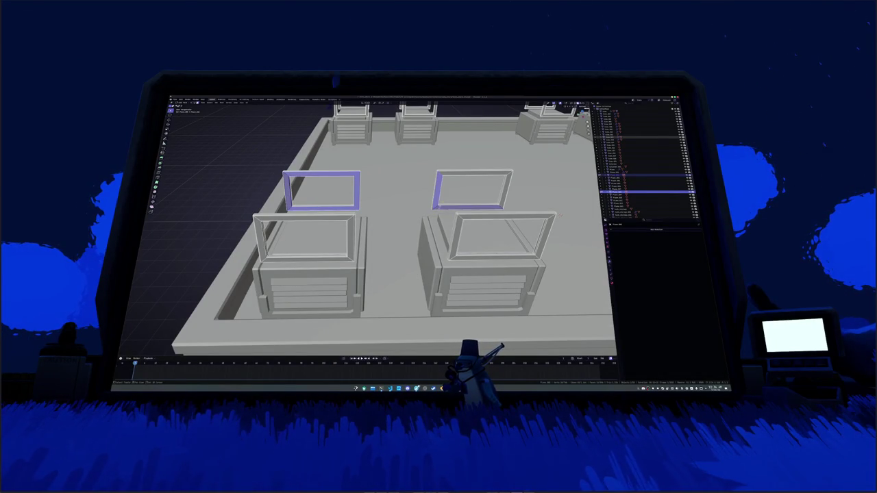
{"action": "mouse_move", "coordinate": [495, 196]}
{"action": "left_mouse_down"}
{"action": "mouse_move", "coordinate": [383, 175]}
{"action": "mouse_move", "coordinate": [407, 190]}
{"action": "left_mouse_up"}
{"action": "left_click", "coordinate": [398, 197], "text": "shift"}
{"action": "key", "text": "l"}
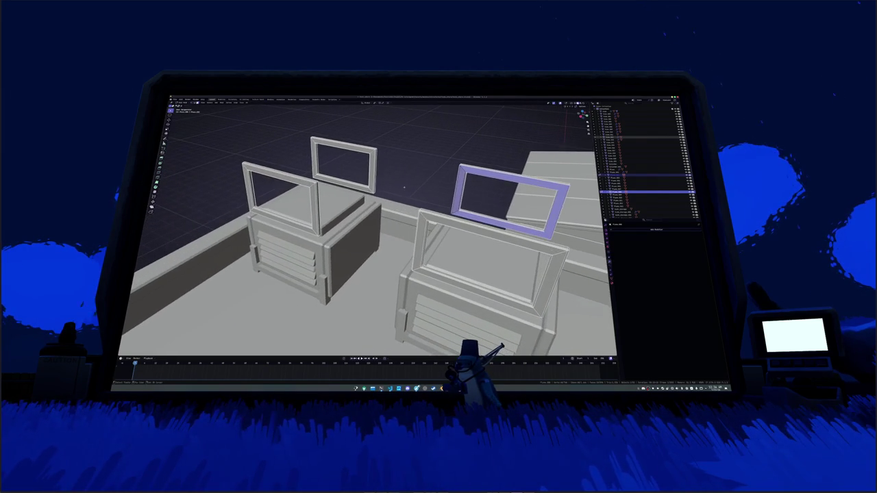
{"action": "left_click", "coordinate": [372, 171], "text": "shift"}
{"action": "key", "text": "l"}
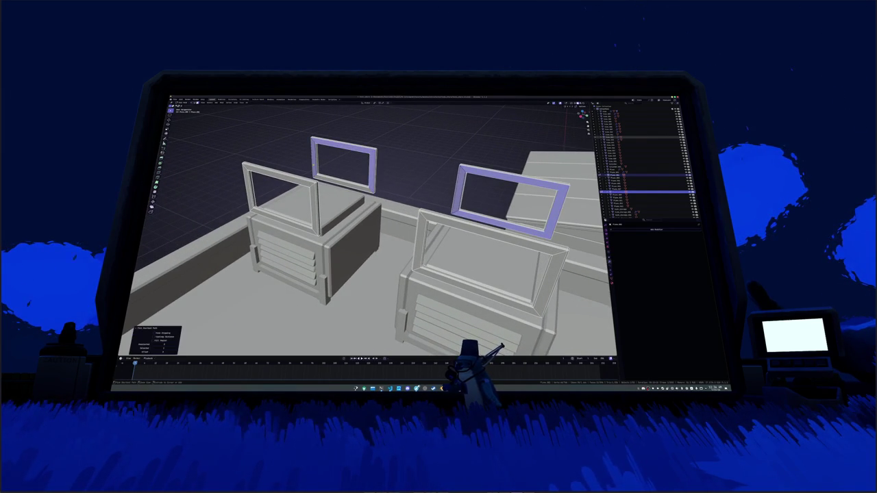
Add the right, left and middle frames of the next units to the selection
{"action": "left_click_drag", "start_coordinate": [372, 171], "coordinate": [383, 164]}
{"action": "left_click_drag", "start_coordinate": [384, 206], "coordinate": [419, 221]}
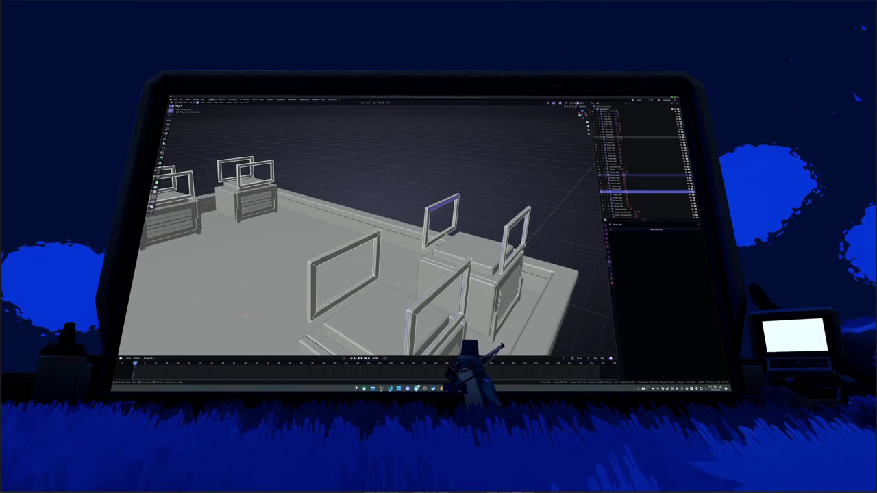
{"action": "left_click", "coordinate": [442, 219], "text": "ctrl"}
{"action": "left_click", "coordinate": [358, 242], "text": "shift"}
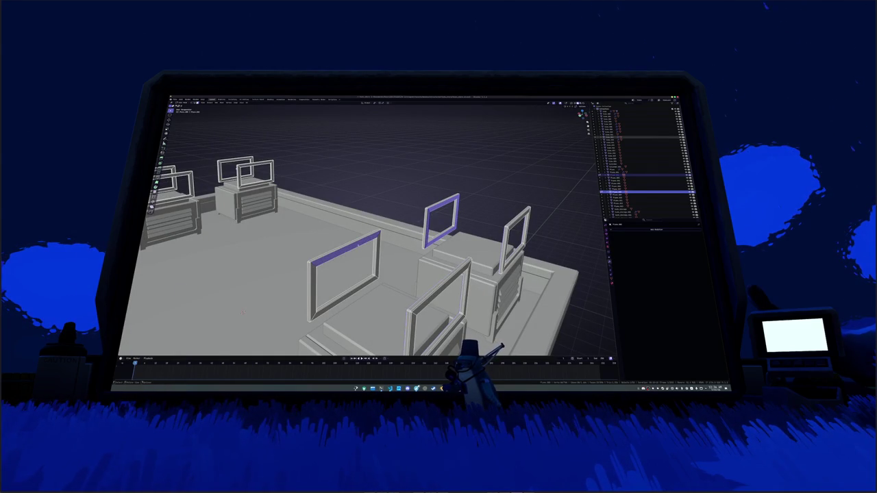
{"action": "key", "text": "l"}
{"action": "left_click_drag", "start_coordinate": [377, 301], "coordinate": [486, 314]}
{"action": "left_click_drag", "start_coordinate": [441, 235], "coordinate": [444, 235]}
{"action": "left_click", "coordinate": [446, 238]}
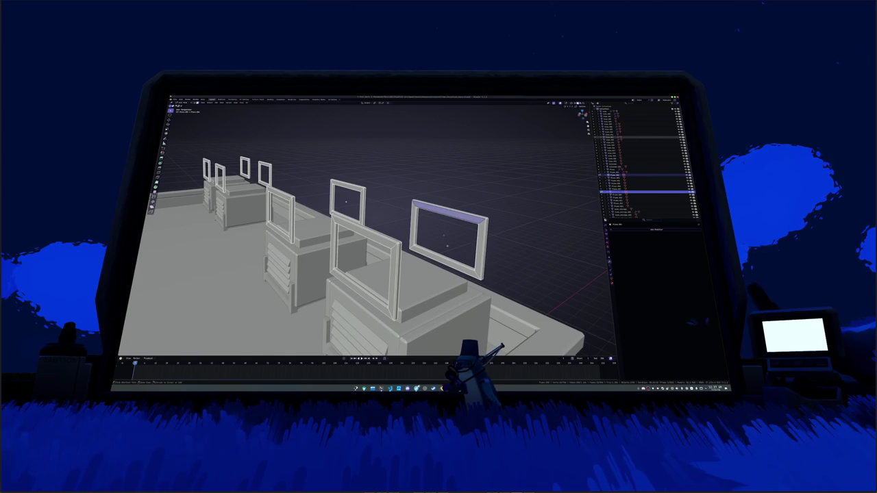
{"action": "key", "text": "ctrl+l"}
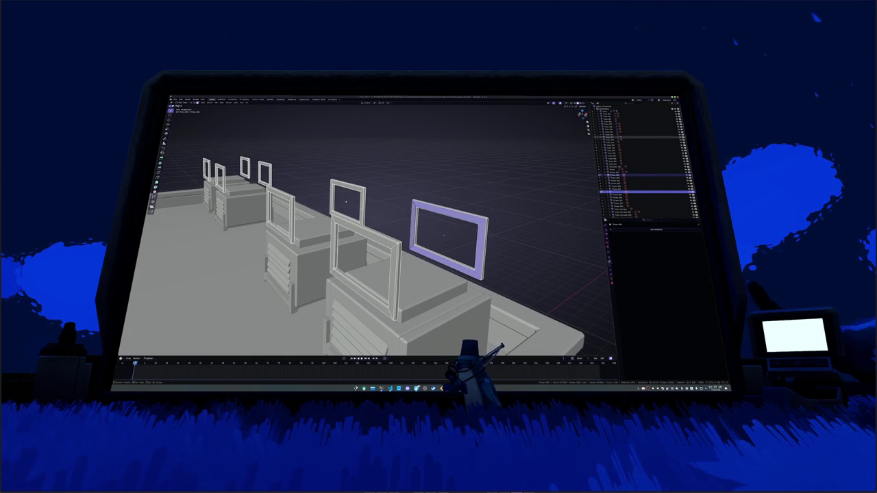
{"action": "left_click", "coordinate": [347, 184], "text": "ctrl"}
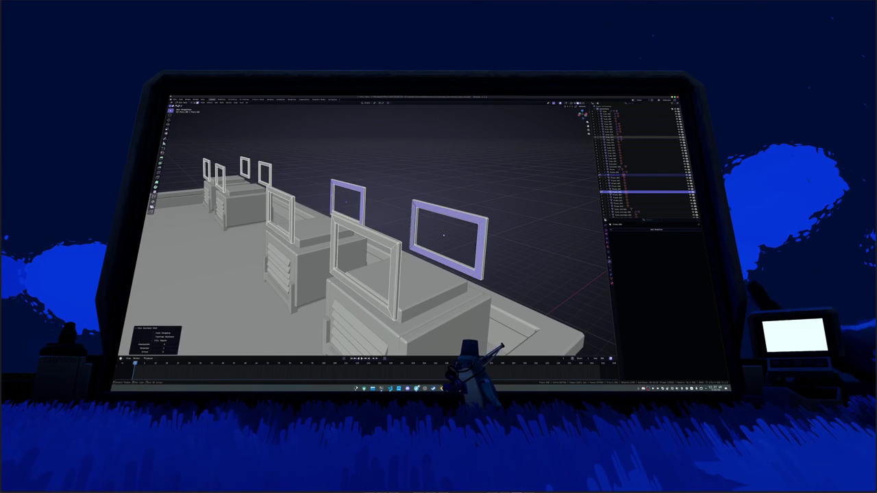
Extend the selection to the back-left, front-left, back-right and centre frames
{"action": "scroll", "coordinate": [370, 233], "scroll_direction": "down", "scroll_amount": 3}
{"action": "scroll", "coordinate": [369, 233], "scroll_direction": "down", "scroll_amount": 10}
{"action": "scroll", "coordinate": [426, 279], "scroll_direction": "up", "scroll_amount": 5}
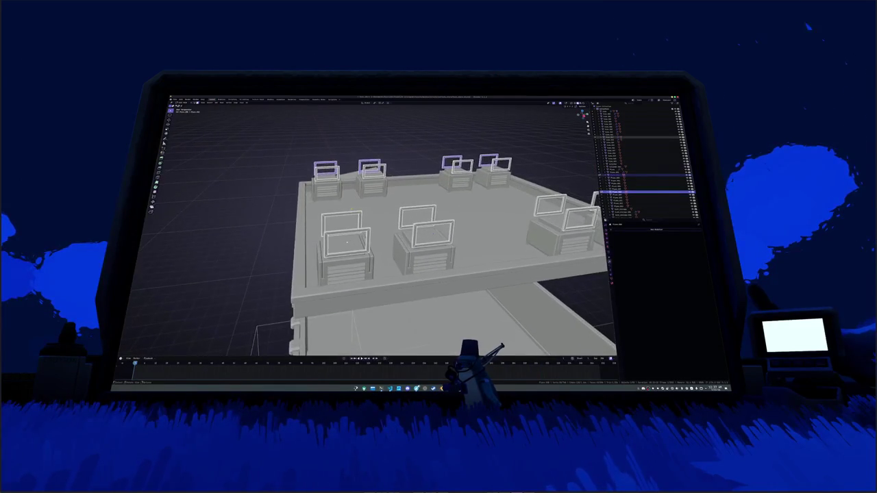
{"action": "left_click", "coordinate": [288, 204]}
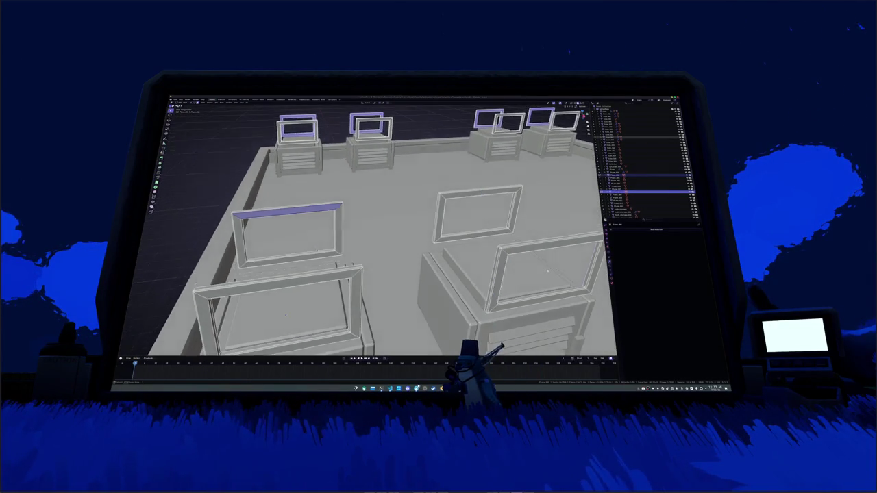
{"action": "left_click", "coordinate": [288, 233]}
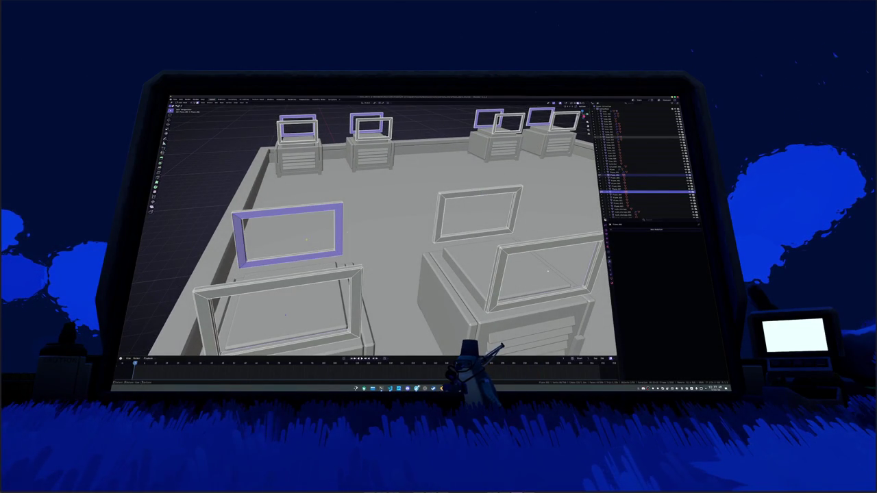
{"action": "left_click", "coordinate": [479, 193]}
{"action": "left_click", "coordinate": [484, 232], "text": "ctrl"}
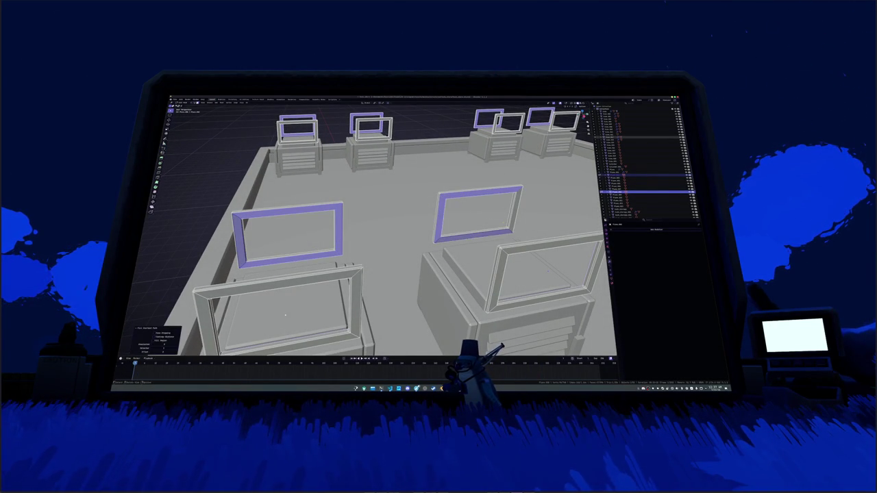
{"action": "key", "text": "KP_Decimal"}
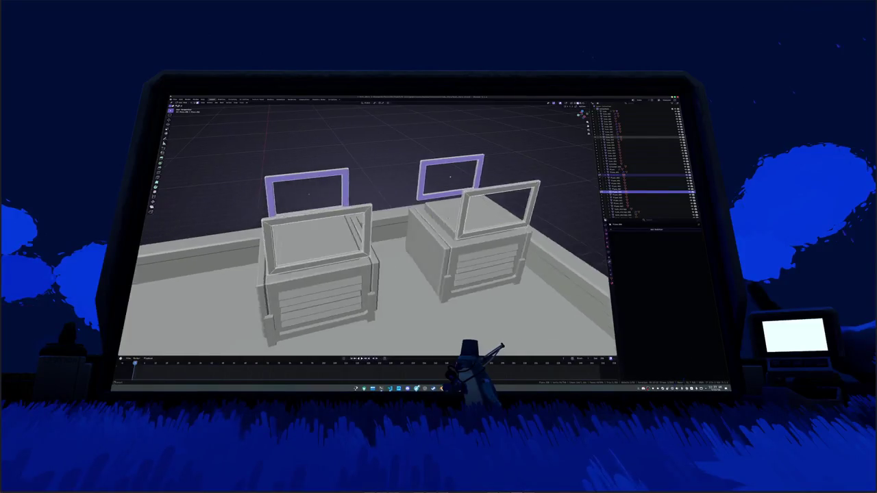
{"action": "scroll", "coordinate": [534, 177], "scroll_direction": "down", "scroll_amount": 5}
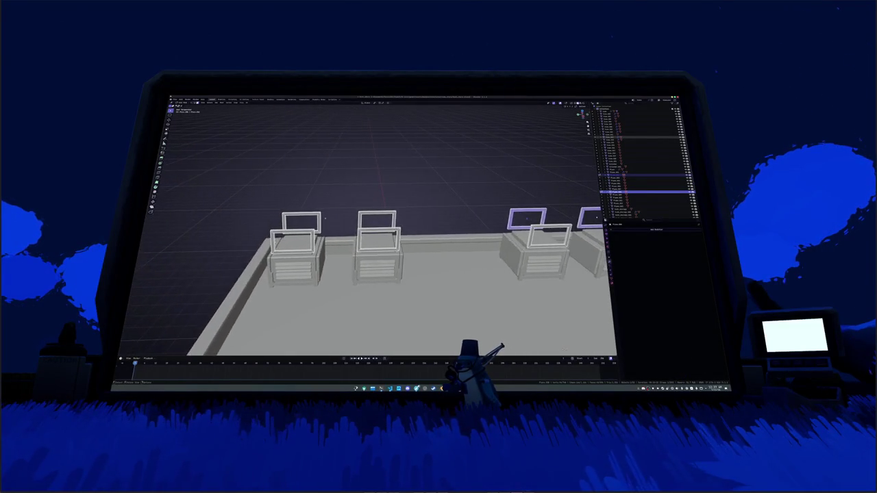
{"action": "scroll", "coordinate": [355, 216], "scroll_direction": "up", "scroll_amount": 5}
{"action": "left_click", "coordinate": [363, 251]}
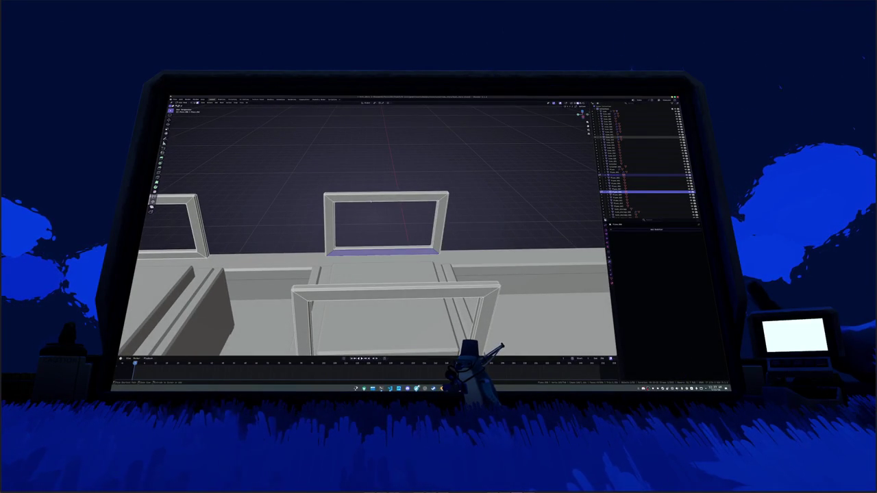
{"action": "key", "text": "ctrl+l"}
{"action": "key", "text": "KP_6"}
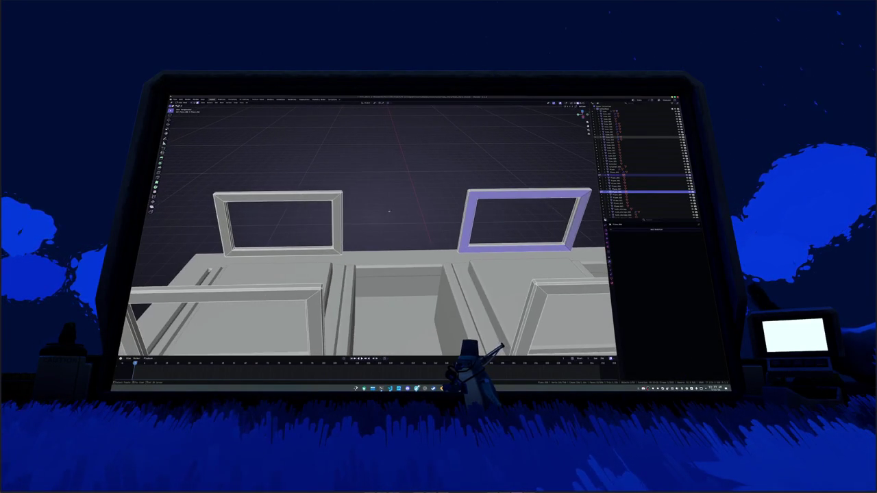
Add the left, middle-left and right-middle frames to the selection
{"action": "left_click", "coordinate": [313, 197], "text": "shift"}
{"action": "left_click", "coordinate": [297, 253], "text": "ctrl"}
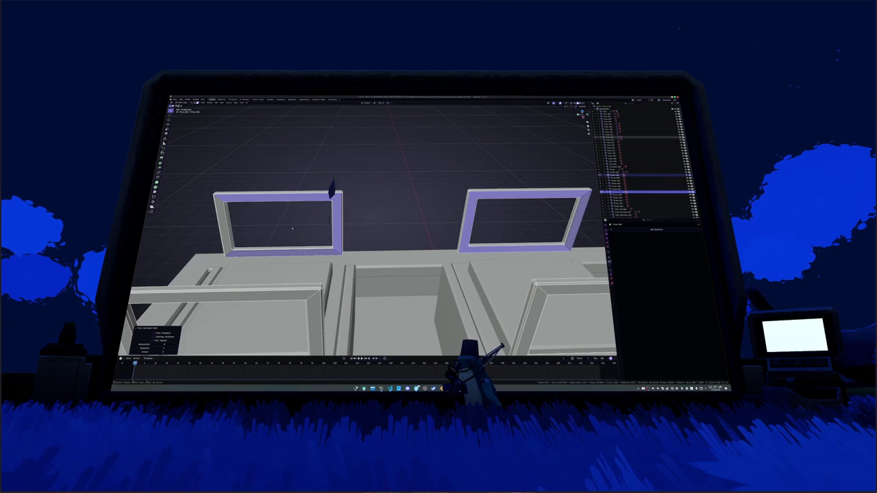
{"action": "key", "text": "KP_8"}
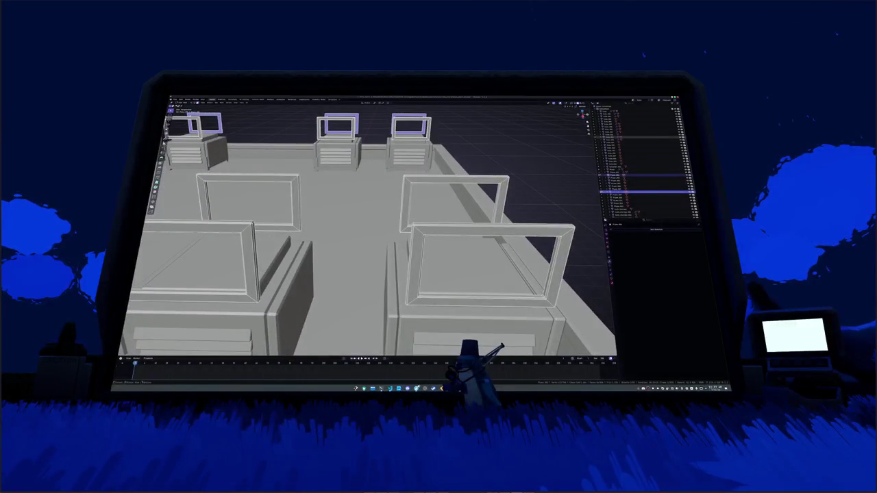
{"action": "left_click", "coordinate": [247, 177], "text": "shift"}
{"action": "left_click", "coordinate": [296, 226], "text": "ctrl"}
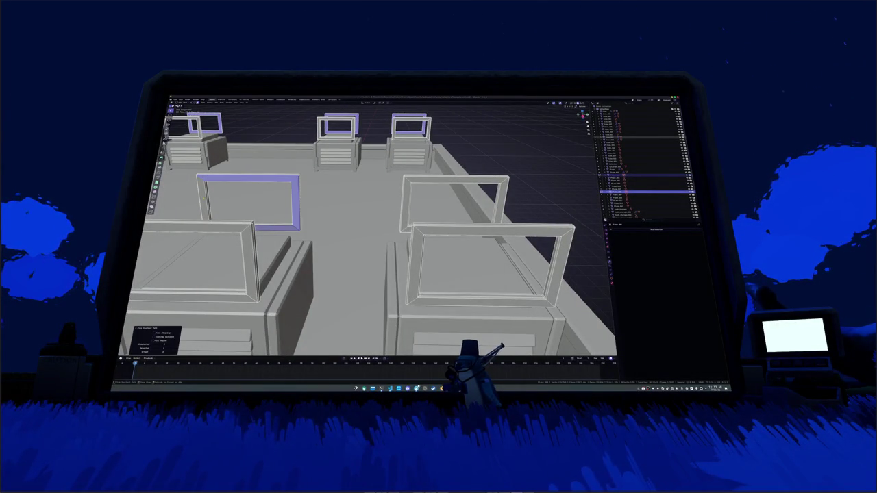
{"action": "left_click", "coordinate": [456, 177], "text": "shift"}
{"action": "key", "text": "KP_8"}
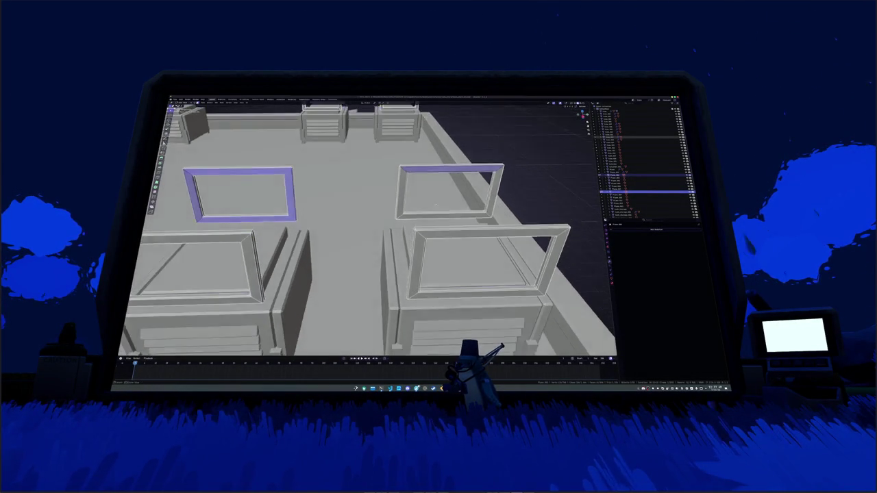
{"action": "left_click", "coordinate": [489, 212], "text": "ctrl"}
{"action": "scroll", "coordinate": [493, 193], "scroll_direction": "down", "scroll_amount": 5}
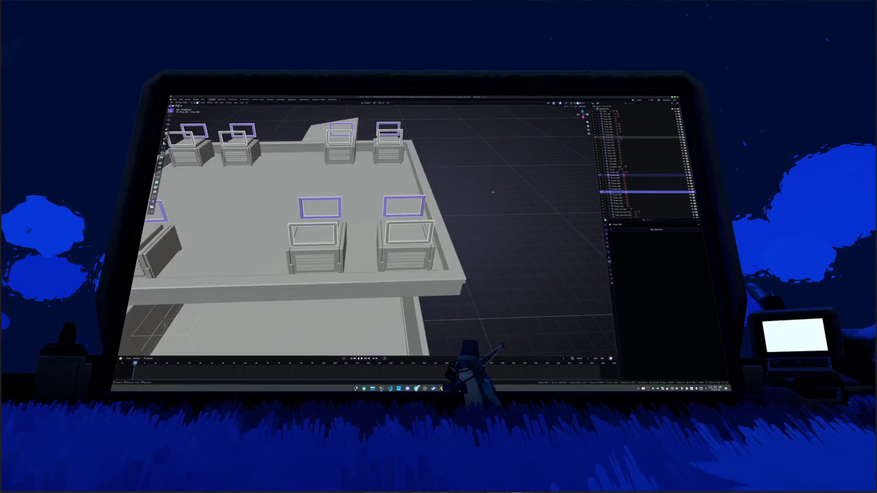
Separate the selected frames into their own object and hide it
{"action": "key", "text": "p"}
{"action": "left_click", "coordinate": [492, 193]}
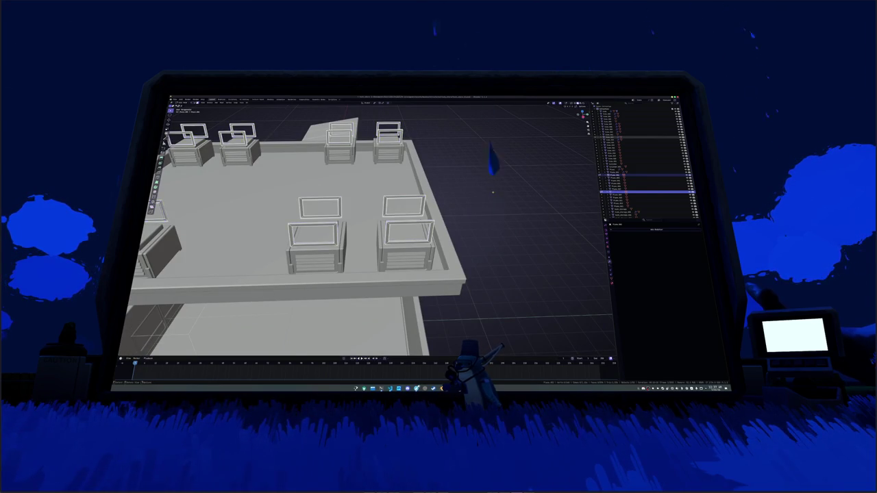
{"action": "key", "text": "Tab"}
{"action": "key", "text": "KP_6"}
{"action": "key", "text": "KP_6"}
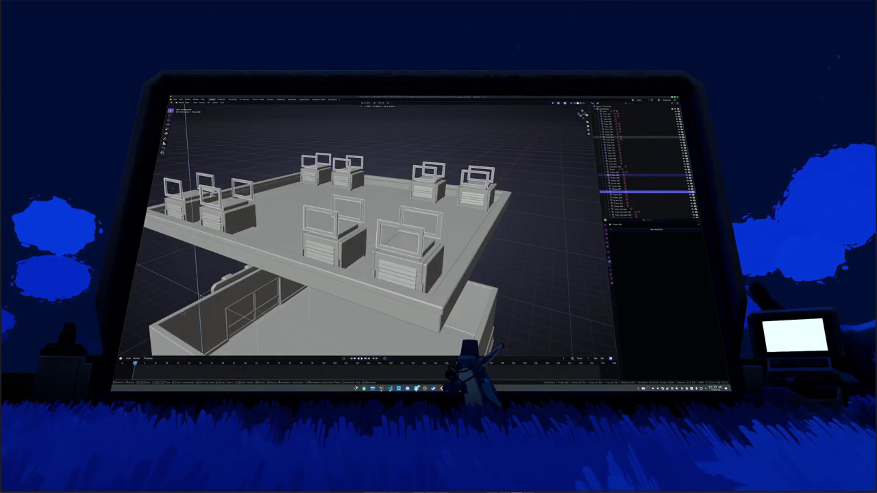
{"action": "key", "text": "h"}
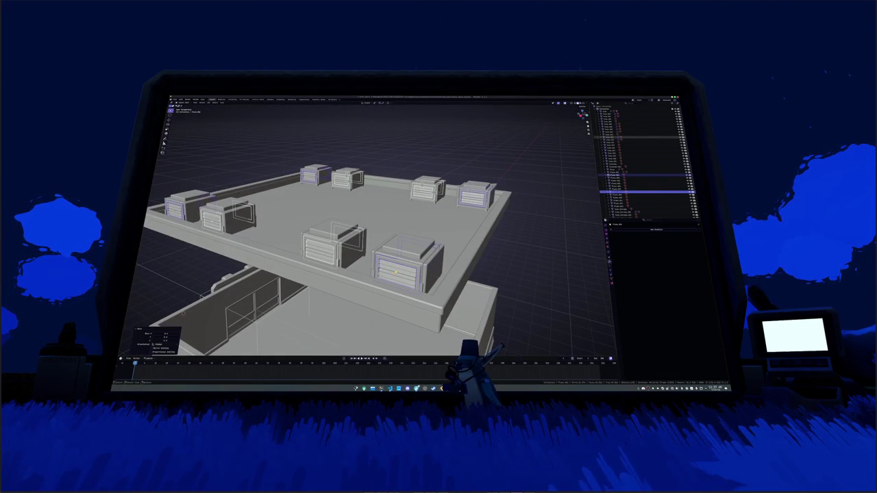
Pick rooftop units in the outliner and fly the view toward the roof slab edge
{"action": "left_click", "coordinate": [644, 182]}
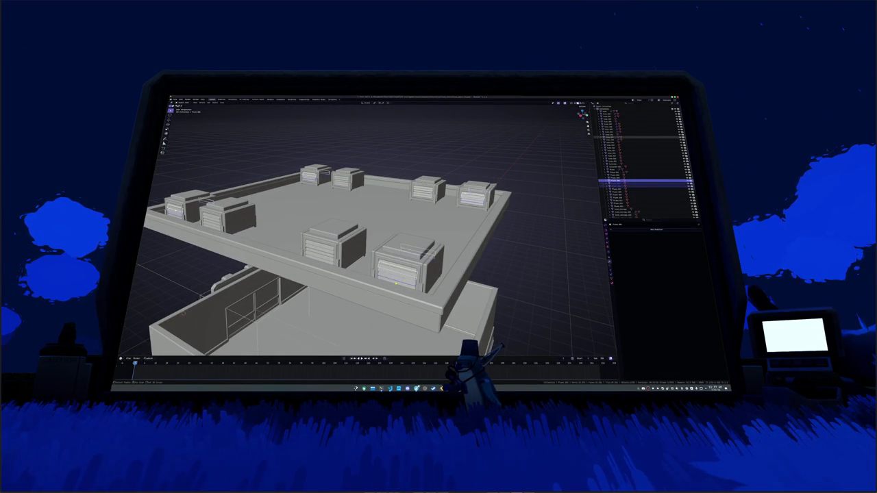
{"action": "left_click", "coordinate": [644, 179]}
{"action": "left_click", "coordinate": [644, 186]}
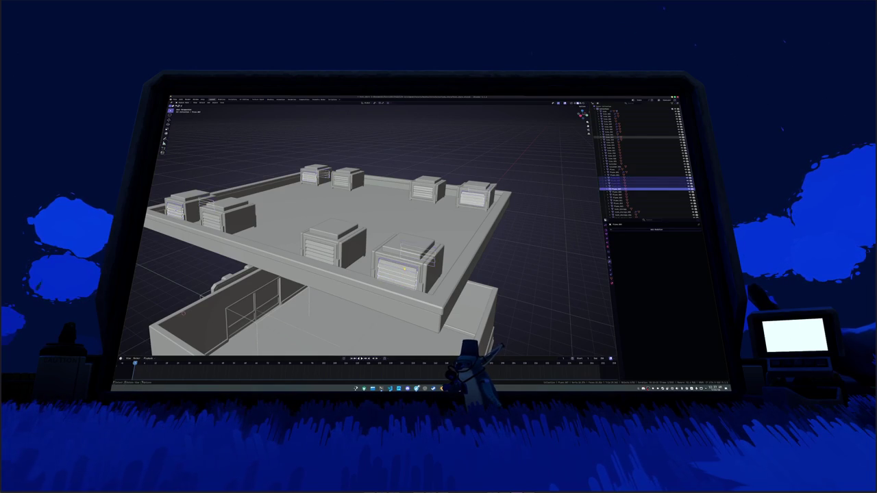
{"action": "scroll", "coordinate": [376, 233], "scroll_direction": "down", "scroll_amount": 5}
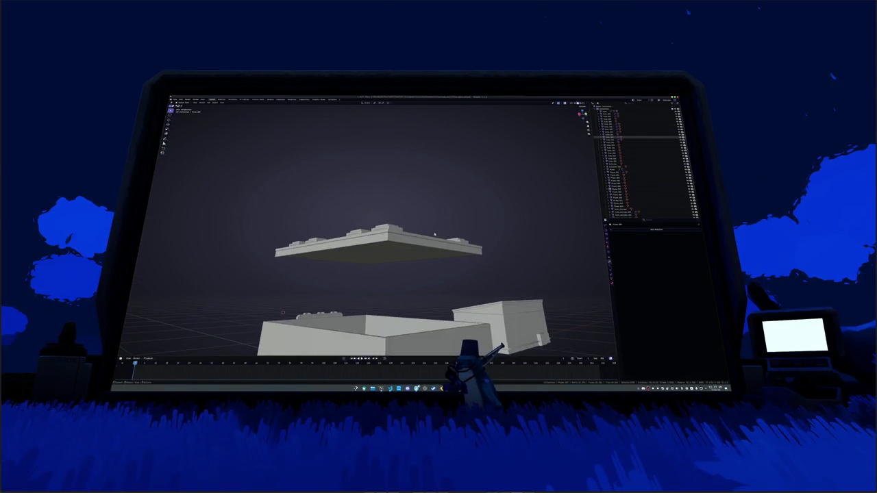
{"action": "key", "text": "shift+grave"}
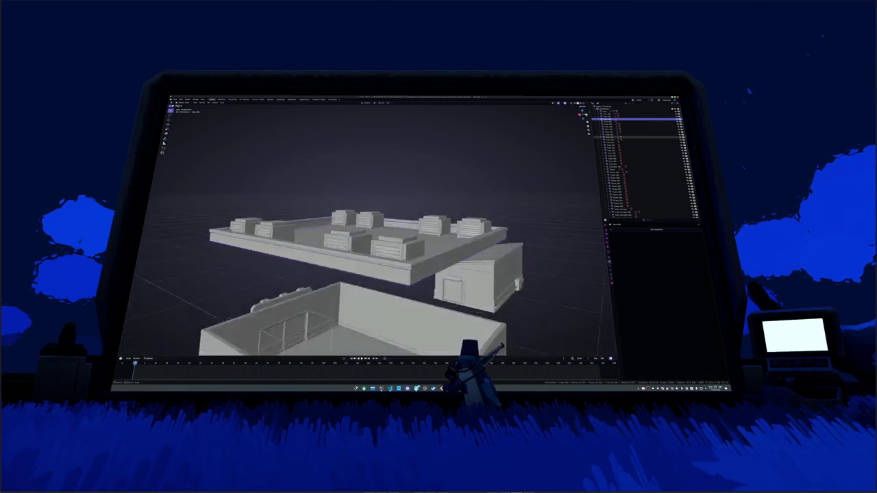
{"action": "key", "text": "w"}
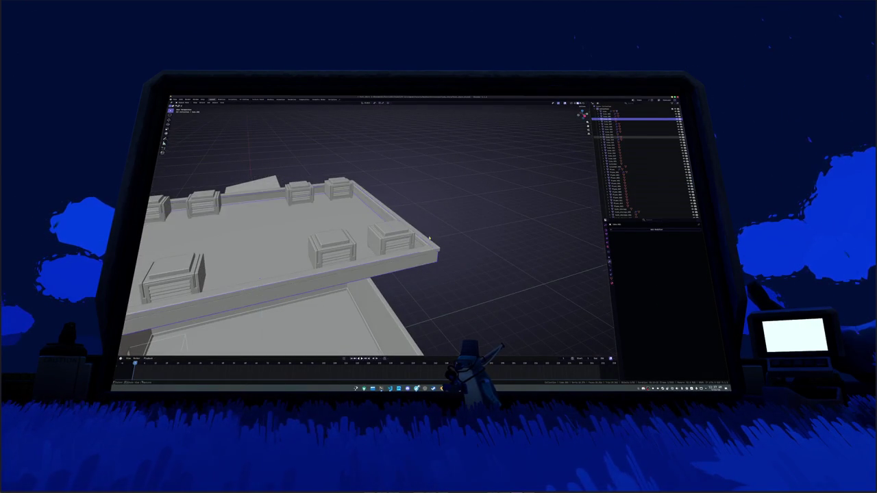
{"action": "key", "text": "Return"}
In Edit Mode, move the roof slab geometry vertically along Z
{"action": "key", "text": "alt+a"}
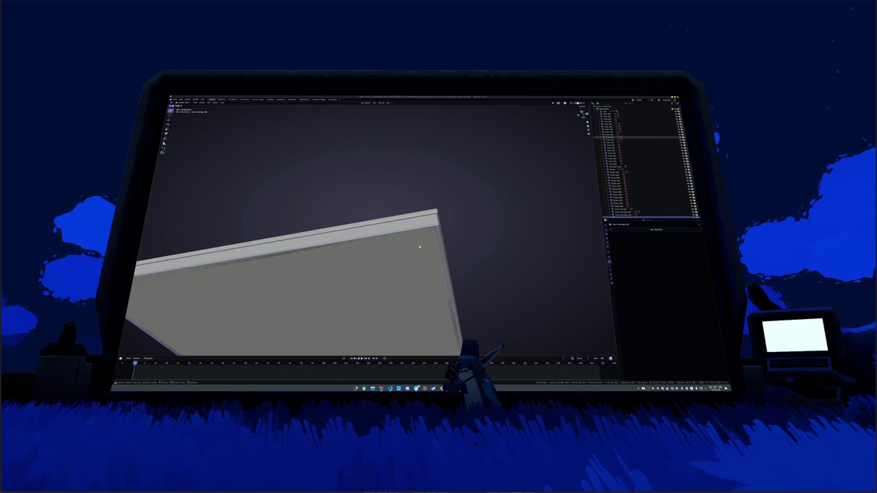
{"action": "key", "text": "Tab"}
{"action": "key", "text": "KP_Decimal"}
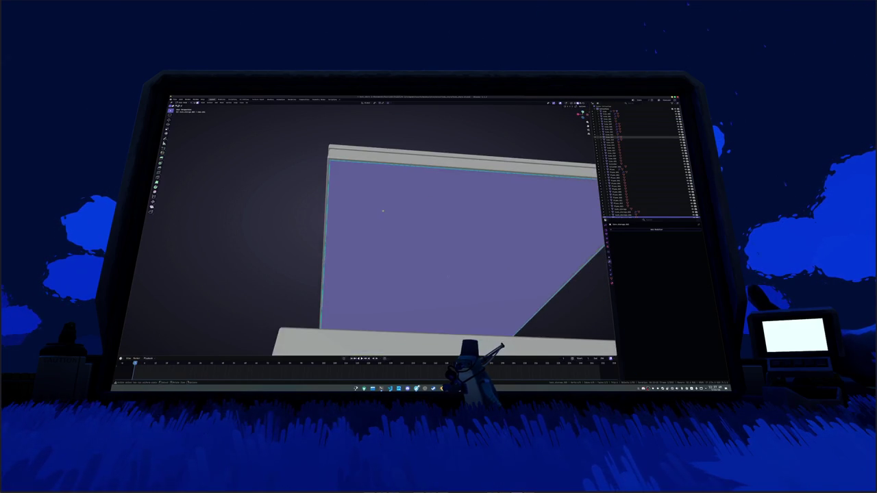
{"action": "key", "text": "g"}
{"action": "key", "text": "z"}
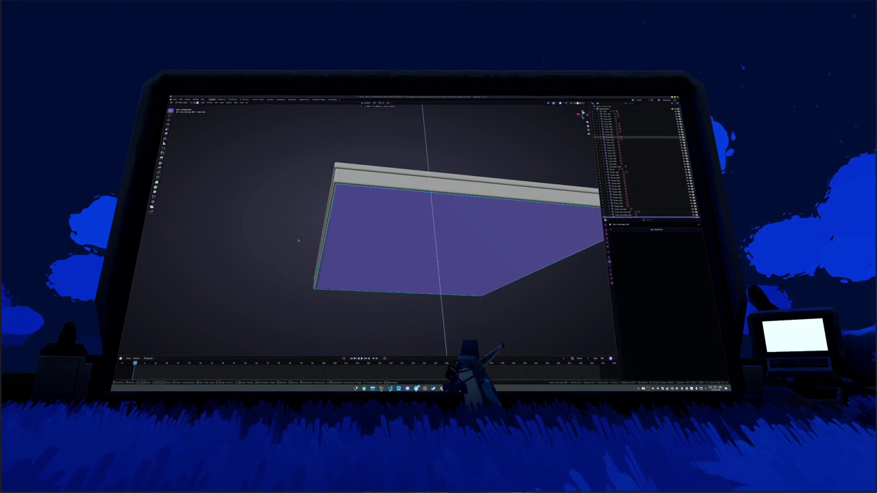
{"action": "left_click", "coordinate": [300, 237]}
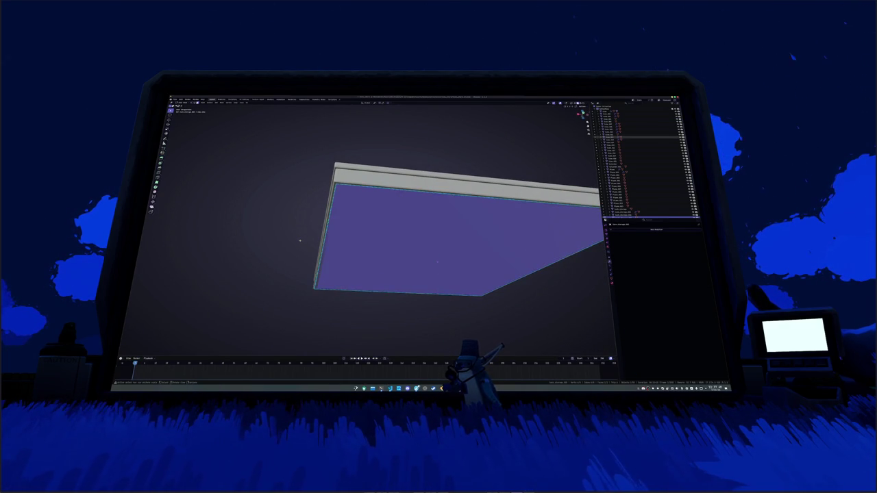
{"action": "key", "text": "Tab"}
Box-select the upper slab with its rooftop units and join them into one object
{"action": "scroll", "coordinate": [288, 254], "scroll_direction": "down", "scroll_amount": 5}
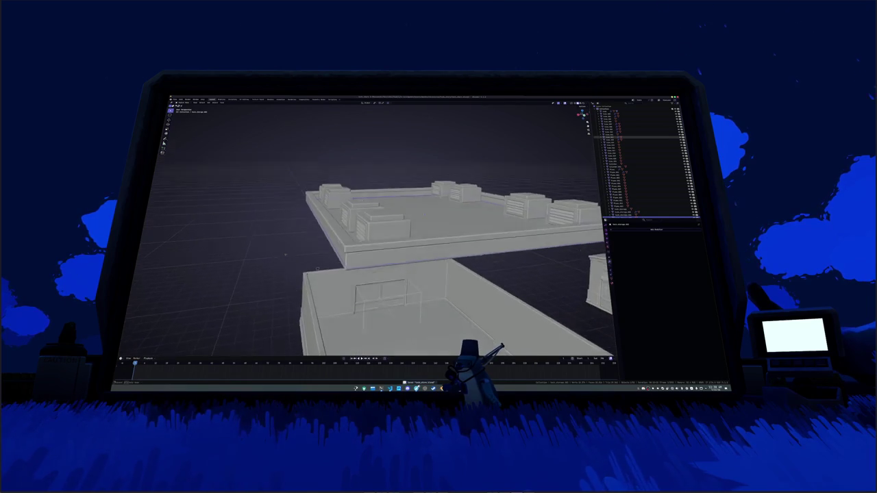
{"action": "left_click_drag", "start_coordinate": [306, 181], "coordinate": [544, 243]}
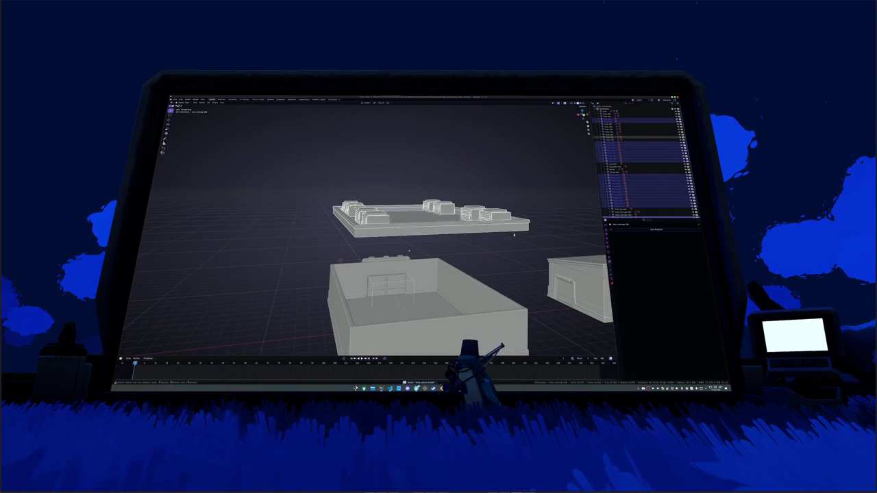
{"action": "right_click", "coordinate": [363, 187]}
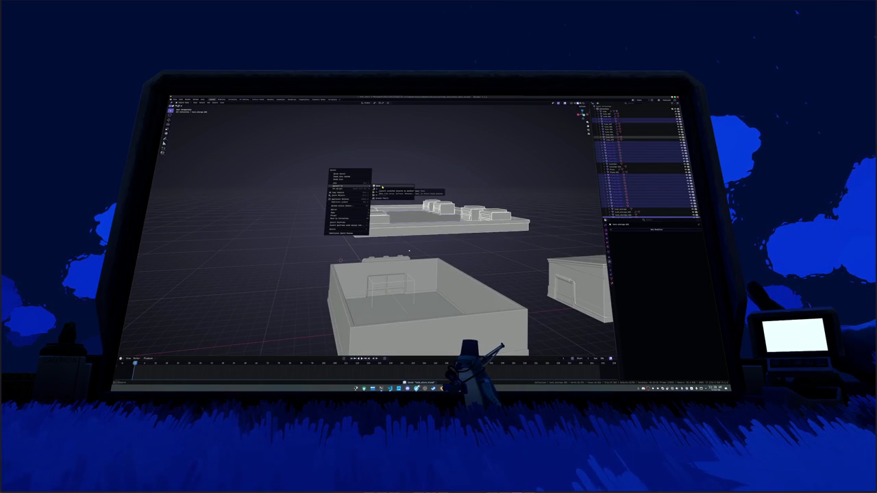
{"action": "left_click", "coordinate": [382, 187]}
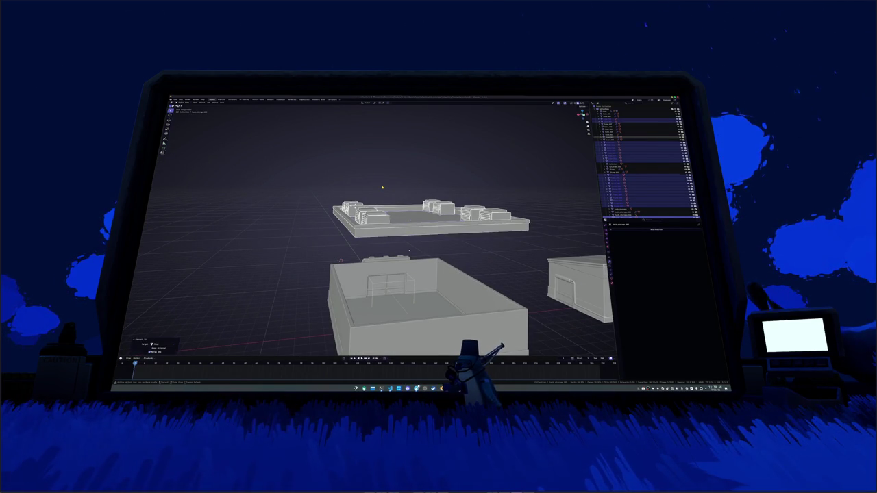
{"action": "key", "text": "ctrl+j"}
Rename the combined roof piece with F2 and switch to front orthographic view
{"action": "key", "text": "F2"}
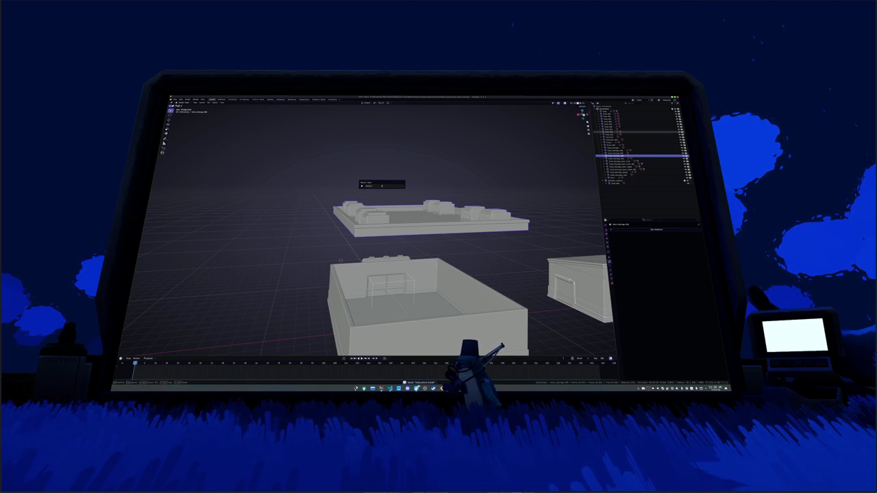
{"action": "key", "text": "Return"}
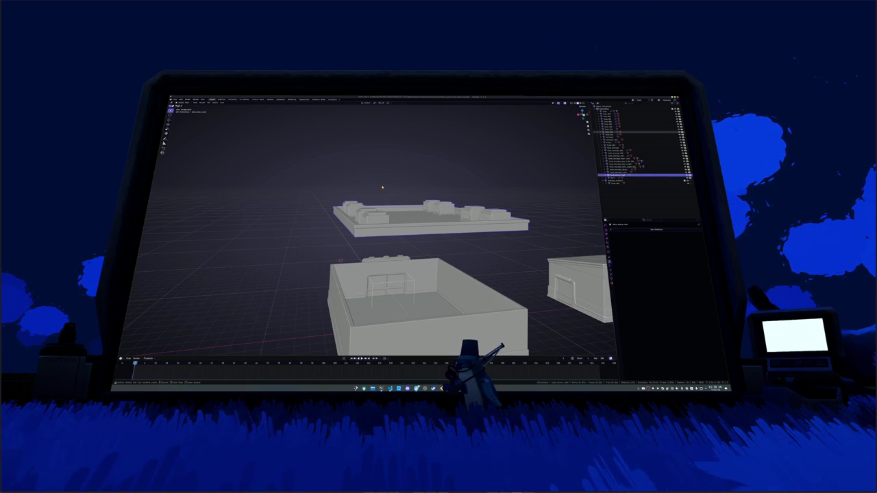
{"action": "key", "text": "KP_1"}
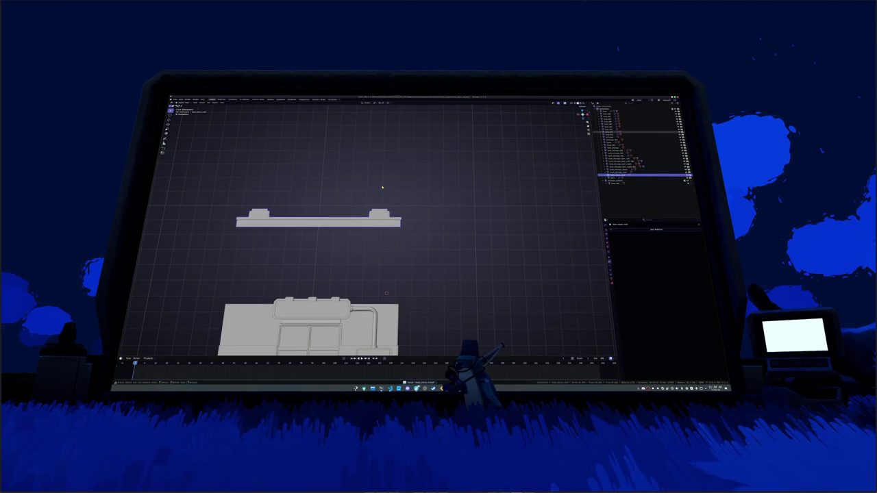
Confirm the roof lid's move back, frame the building and apply the lid's transforms
{"action": "mouse_move", "coordinate": [382, 187]}
{"action": "left_mouse_down"}
{"action": "mouse_move", "coordinate": [441, 194]}
{"action": "mouse_move", "coordinate": [468, 270]}
{"action": "mouse_move", "coordinate": [451, 258]}
{"action": "left_mouse_up"}
{"action": "left_click", "coordinate": [468, 270]}
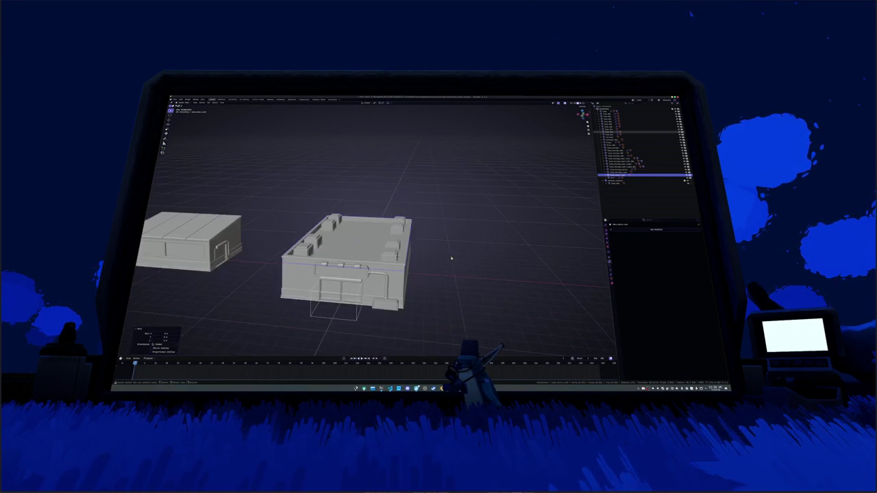
{"action": "key", "text": "KP_Decimal"}
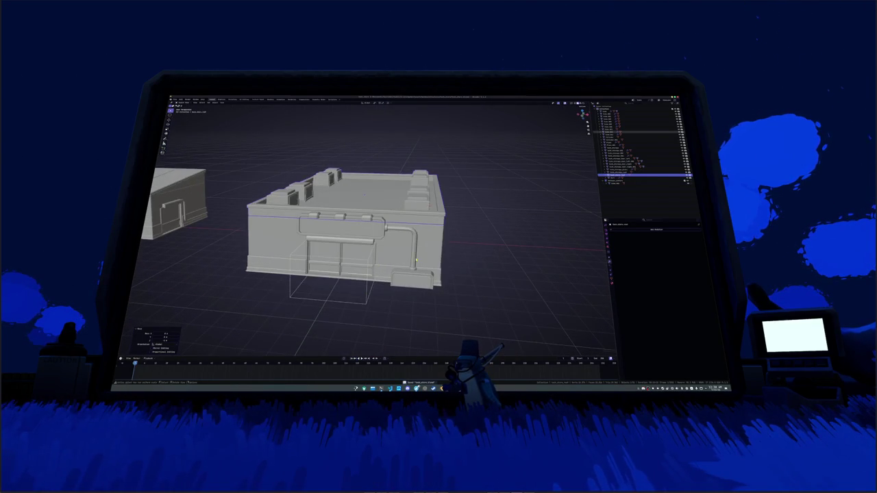
{"action": "key", "text": "ctrl+a"}
{"action": "left_click", "coordinate": [411, 263]}
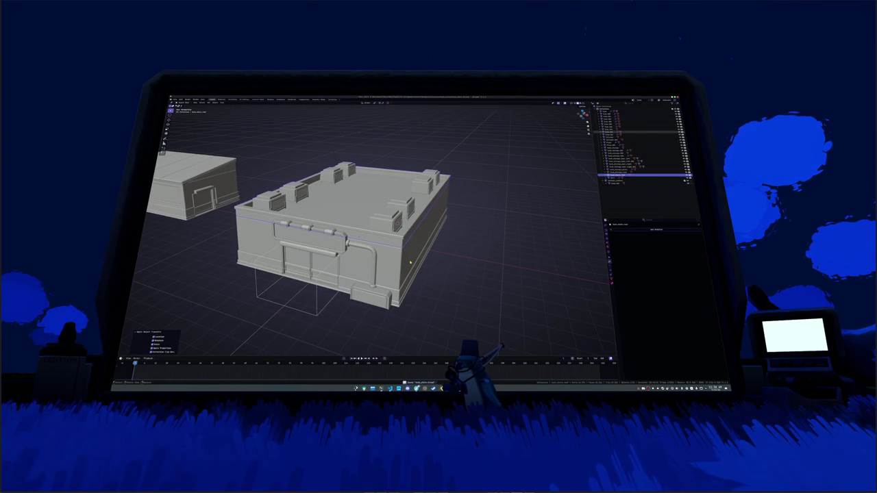
Delete the roof lid so the shop is an open box
{"action": "key", "text": "g"}
{"action": "key", "text": "z"}
{"action": "key", "text": "Escape"}
{"action": "key", "text": "x"}
{"action": "left_click", "coordinate": [408, 172]}
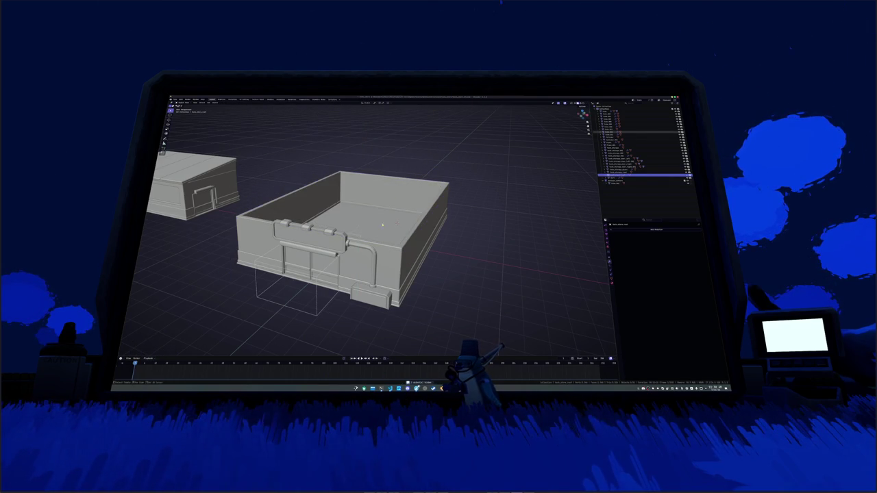
Look into the open box and select the wall piece by the door and pipe
{"action": "scroll", "coordinate": [384, 220], "scroll_direction": "up", "scroll_amount": 3}
{"action": "mouse_move", "coordinate": [384, 220]}
{"action": "left_mouse_down"}
{"action": "mouse_move", "coordinate": [405, 209]}
{"action": "mouse_move", "coordinate": [373, 205]}
{"action": "mouse_move", "coordinate": [359, 178]}
{"action": "mouse_move", "coordinate": [399, 183]}
{"action": "left_mouse_up"}
{"action": "left_click_drag", "start_coordinate": [394, 145], "coordinate": [373, 182]}
{"action": "left_click", "coordinate": [371, 182]}
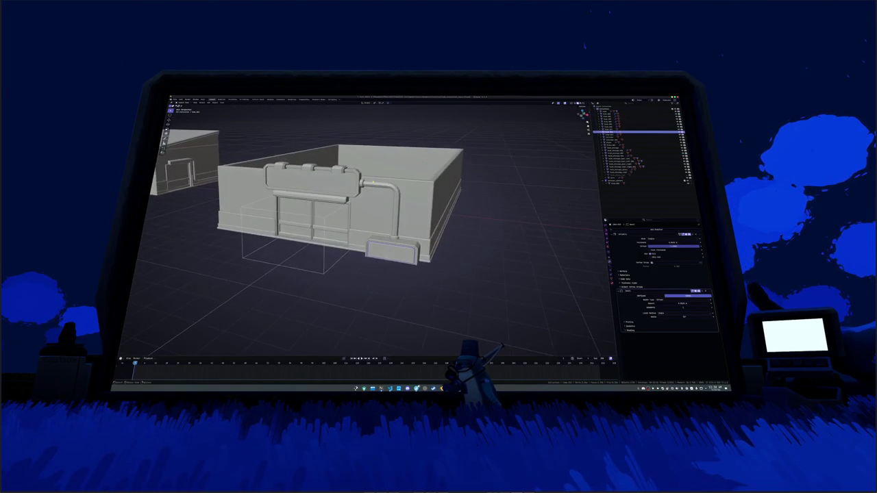
{"action": "left_click", "coordinate": [363, 204]}
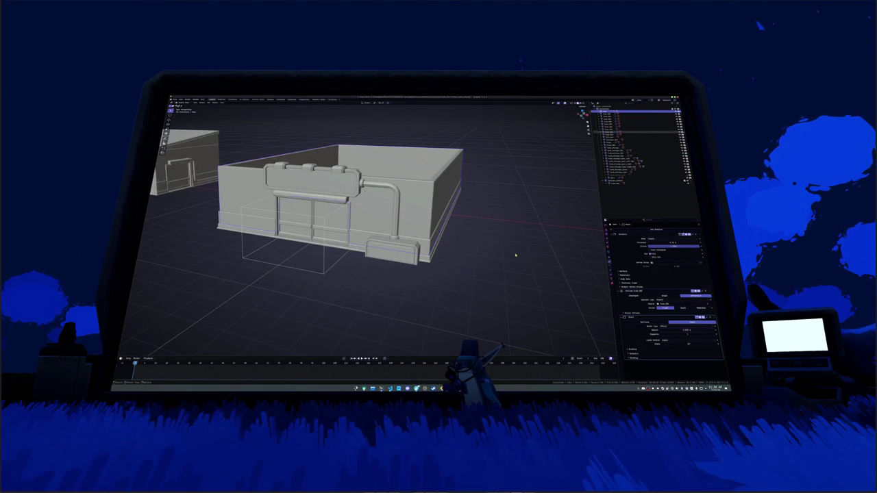
Switch the wall's Boolean solver mode and adjust how it cuts the wall
{"action": "key", "text": "ctrl+a"}
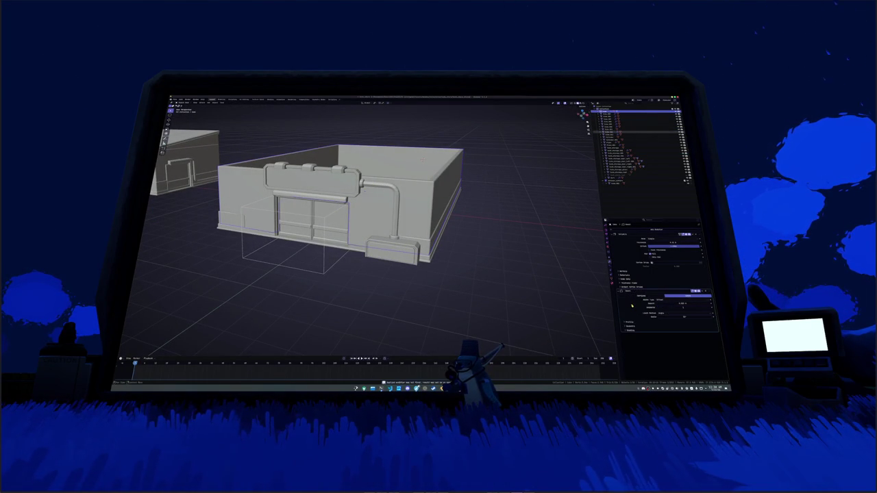
{"action": "mouse_move", "coordinate": [409, 278]}
{"action": "left_mouse_down"}
{"action": "mouse_move", "coordinate": [438, 246]}
{"action": "mouse_move", "coordinate": [480, 141]}
{"action": "left_mouse_up"}
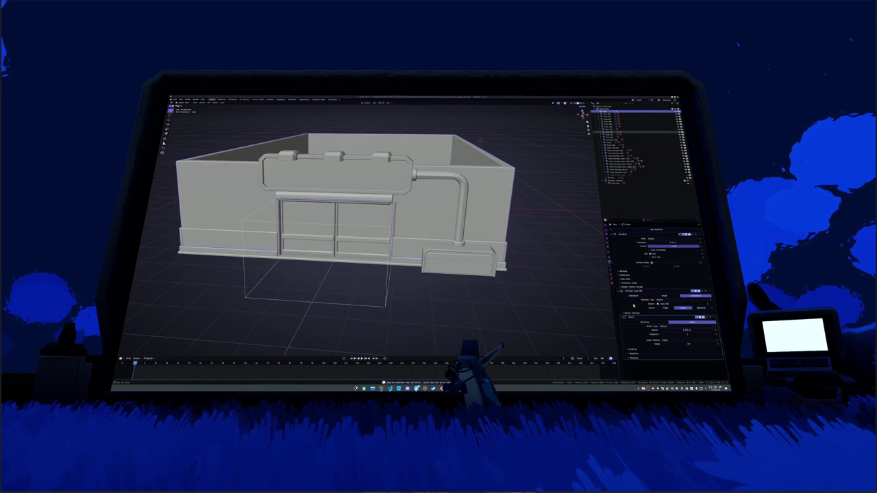
{"action": "key", "text": "ctrl+a"}
{"action": "key", "text": "ctrl+z"}
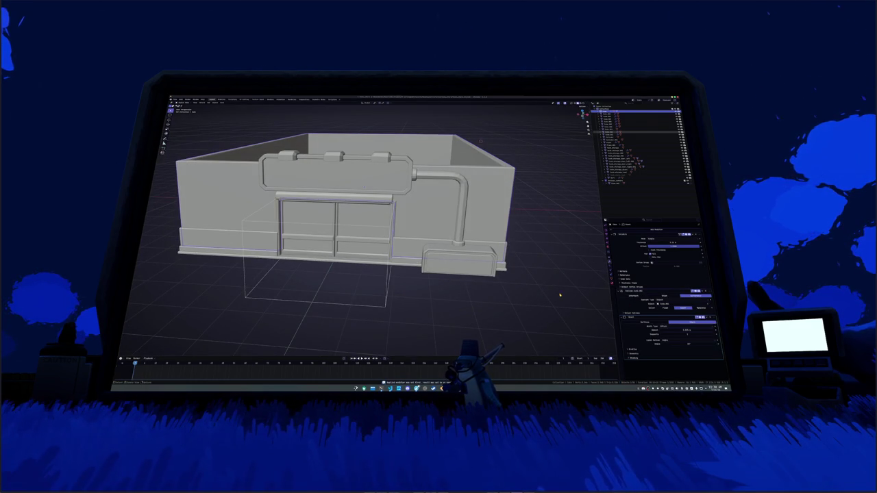
{"action": "scroll", "coordinate": [562, 295], "scroll_direction": "up", "scroll_amount": 5}
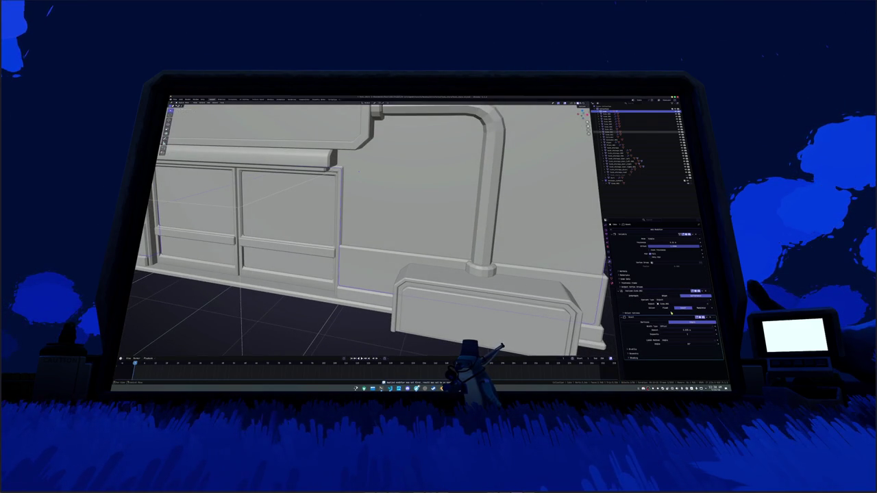
{"action": "left_click", "coordinate": [700, 308]}
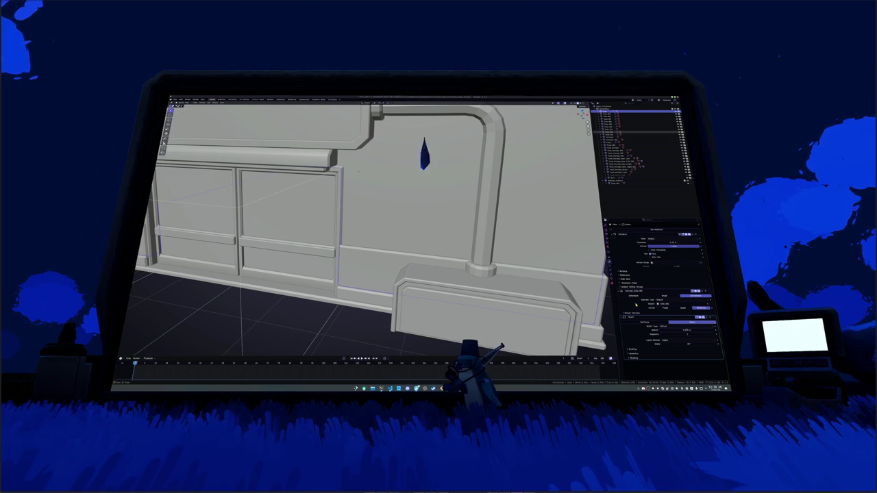
{"action": "key", "text": "ctrl+a"}
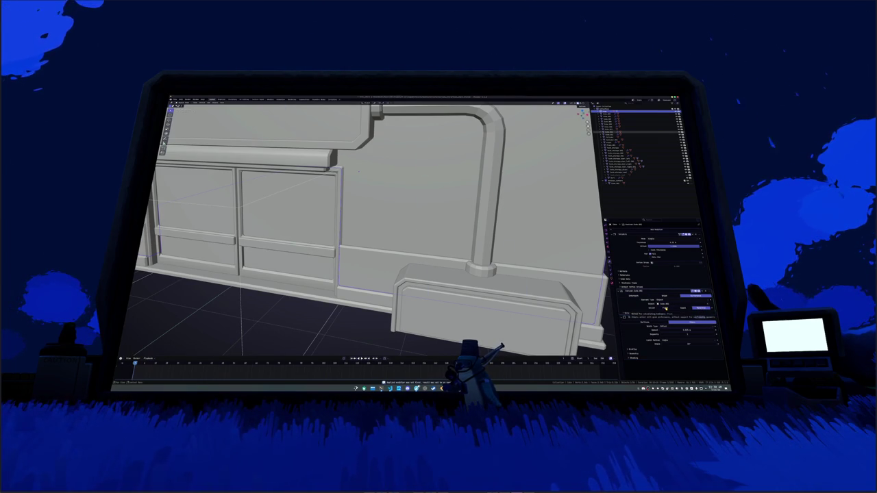
{"action": "left_click", "coordinate": [675, 296]}
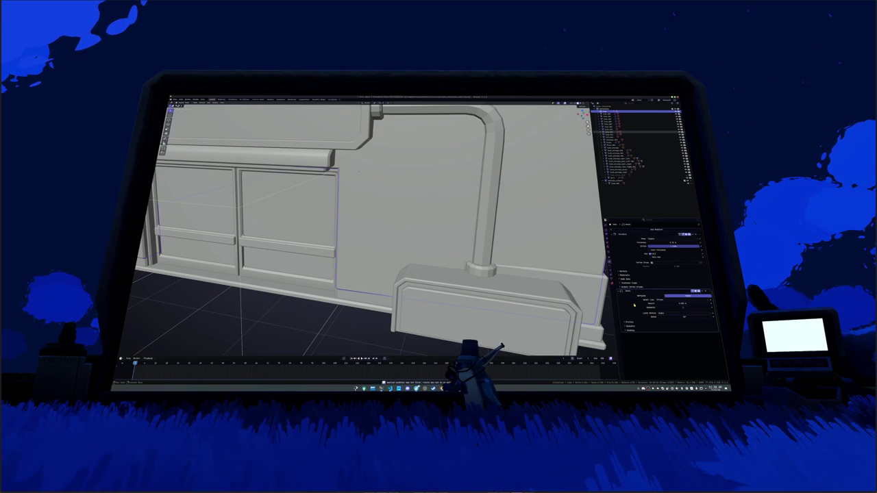
Add a Bevel modifier to the wall and move it to the top of the stack
{"action": "left_click", "coordinate": [637, 305]}
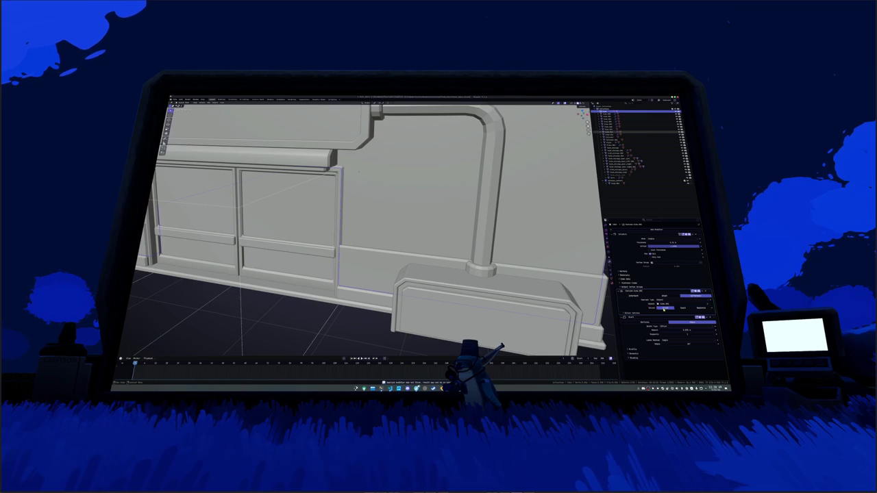
{"action": "scroll", "coordinate": [359, 171], "scroll_direction": "down", "scroll_amount": 5}
{"action": "mouse_move", "coordinate": [359, 171]}
{"action": "left_mouse_down"}
{"action": "mouse_move", "coordinate": [361, 195]}
{"action": "mouse_move", "coordinate": [353, 161]}
{"action": "left_mouse_up"}
{"action": "left_click_drag", "start_coordinate": [676, 314], "coordinate": [661, 254]}
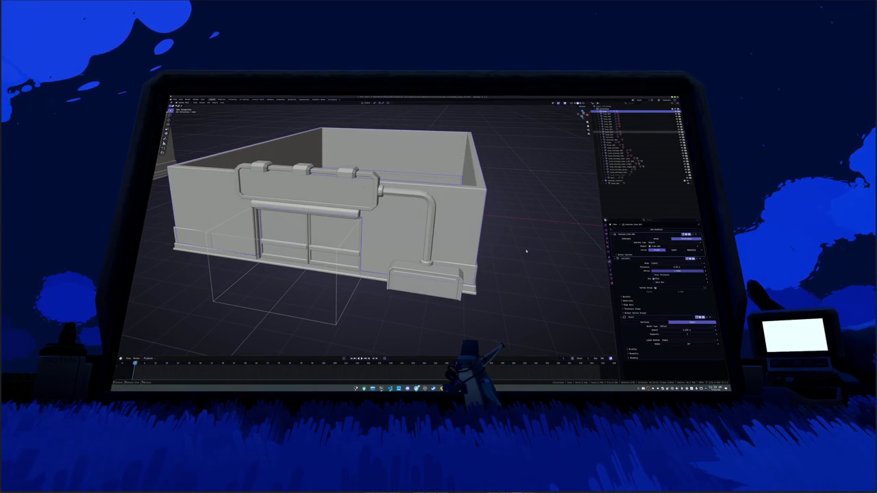
Increase the walls' Solidify thickness and enter an exact Offset value
{"action": "scroll", "coordinate": [596, 252], "scroll_direction": "up", "scroll_amount": 2}
{"action": "mouse_move", "coordinate": [678, 268]}
{"action": "left_mouse_down"}
{"action": "mouse_move", "coordinate": [698, 267]}
{"action": "mouse_move", "coordinate": [678, 267]}
{"action": "left_mouse_up"}
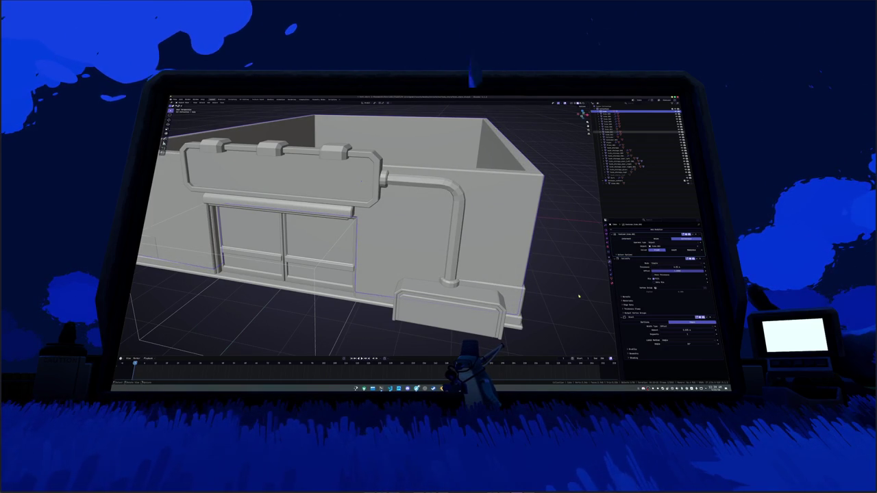
{"action": "scroll", "coordinate": [579, 294], "scroll_direction": "up", "scroll_amount": 5}
{"action": "left_click_drag", "start_coordinate": [685, 330], "coordinate": [686, 330]}
{"action": "left_click", "coordinate": [676, 330]}
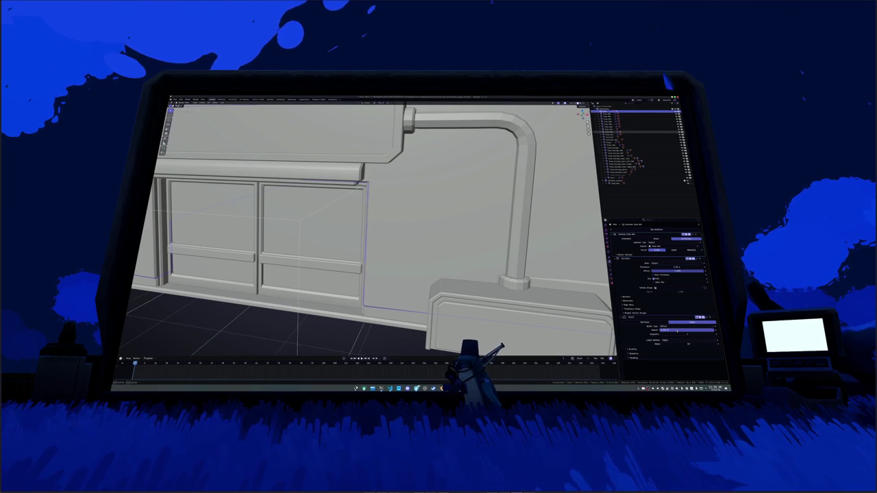
{"action": "key", "text": "Return"}
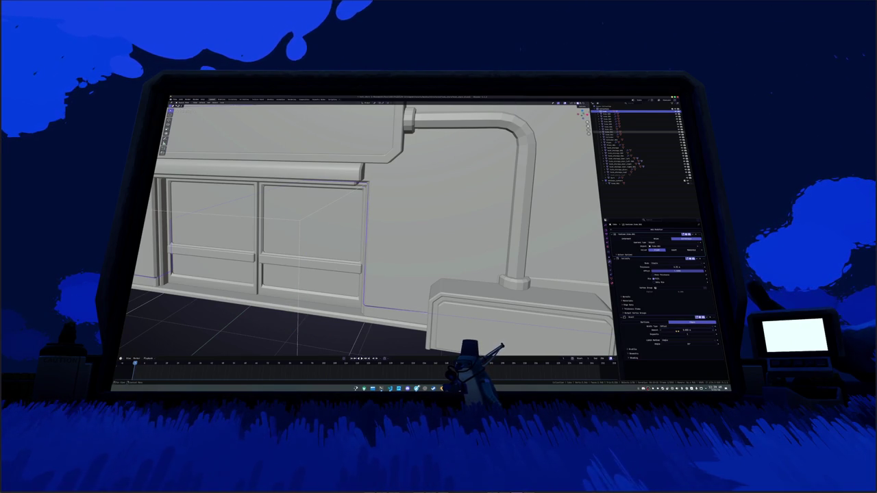
{"action": "scroll", "coordinate": [513, 288], "scroll_direction": "up", "scroll_amount": 5}
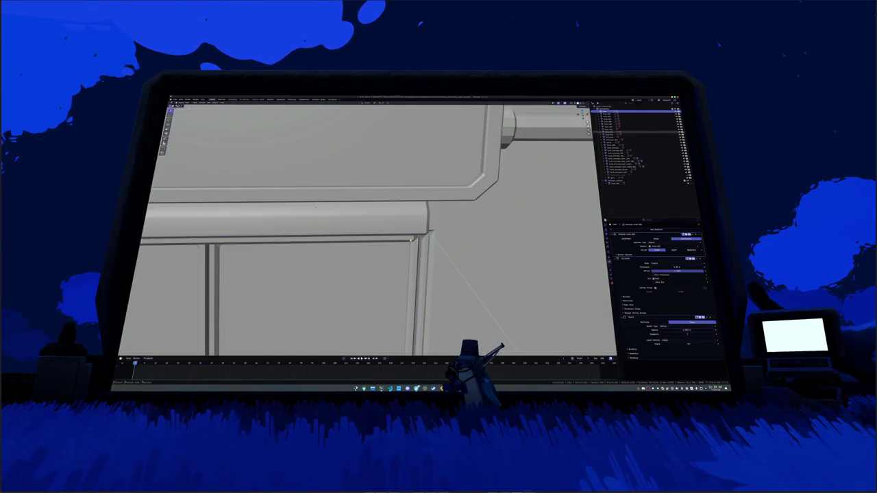
{"action": "scroll", "coordinate": [513, 288], "scroll_direction": "down", "scroll_amount": 3}
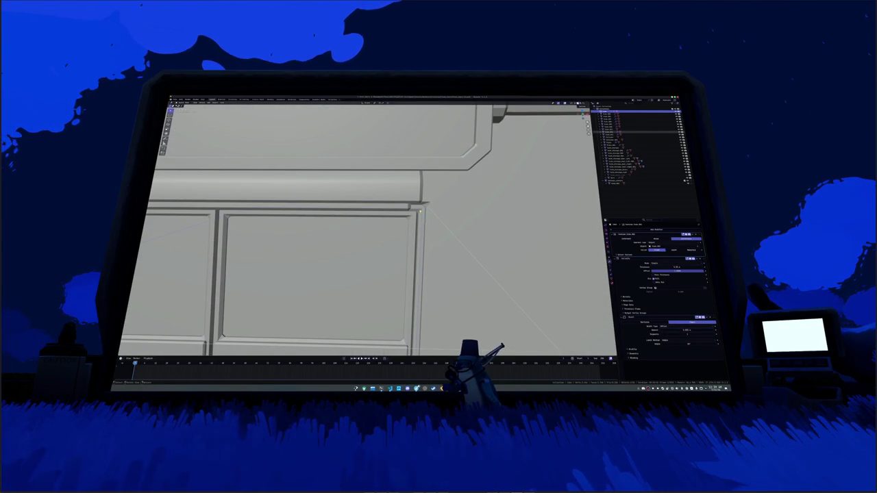
Select and frame the side wall, ready to apply its transforms
{"action": "left_click", "coordinate": [641, 149]}
{"action": "scroll", "coordinate": [466, 229], "scroll_direction": "down", "scroll_amount": 10}
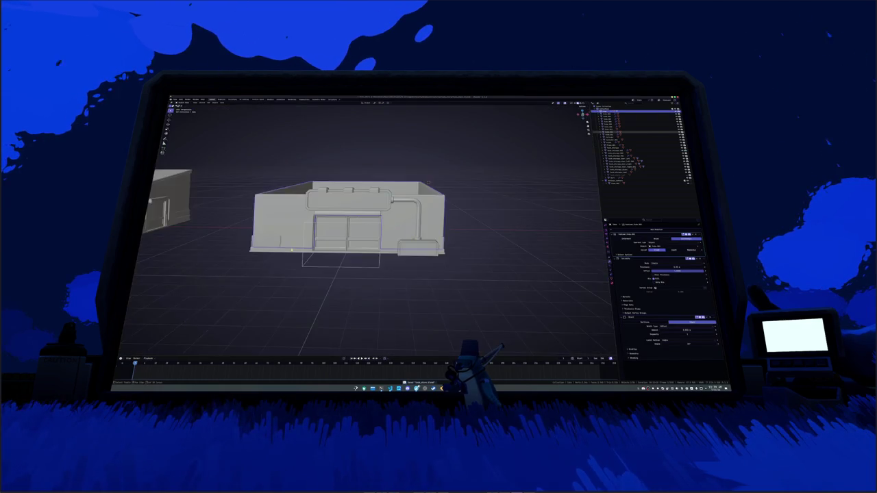
{"action": "key", "text": "KP_Decimal"}
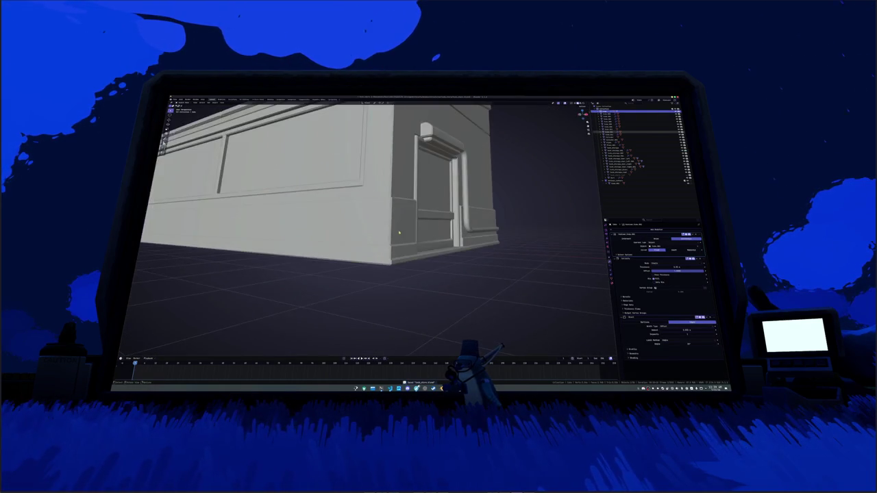
{"action": "scroll", "coordinate": [303, 242], "scroll_direction": "down", "scroll_amount": 5}
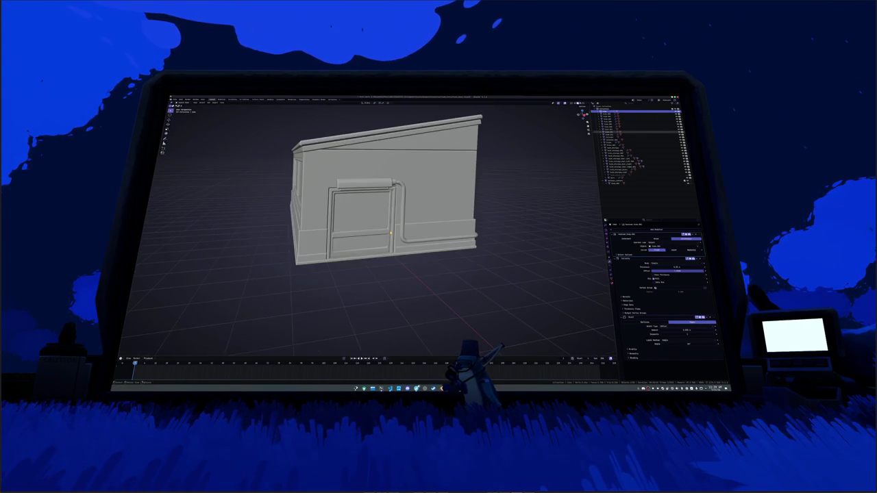
{"action": "key", "text": "ctrl+a"}
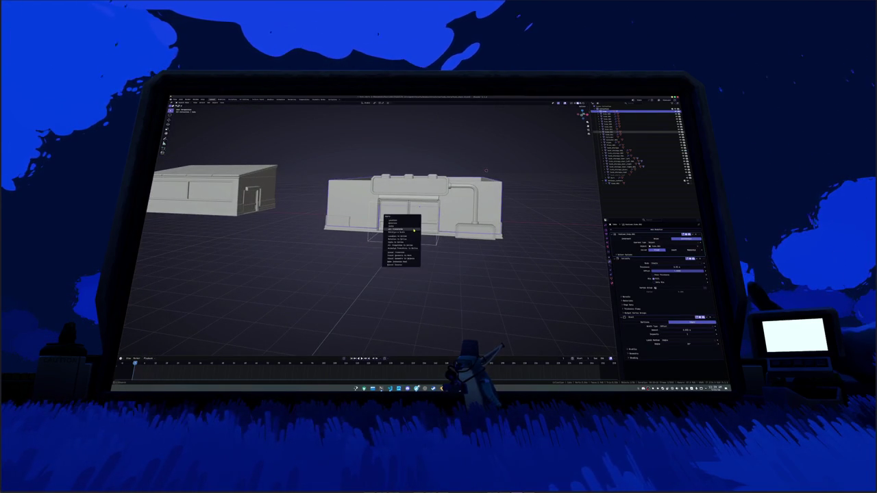
Apply the wall's transforms, then select the door frame and view it from the top
{"action": "left_click", "coordinate": [402, 229]}
{"action": "key", "text": "KP_Decimal"}
{"action": "scroll", "coordinate": [458, 213], "scroll_direction": "up", "scroll_amount": 5}
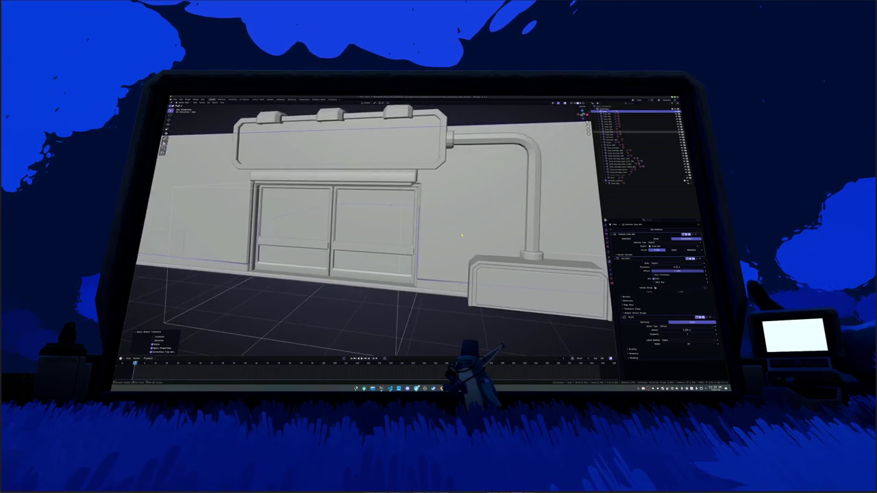
{"action": "left_click", "coordinate": [383, 252]}
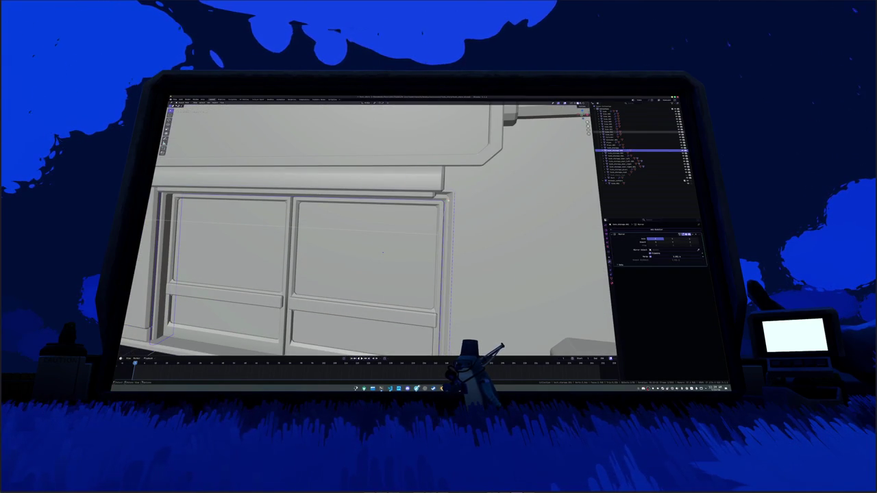
{"action": "scroll", "coordinate": [383, 253], "scroll_direction": "down", "scroll_amount": 5}
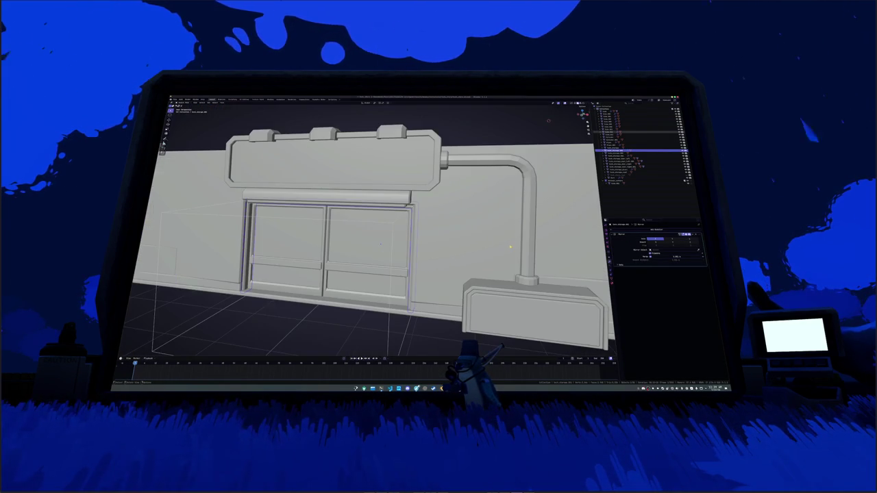
{"action": "mouse_move", "coordinate": [380, 244]}
{"action": "left_mouse_down"}
{"action": "mouse_move", "coordinate": [469, 228]}
{"action": "mouse_move", "coordinate": [438, 242]}
{"action": "left_mouse_up"}
{"action": "key", "text": "KP_7"}
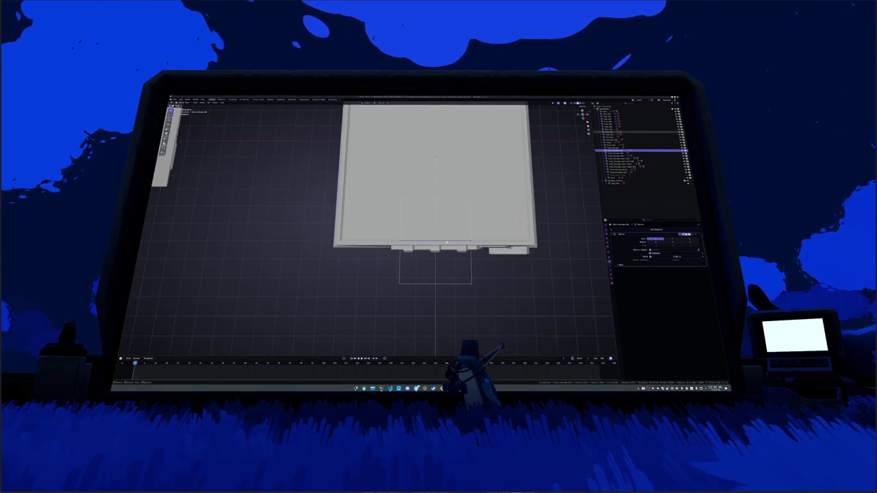
In X-ray, slide the box piece along Y in front of the wall, then show it solid again
{"action": "scroll", "coordinate": [553, 200], "scroll_direction": "up", "scroll_amount": 4}
{"action": "key", "text": "alt+z"}
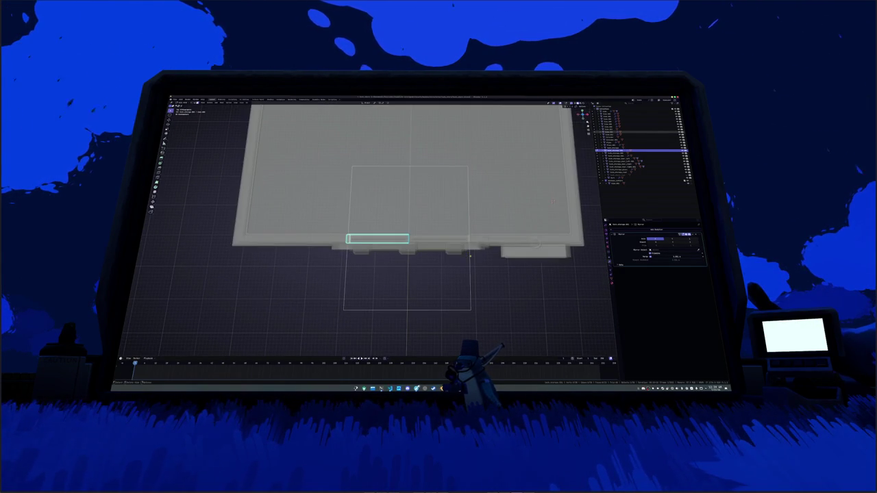
{"action": "key", "text": "KP_Decimal"}
{"action": "key", "text": "g"}
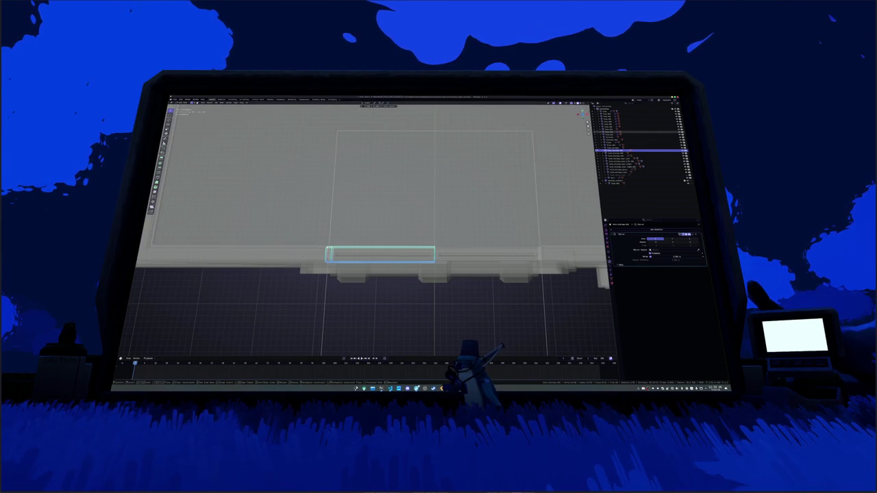
{"action": "key", "text": "y"}
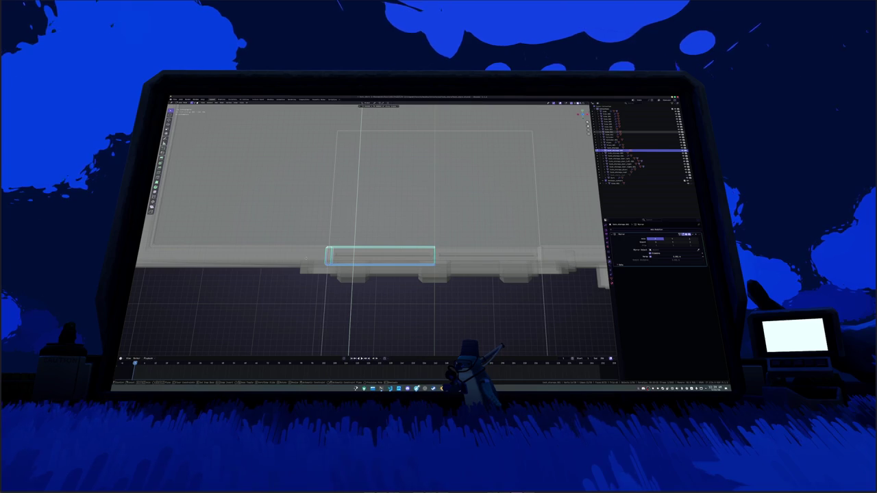
{"action": "key", "text": "Return"}
{"action": "mouse_move", "coordinate": [309, 259]}
{"action": "left_mouse_down"}
{"action": "mouse_move", "coordinate": [338, 250]}
{"action": "mouse_move", "coordinate": [282, 264]}
{"action": "left_mouse_up"}
{"action": "key", "text": "alt+z"}
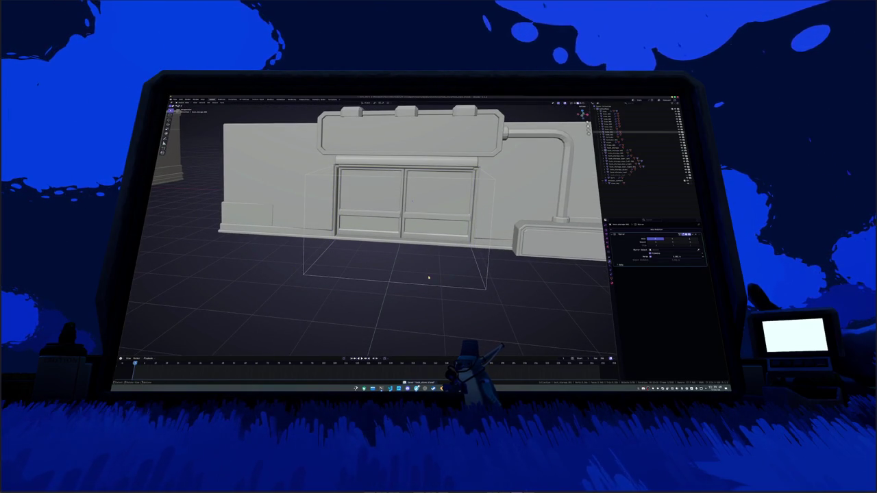
{"action": "left_click", "coordinate": [505, 207]}
Select the base trim and drag its Solidify thickness up, then check it from the front
{"action": "left_click_drag", "start_coordinate": [505, 207], "coordinate": [428, 197]}
{"action": "left_click", "coordinate": [435, 270]}
{"action": "left_click", "coordinate": [435, 269]}
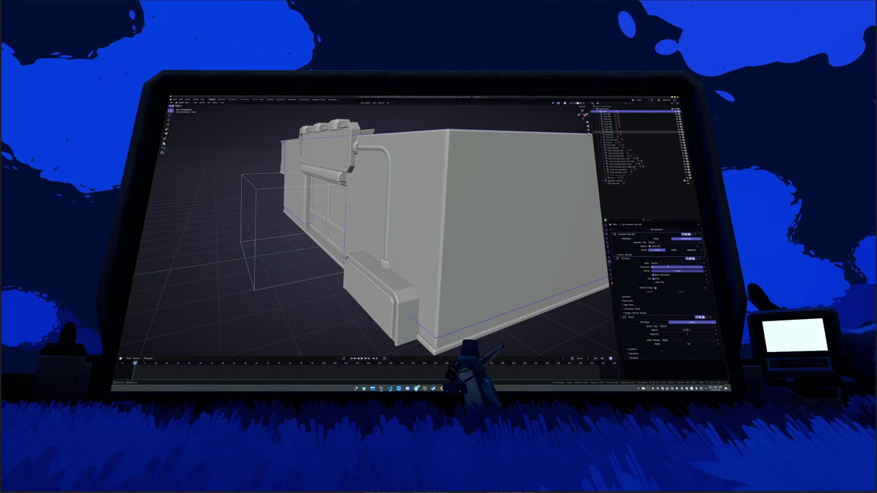
{"action": "left_click_drag", "start_coordinate": [668, 267], "coordinate": [670, 267]}
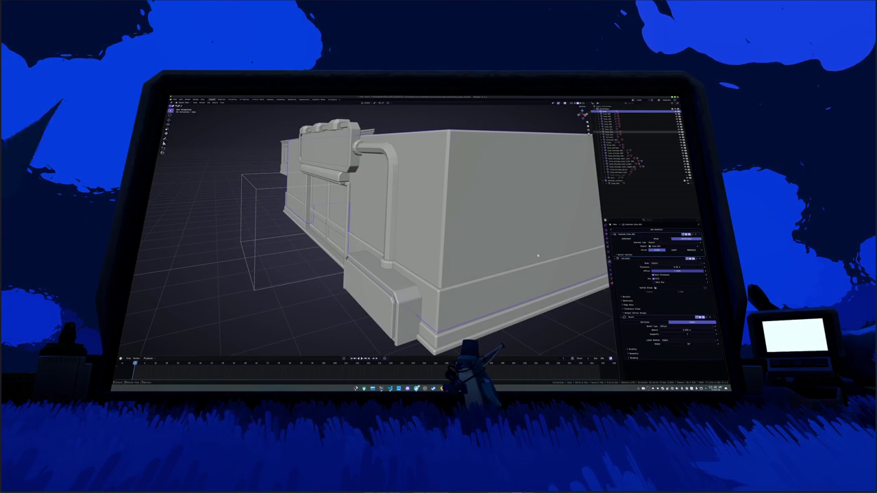
{"action": "key", "text": "KP_1"}
{"action": "mouse_move", "coordinate": [362, 225]}
{"action": "left_mouse_down"}
{"action": "mouse_move", "coordinate": [308, 274]}
{"action": "mouse_move", "coordinate": [261, 260]}
{"action": "mouse_move", "coordinate": [212, 272]}
{"action": "left_mouse_up"}
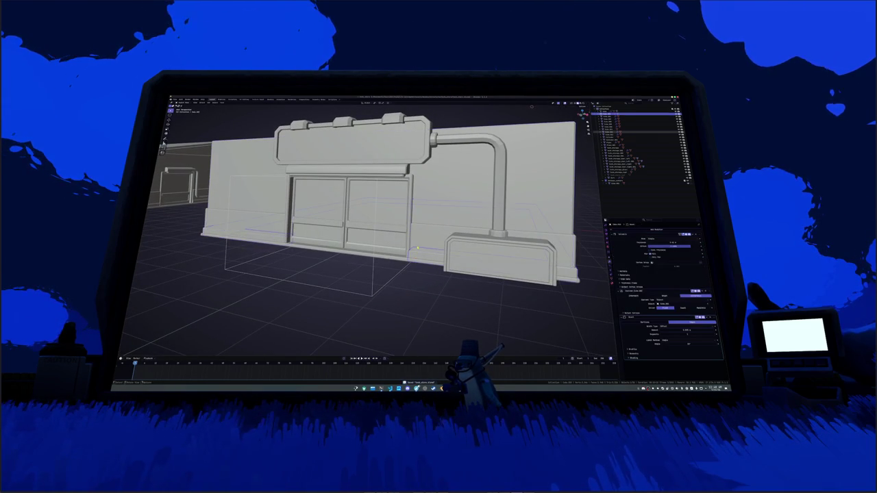
On the neighbouring storefront part, move the lower modifier to the top and apply it
{"action": "left_click", "coordinate": [617, 116]}
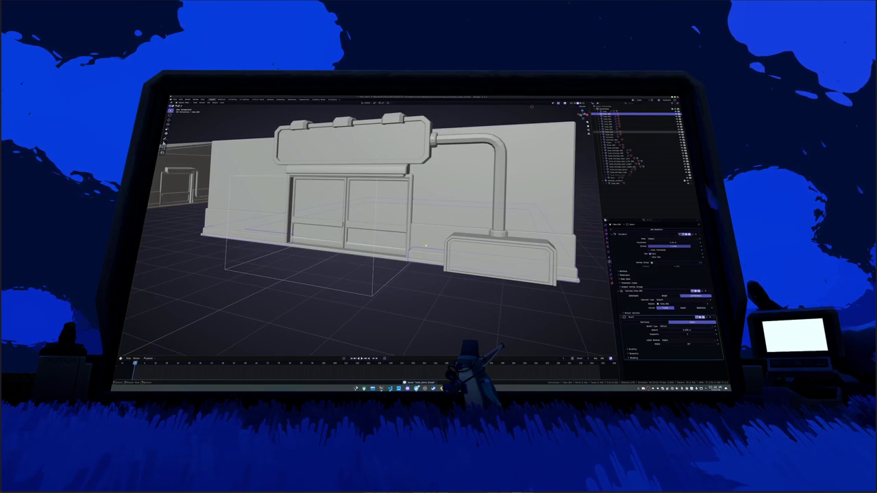
{"action": "left_click", "coordinate": [616, 114]}
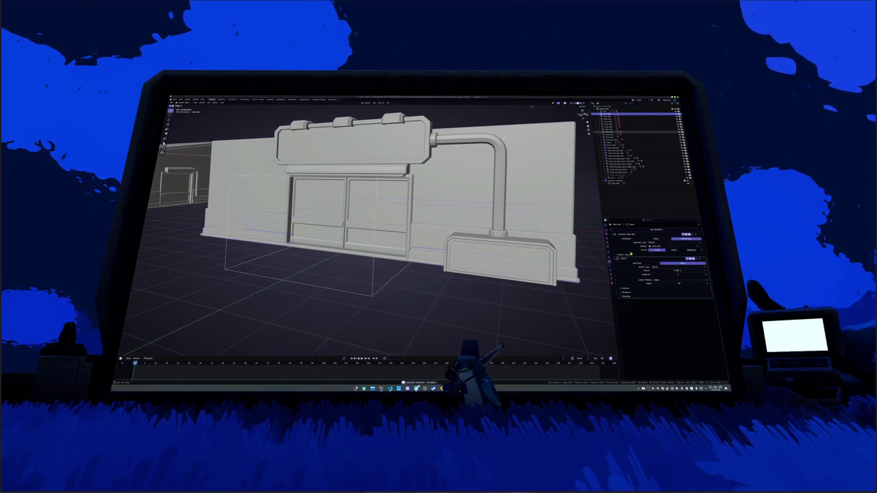
{"action": "key", "text": "ctrl+x"}
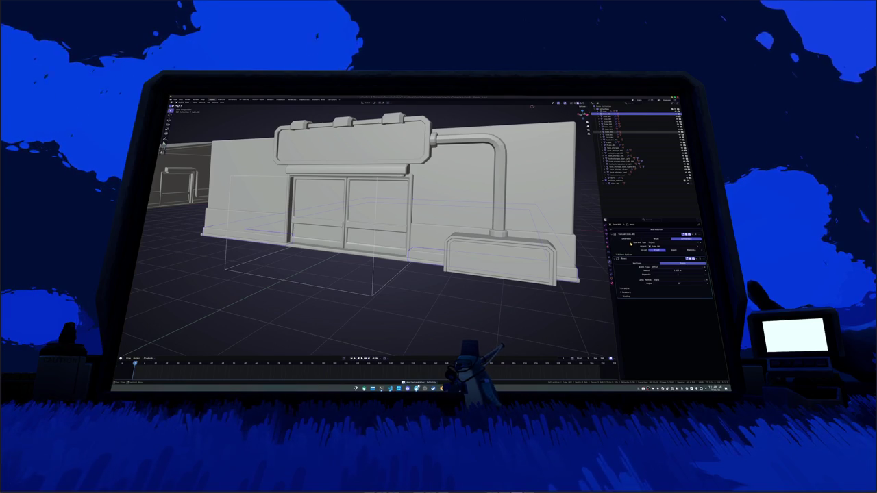
{"action": "key", "text": "ctrl+x"}
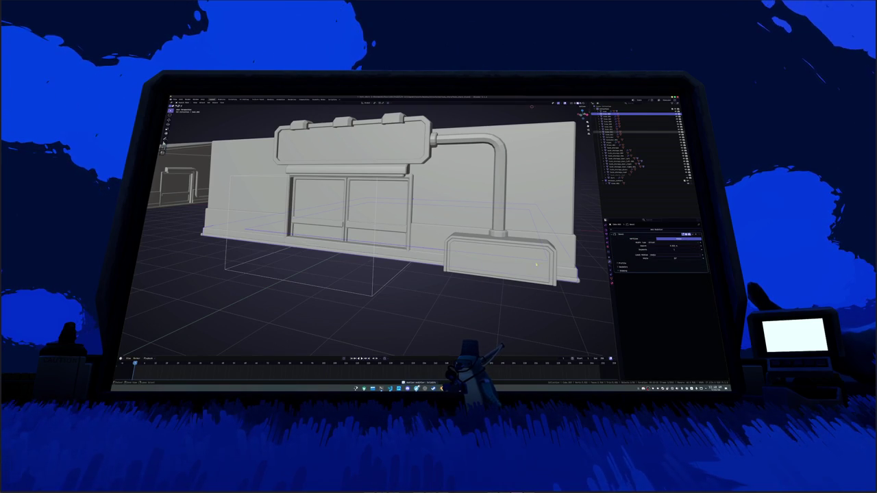
{"action": "key", "text": "ctrl+z"}
{"action": "key", "text": "ctrl+z"}
{"action": "left_click_drag", "start_coordinate": [700, 294], "coordinate": [616, 249]}
{"action": "key", "text": "ctrl+x"}
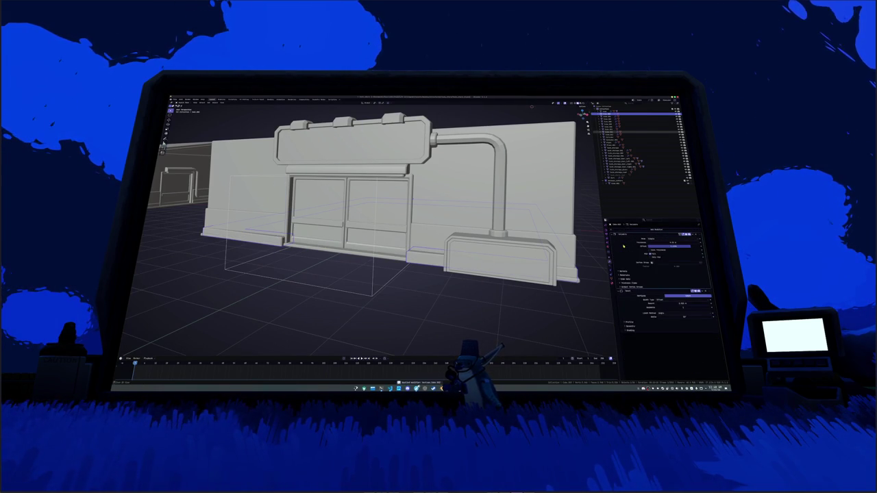
{"action": "left_click_drag", "start_coordinate": [520, 281], "coordinate": [499, 280]}
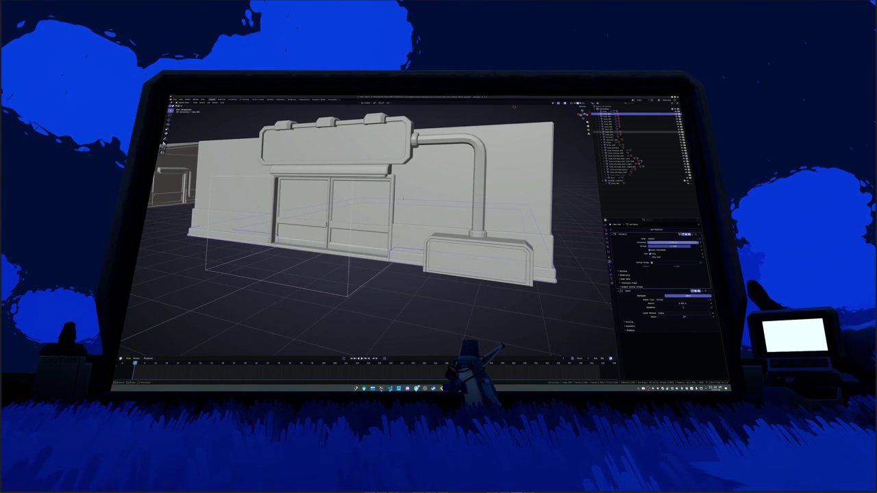
{"action": "scroll", "coordinate": [370, 233], "scroll_direction": "up", "scroll_amount": 5}
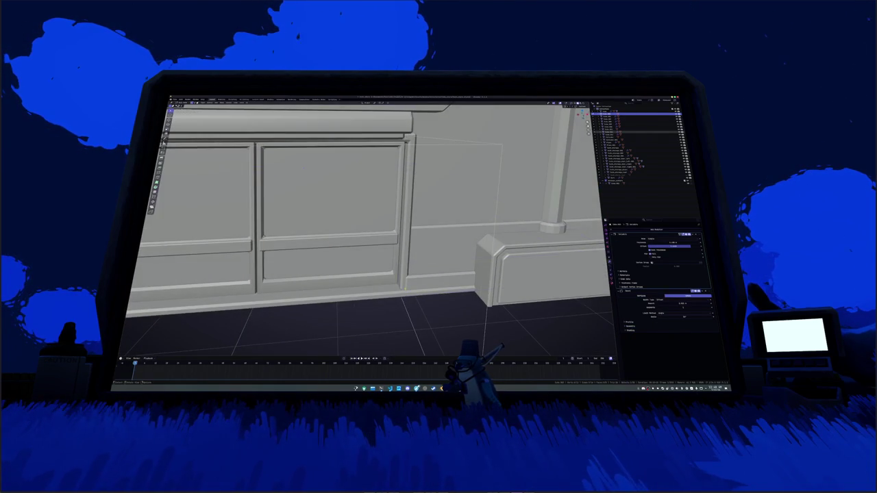
Switch to X-ray and a front orthographic view, then start scaling the piece under the doors
{"action": "key", "text": "alt+z"}
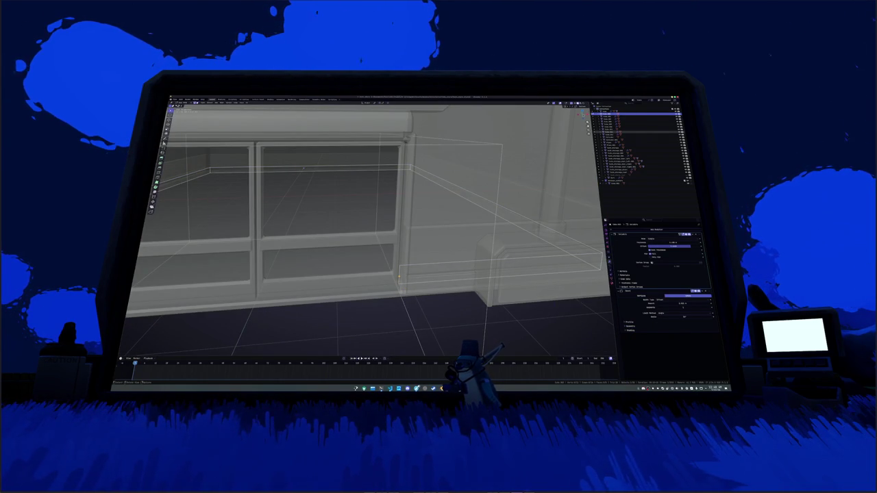
{"action": "left_click_drag", "start_coordinate": [293, 287], "coordinate": [345, 272]}
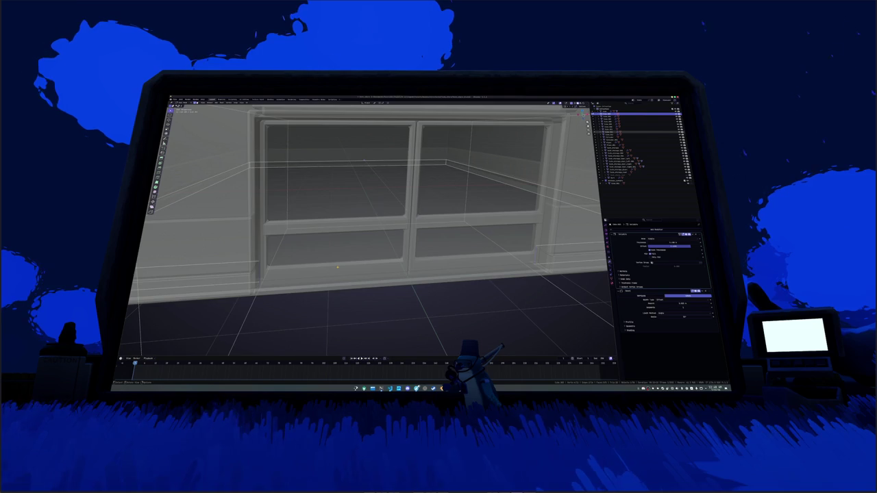
{"action": "key", "text": "KP_1"}
{"action": "scroll", "coordinate": [415, 282], "scroll_direction": "up", "scroll_amount": 3}
{"action": "key", "text": "s"}
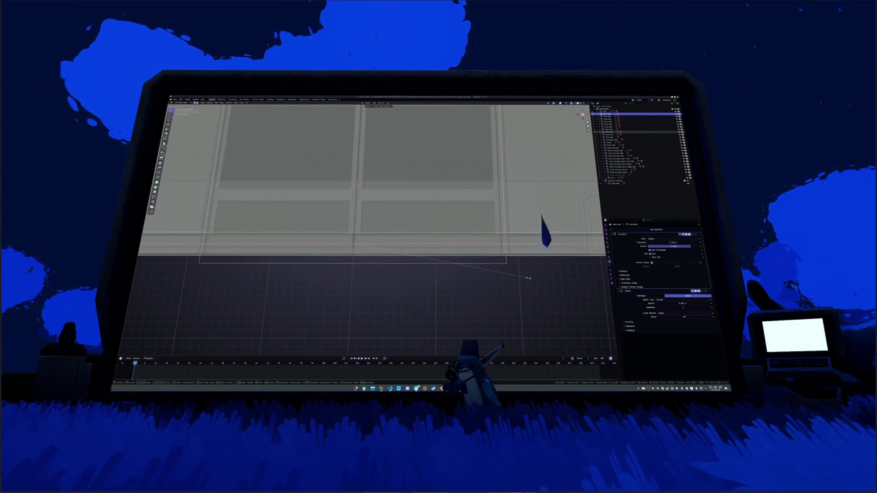
Shrink the piece to the door width, change the pivot point, and save the file
{"action": "left_click", "coordinate": [463, 245]}
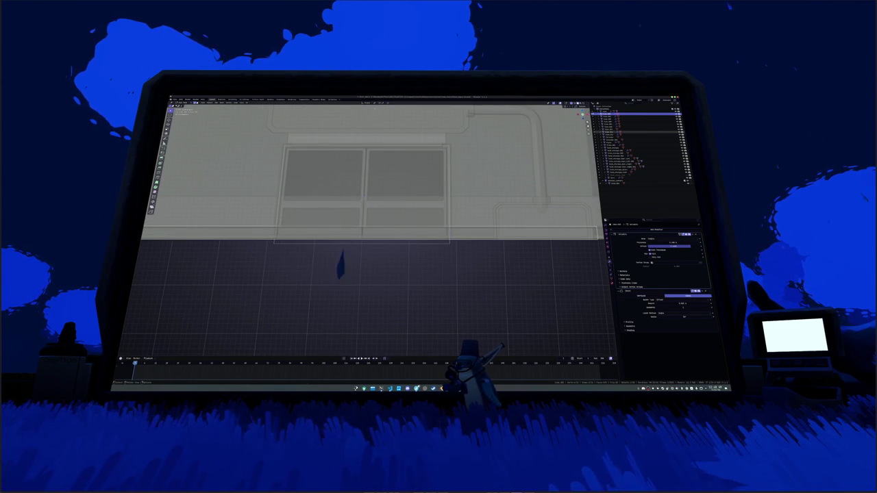
{"action": "left_click", "coordinate": [374, 104]}
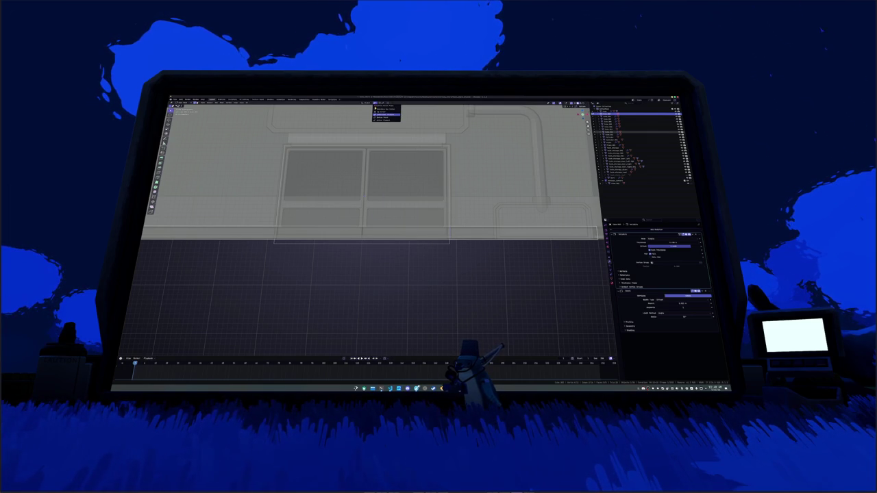
{"action": "left_click", "coordinate": [378, 117]}
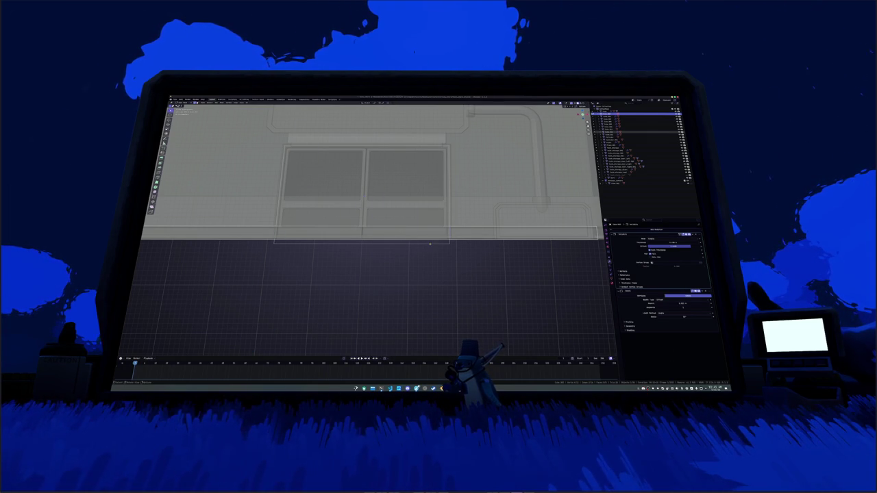
{"action": "key", "text": "s"}
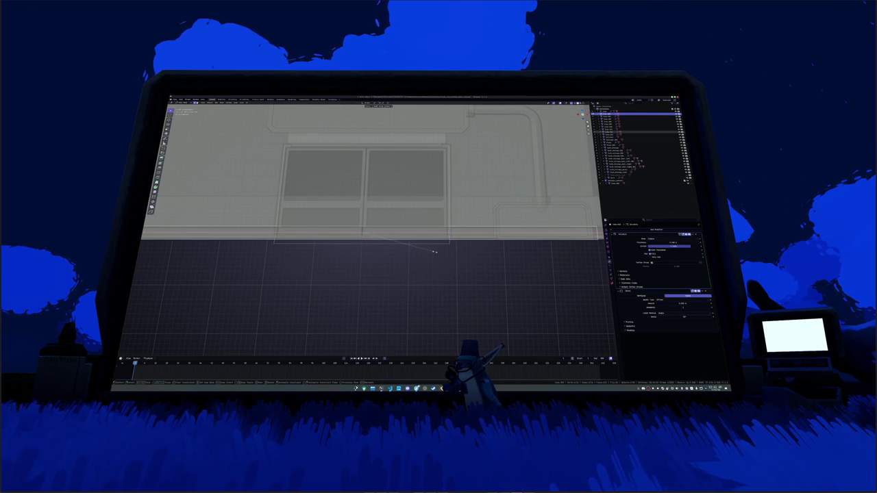
{"action": "key", "text": "Escape"}
{"action": "key", "text": "ctrl+s"}
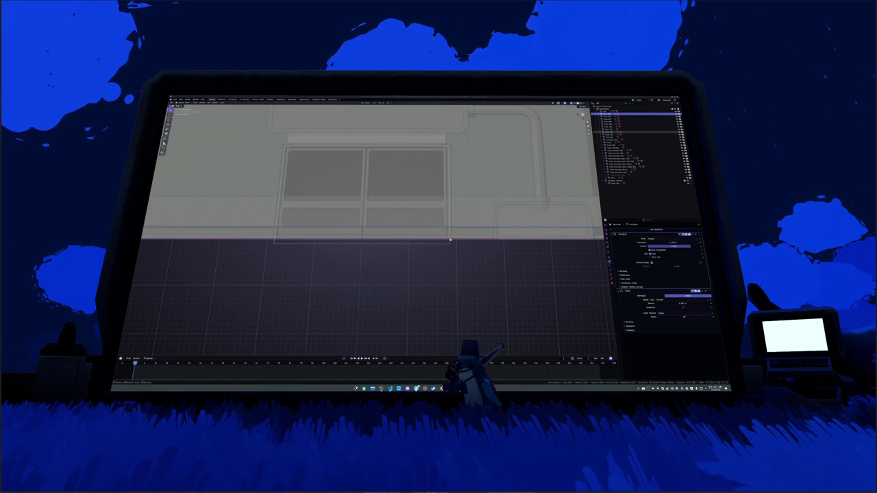
{"action": "mouse_move", "coordinate": [469, 235]}
{"action": "left_mouse_down"}
{"action": "mouse_move", "coordinate": [432, 254]}
{"action": "mouse_move", "coordinate": [461, 240]}
{"action": "mouse_move", "coordinate": [500, 247]}
{"action": "mouse_move", "coordinate": [463, 242]}
{"action": "left_mouse_up"}
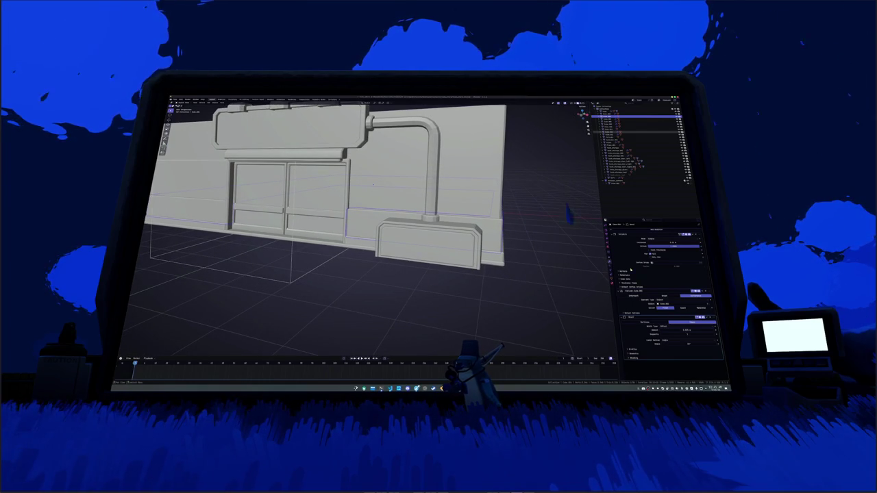
Move Solidify to the top, increase its thickness, then apply both Solidify and Bevel
{"action": "left_click", "coordinate": [704, 291]}
{"action": "left_click", "coordinate": [695, 305]}
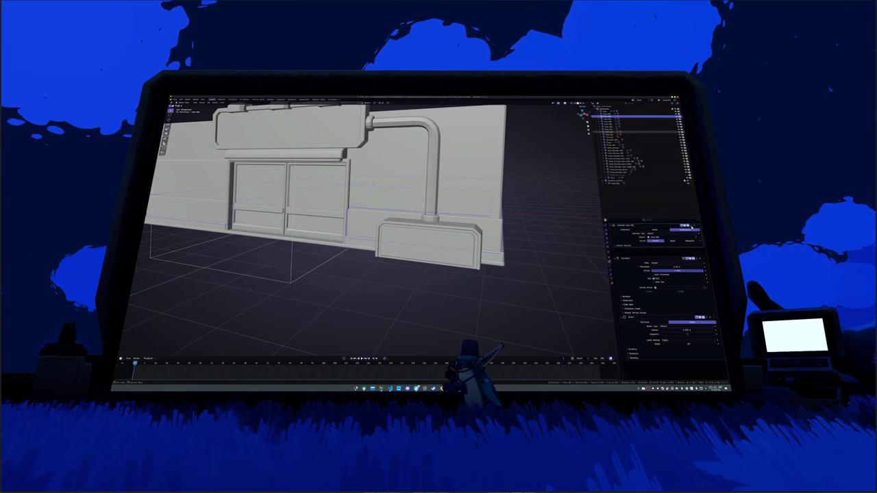
{"action": "left_click_drag", "start_coordinate": [653, 275], "coordinate": [643, 267]}
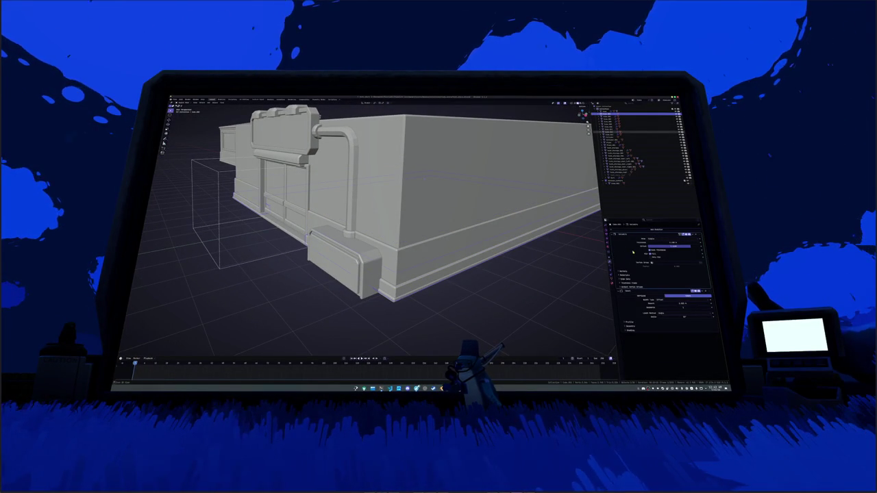
{"action": "key", "text": "ctrl+a"}
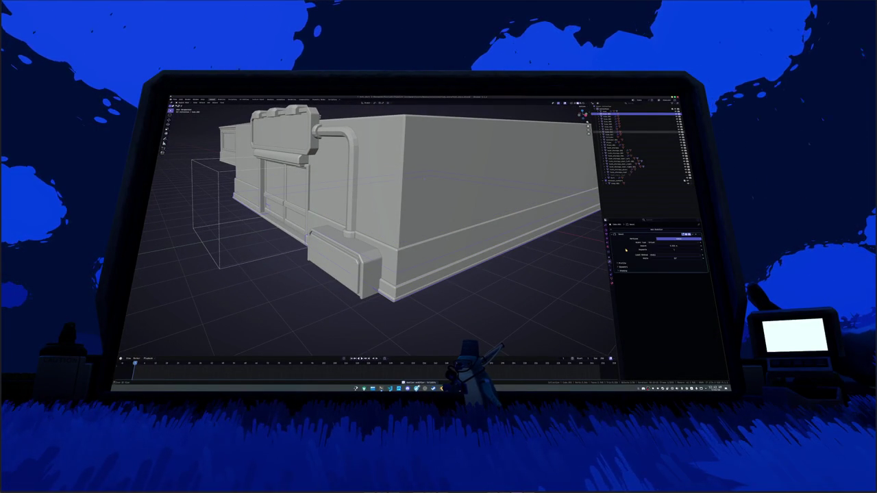
{"action": "key", "text": "ctrl+a"}
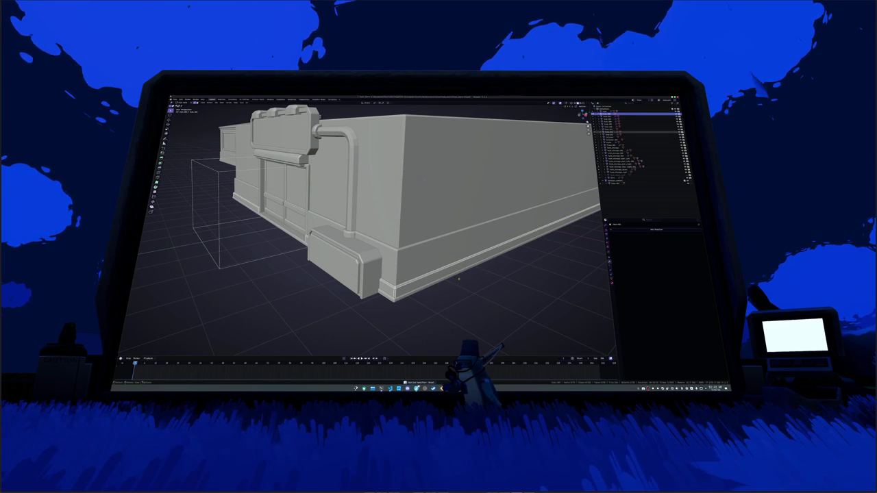
Select the base moulding, zoom in on its corner and enter Edit Mode
{"action": "left_click", "coordinate": [432, 282]}
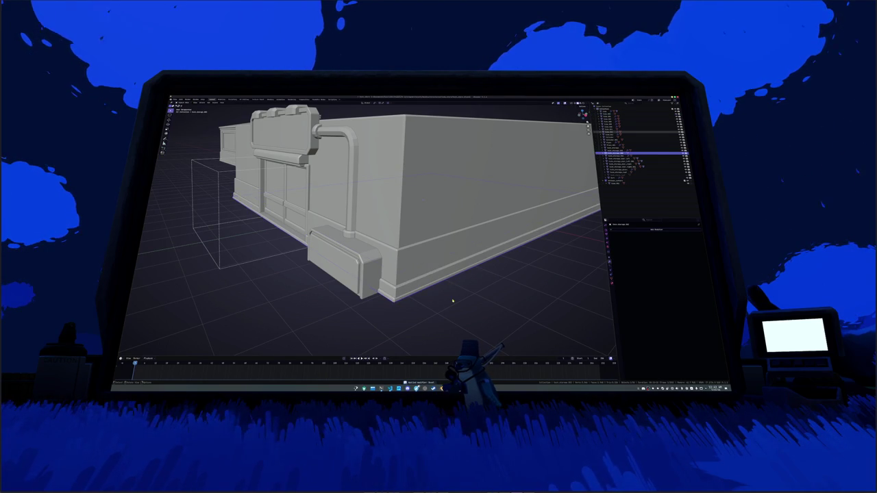
{"action": "key", "text": "KP_7"}
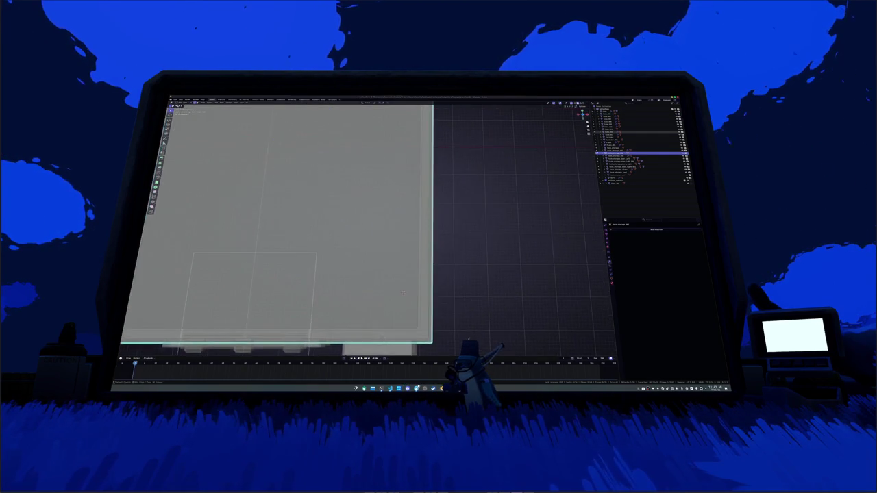
{"action": "scroll", "coordinate": [466, 247], "scroll_direction": "down", "scroll_amount": 4}
{"action": "mouse_move", "coordinate": [446, 324]}
{"action": "left_mouse_down"}
{"action": "mouse_move", "coordinate": [397, 232]}
{"action": "mouse_move", "coordinate": [380, 157]}
{"action": "left_mouse_up"}
{"action": "scroll", "coordinate": [423, 224], "scroll_direction": "up", "scroll_amount": 5}
{"action": "scroll", "coordinate": [438, 212], "scroll_direction": "down", "scroll_amount": 2}
{"action": "scroll", "coordinate": [442, 207], "scroll_direction": "down", "scroll_amount": 1}
{"action": "scroll", "coordinate": [442, 208], "scroll_direction": "up", "scroll_amount": 1}
{"action": "scroll", "coordinate": [446, 226], "scroll_direction": "down", "scroll_amount": 1}
{"action": "scroll", "coordinate": [449, 254], "scroll_direction": "up", "scroll_amount": 1}
{"action": "scroll", "coordinate": [455, 254], "scroll_direction": "up", "scroll_amount": 1}
{"action": "scroll", "coordinate": [465, 255], "scroll_direction": "down", "scroll_amount": 1}
{"action": "scroll", "coordinate": [480, 254], "scroll_direction": "up", "scroll_amount": 1}
{"action": "scroll", "coordinate": [478, 254], "scroll_direction": "down", "scroll_amount": 1}
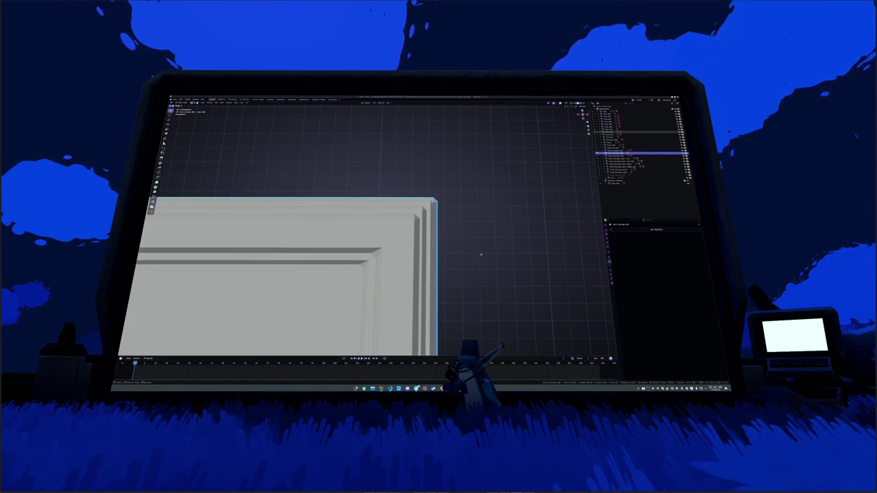
{"action": "scroll", "coordinate": [446, 276], "scroll_direction": "down", "scroll_amount": 1}
{"action": "mouse_move", "coordinate": [446, 276]}
{"action": "left_mouse_down"}
{"action": "mouse_move", "coordinate": [403, 248]}
{"action": "mouse_move", "coordinate": [401, 225]}
{"action": "mouse_move", "coordinate": [411, 228]}
{"action": "mouse_move", "coordinate": [380, 254]}
{"action": "left_mouse_up"}
{"action": "key", "text": "Tab"}
Select a wall face in Edit Mode and inspect the moulding corner from below and above
{"action": "left_click", "coordinate": [377, 243]}
{"action": "key", "text": "Tab"}
{"action": "left_click", "coordinate": [375, 239]}
{"action": "left_click_drag", "start_coordinate": [375, 240], "coordinate": [404, 194]}
{"action": "scroll", "coordinate": [405, 192], "scroll_direction": "down", "scroll_amount": 6}
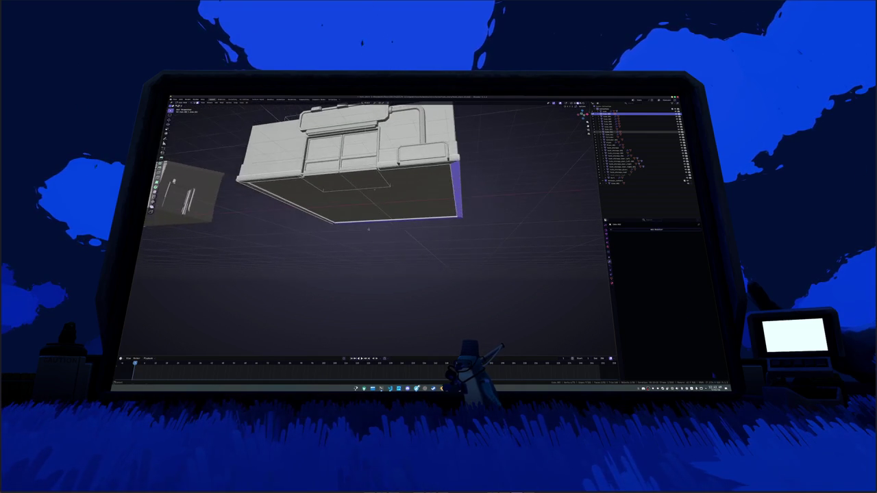
{"action": "mouse_move", "coordinate": [404, 194]}
{"action": "left_mouse_down"}
{"action": "mouse_move", "coordinate": [366, 216]}
{"action": "mouse_move", "coordinate": [370, 201]}
{"action": "left_mouse_up"}
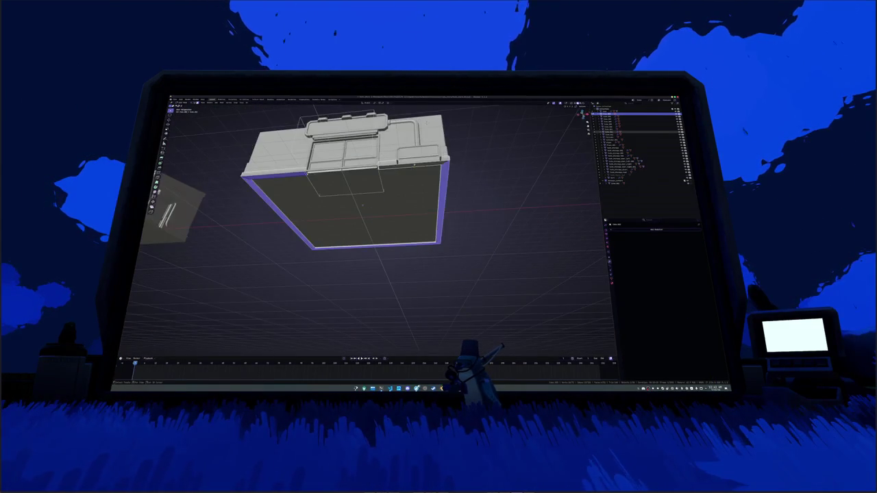
{"action": "scroll", "coordinate": [370, 202], "scroll_direction": "up", "scroll_amount": 4}
{"action": "left_click", "coordinate": [430, 189]}
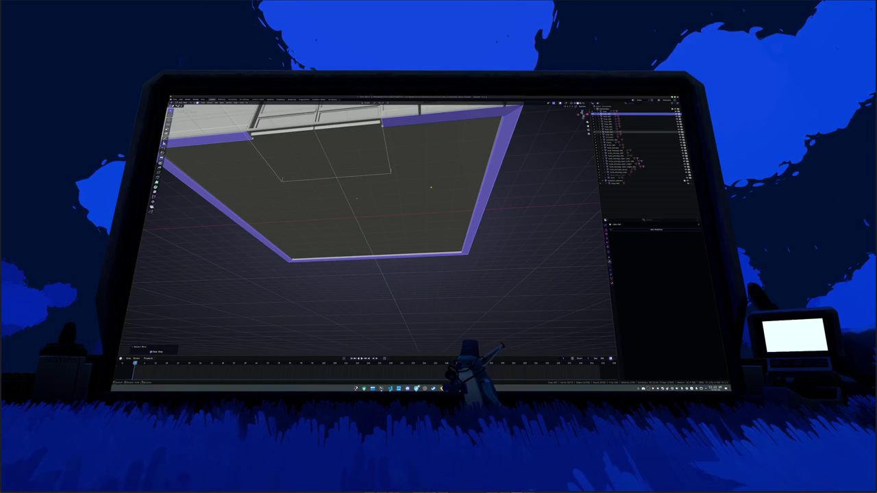
{"action": "right_click", "coordinate": [431, 187]}
{"action": "left_click", "coordinate": [419, 199]}
{"action": "scroll", "coordinate": [431, 187], "scroll_direction": "down", "scroll_amount": 3}
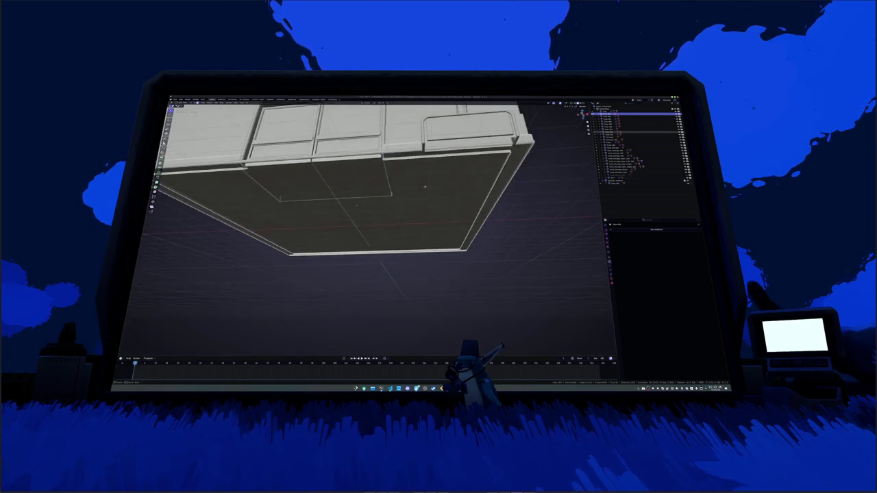
{"action": "mouse_move", "coordinate": [431, 187]}
{"action": "left_mouse_down"}
{"action": "mouse_move", "coordinate": [398, 211]}
{"action": "mouse_move", "coordinate": [396, 194]}
{"action": "mouse_move", "coordinate": [349, 219]}
{"action": "left_mouse_up"}
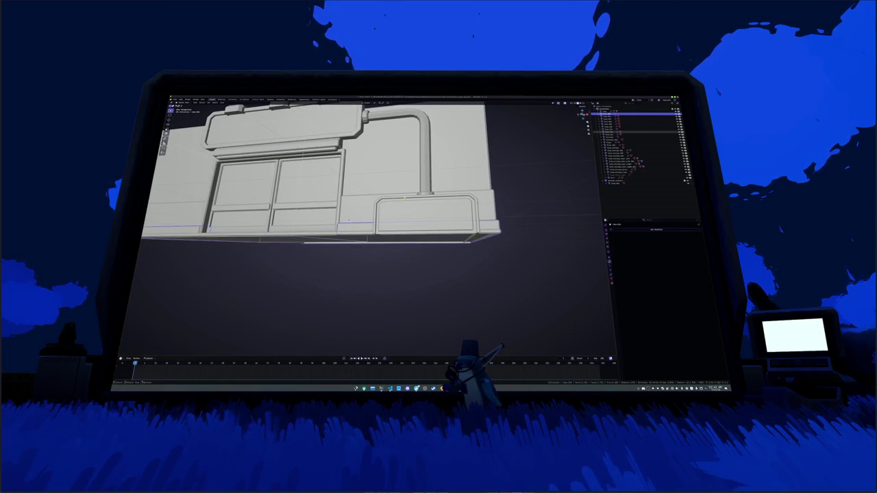
Check the building in X-ray, then apply away the Solidify modifier so only Bevel remains
{"action": "key", "text": "KP_1"}
{"action": "scroll", "coordinate": [448, 224], "scroll_direction": "up", "scroll_amount": 3}
{"action": "scroll", "coordinate": [448, 225], "scroll_direction": "up", "scroll_amount": 10}
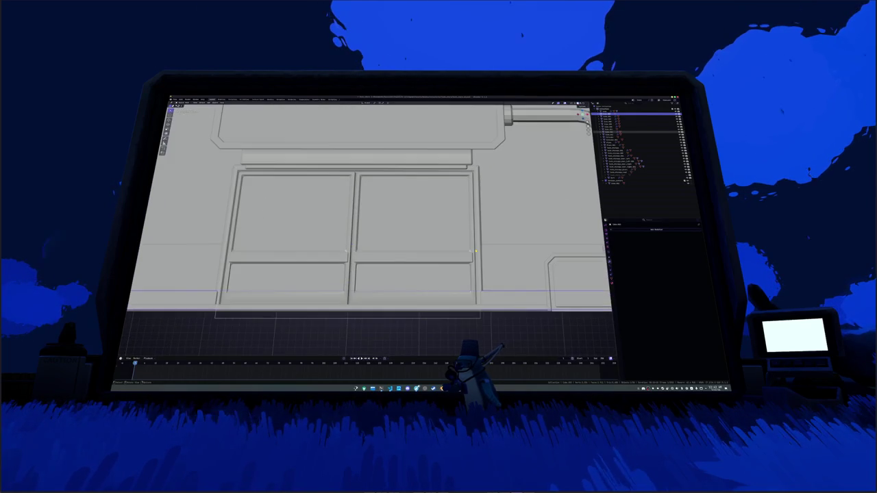
{"action": "scroll", "coordinate": [414, 255], "scroll_direction": "down", "scroll_amount": 8}
{"action": "left_click_drag", "start_coordinate": [413, 255], "coordinate": [422, 233]}
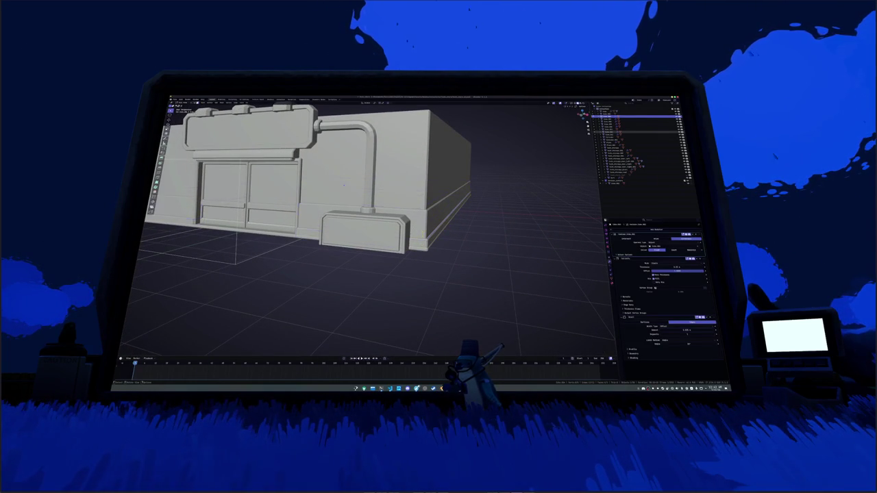
{"action": "key", "text": "alt+z"}
{"action": "key", "text": "alt+z"}
{"action": "key", "text": "alt+z"}
{"action": "key", "text": "alt+z"}
{"action": "left_click", "coordinate": [627, 244]}
{"action": "key", "text": "ctrl+a"}
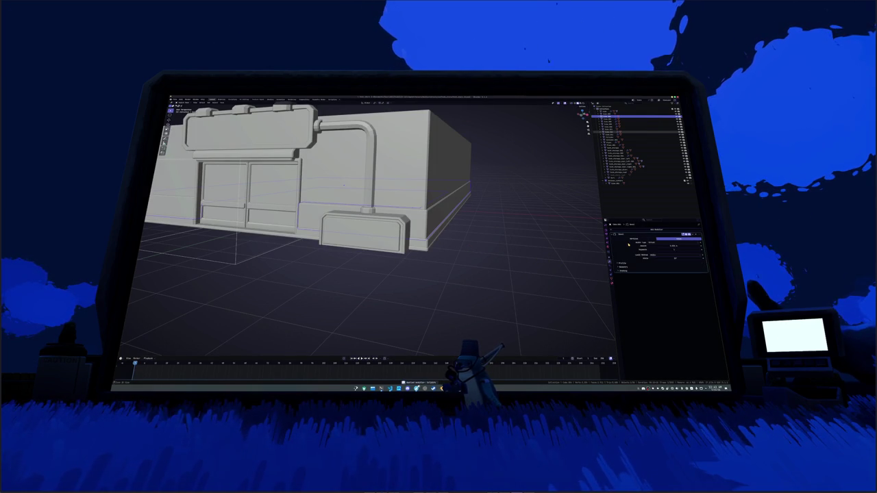
{"action": "key", "text": "ctrl+a"}
{"action": "key", "text": "KP_Decimal"}
{"action": "key", "text": "alt+z"}
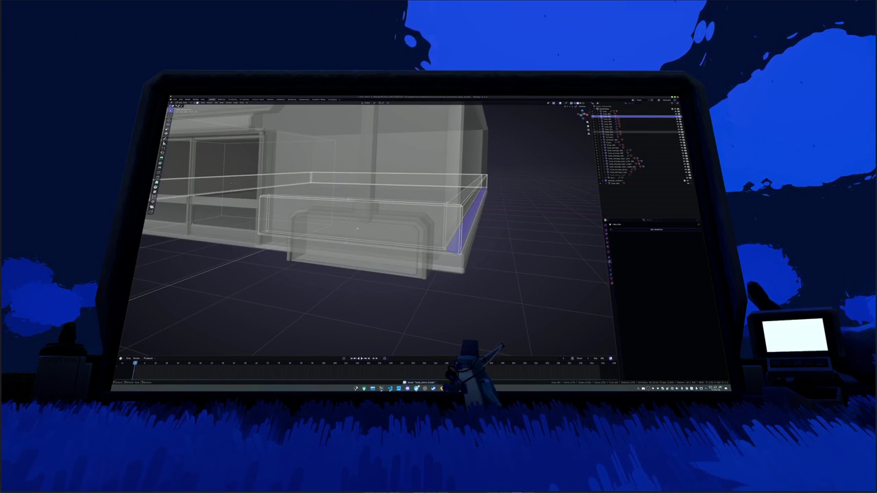
Delete the selected hidden faces of the base-ledge box in face-select mode
{"action": "scroll", "coordinate": [376, 226], "scroll_direction": "up", "scroll_amount": 3}
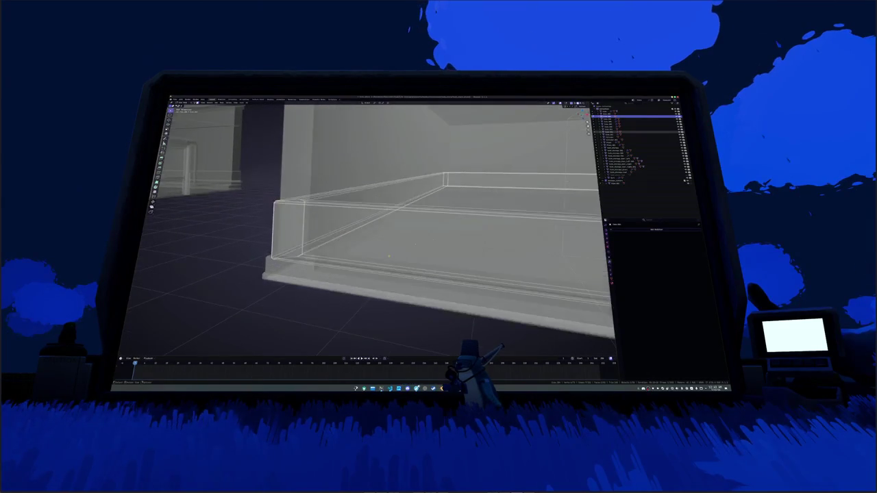
{"action": "key", "text": "Tab"}
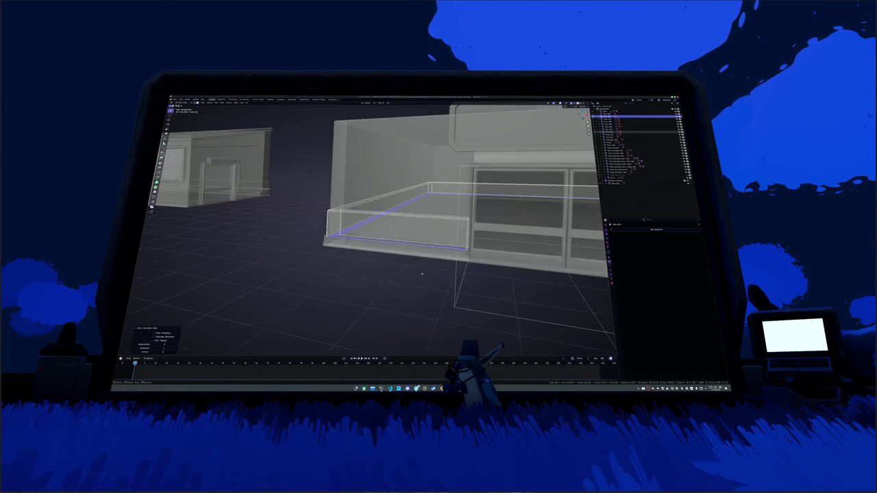
{"action": "key", "text": "3"}
{"action": "key", "text": "x"}
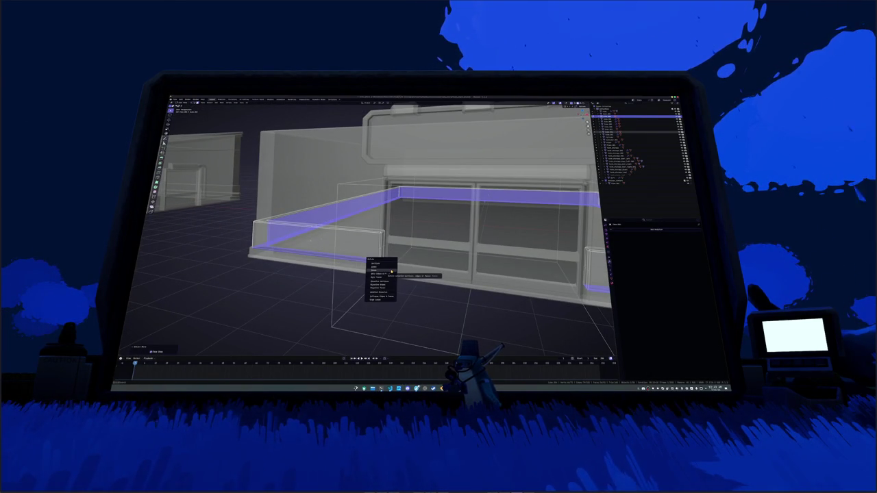
{"action": "key", "text": "f"}
{"action": "scroll", "coordinate": [391, 270], "scroll_direction": "up", "scroll_amount": 5}
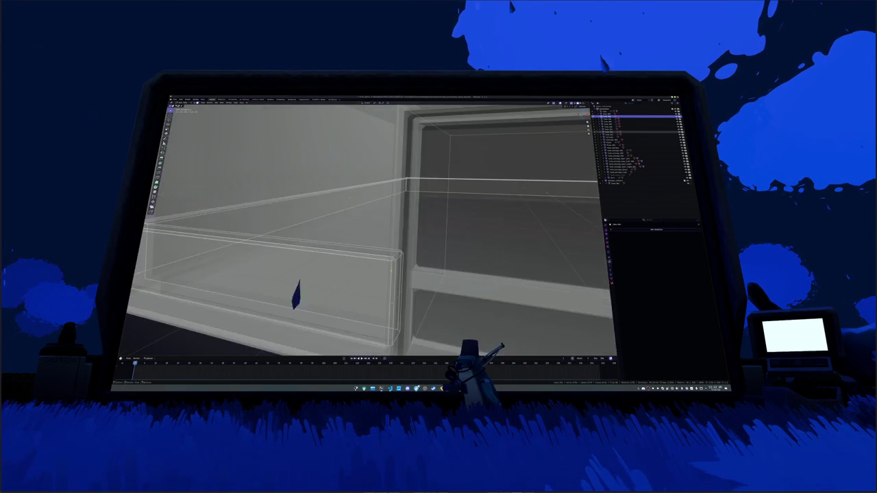
{"action": "scroll", "coordinate": [391, 286], "scroll_direction": "down", "scroll_amount": 4}
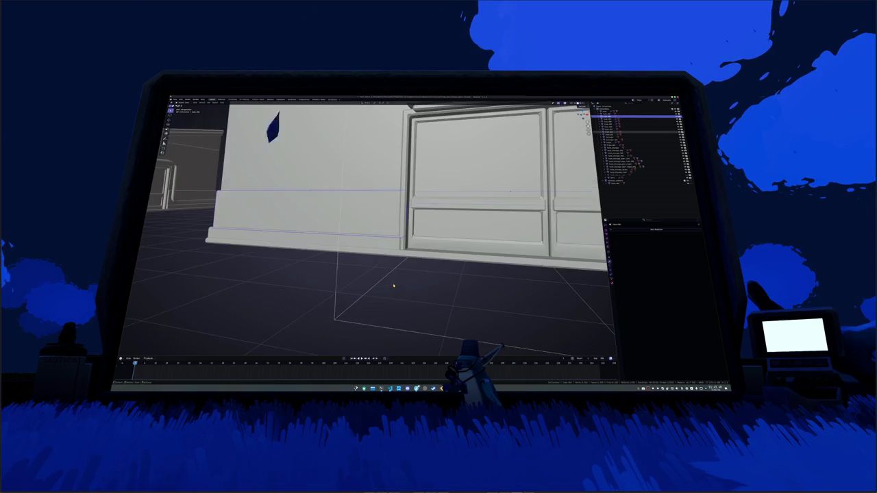
{"action": "scroll", "coordinate": [425, 276], "scroll_direction": "up", "scroll_amount": 4}
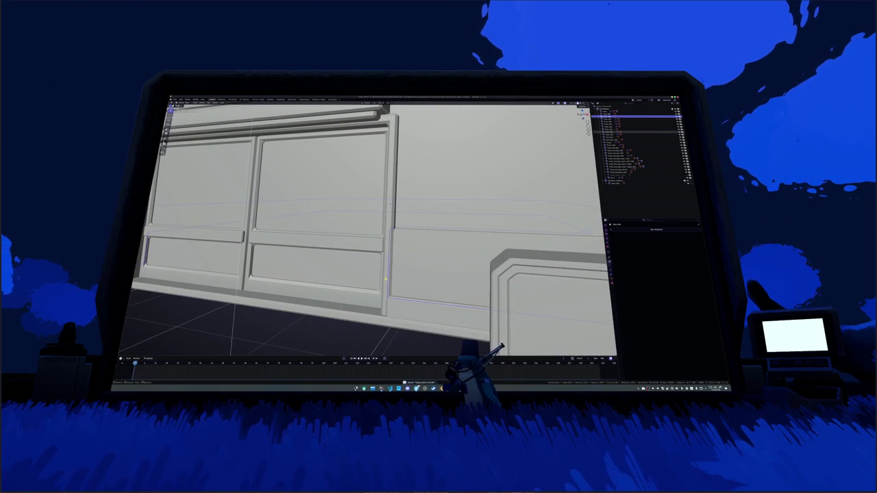
{"action": "scroll", "coordinate": [385, 279], "scroll_direction": "down", "scroll_amount": 6}
In X-ray, view low along the back wall and pick the back-wall corner edge
{"action": "left_click_drag", "start_coordinate": [486, 119], "coordinate": [444, 134]}
{"action": "key", "text": "alt+z"}
{"action": "key", "text": "alt+z"}
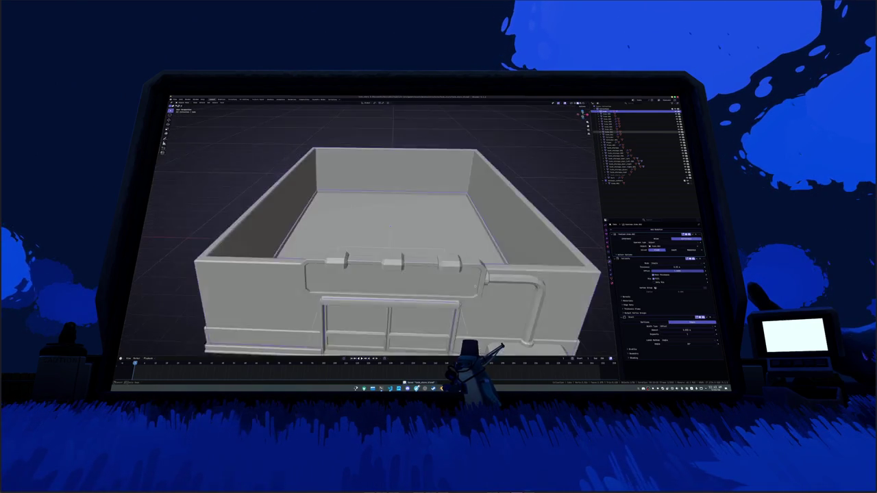
{"action": "scroll", "coordinate": [465, 279], "scroll_direction": "up", "scroll_amount": 6}
{"action": "left_click_drag", "start_coordinate": [464, 280], "coordinate": [482, 274]}
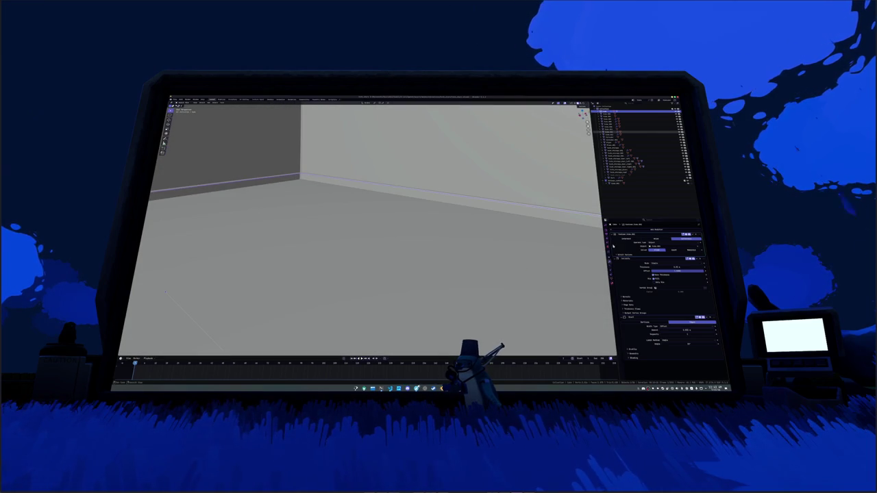
{"action": "left_click", "coordinate": [445, 265]}
{"action": "scroll", "coordinate": [403, 268], "scroll_direction": "up", "scroll_amount": 2}
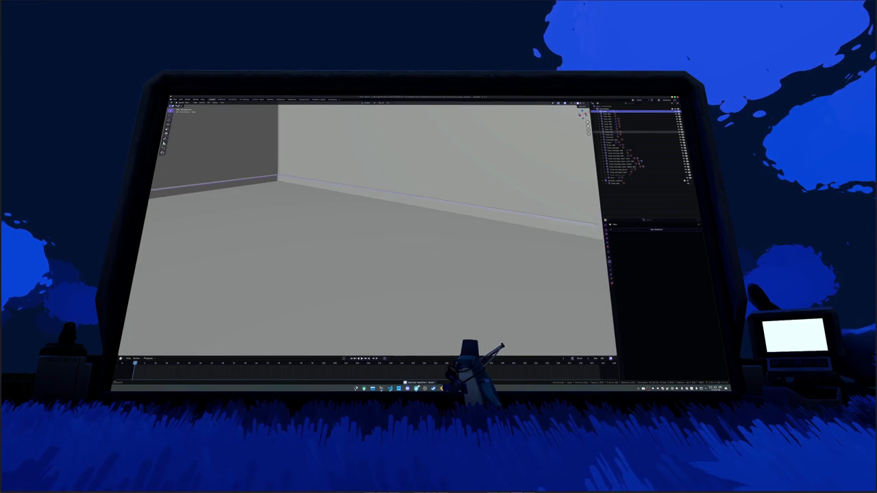
{"action": "scroll", "coordinate": [402, 269], "scroll_direction": "down", "scroll_amount": 8}
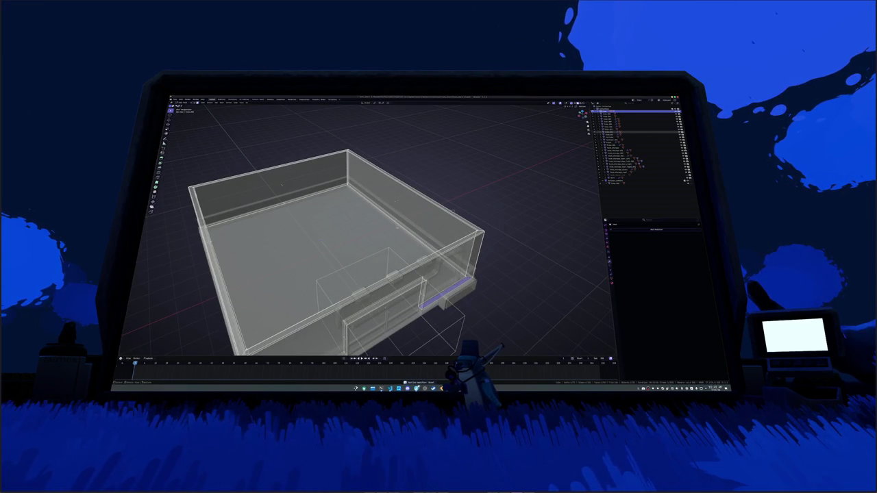
Extend the selection along the wall-top edges, then select the lower front edge loop instead
{"action": "left_click", "coordinate": [371, 219], "text": "ctrl"}
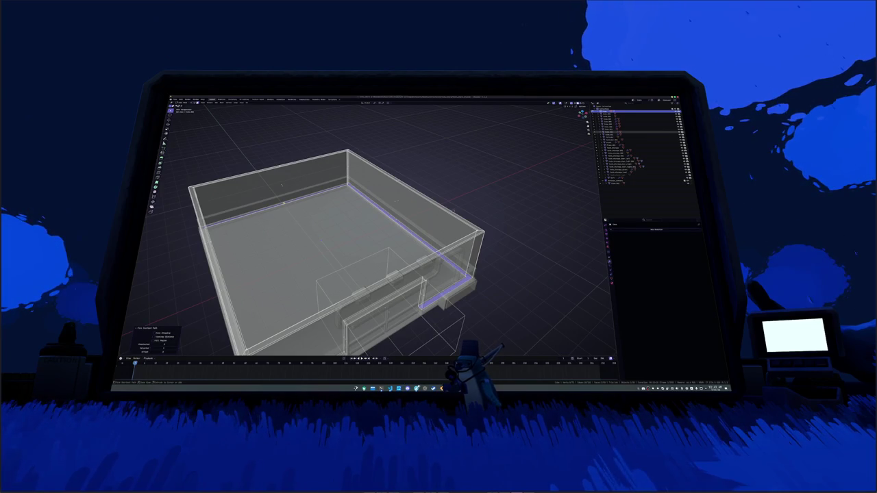
{"action": "scroll", "coordinate": [401, 230], "scroll_direction": "up", "scroll_amount": 5}
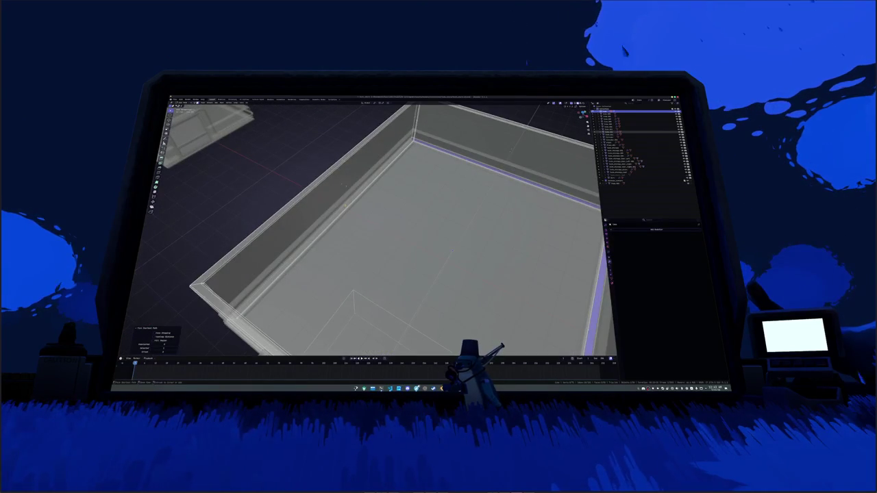
{"action": "scroll", "coordinate": [403, 229], "scroll_direction": "down", "scroll_amount": 3}
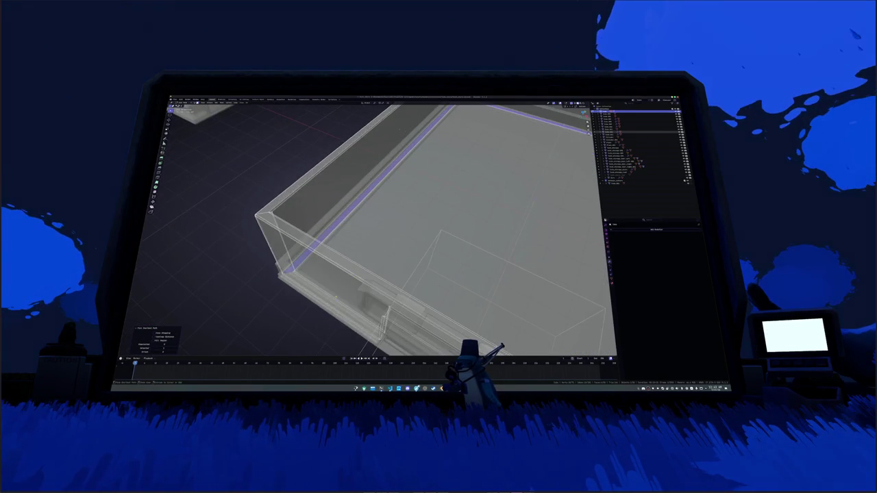
{"action": "key", "text": "alt+a"}
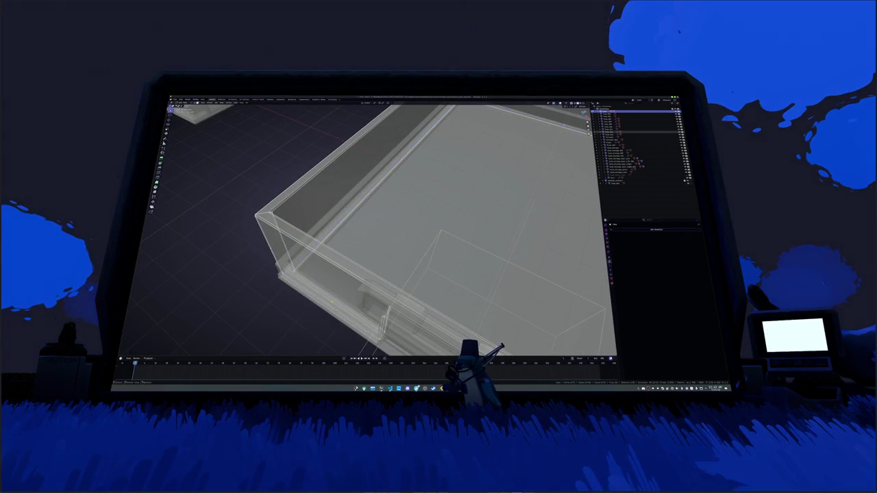
{"action": "scroll", "coordinate": [384, 233], "scroll_direction": "down", "scroll_amount": 4}
{"action": "left_click", "coordinate": [383, 297], "text": "alt"}
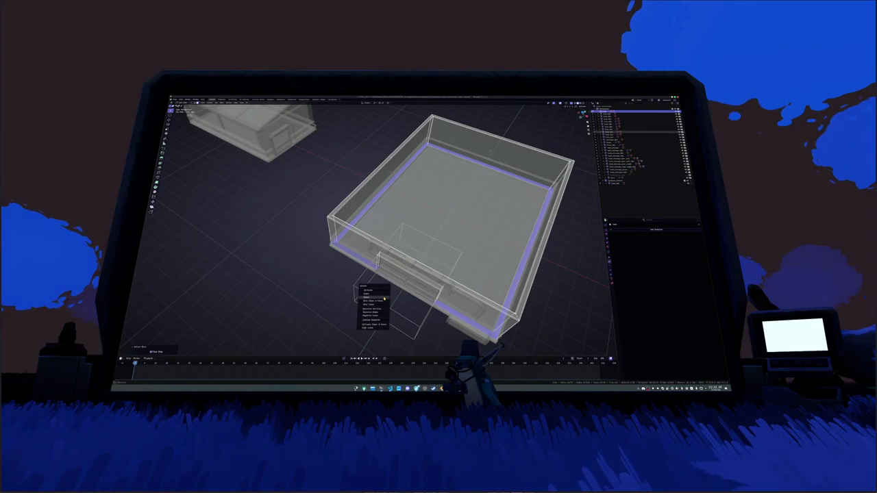
Turn X-ray off and select another storefront part from the Outliner
{"action": "key", "text": "alt+z"}
{"action": "scroll", "coordinate": [359, 261], "scroll_direction": "up", "scroll_amount": 4}
{"action": "left_click", "coordinate": [623, 156]}
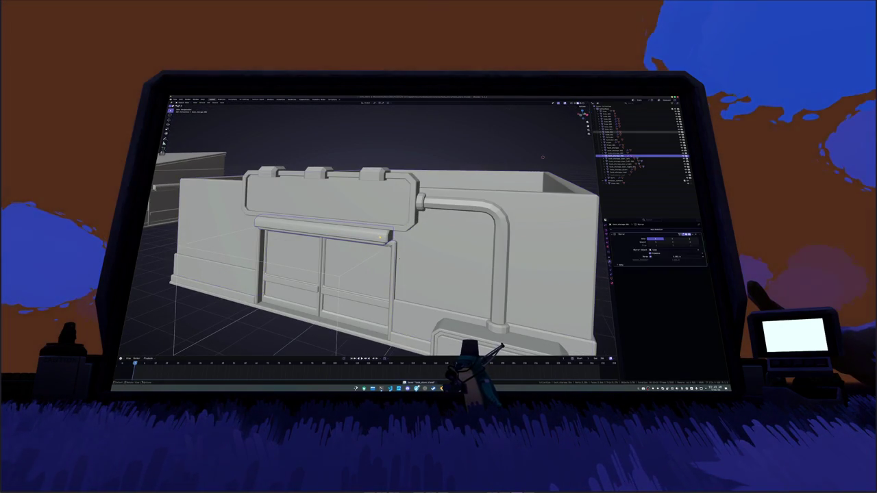
Select the pipe in the Outliner and apply Shade Auto Smooth to it
{"action": "left_click", "coordinate": [619, 143]}
{"action": "left_click", "coordinate": [616, 178]}
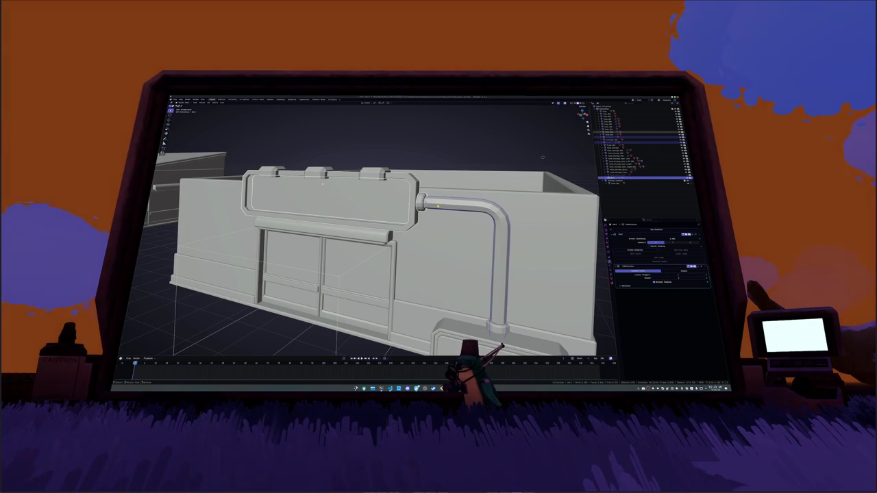
{"action": "right_click", "coordinate": [437, 205]}
{"action": "left_click", "coordinate": [434, 196]}
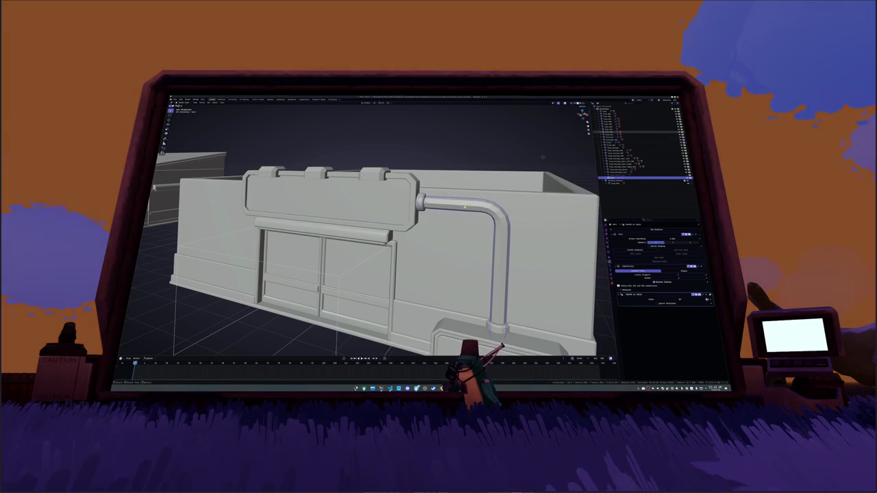
Adjust the pipe's smoothing modifier, then clear its modifier stack and switch to front orthographic view
{"action": "left_click", "coordinate": [650, 246]}
{"action": "key", "text": "ctrl+x"}
{"action": "key", "text": "ctrl+x"}
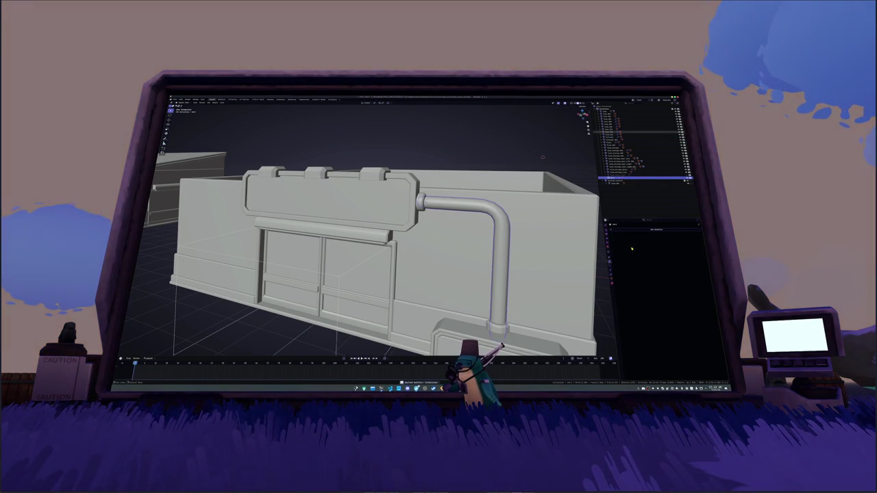
{"action": "key", "text": "KP_1"}
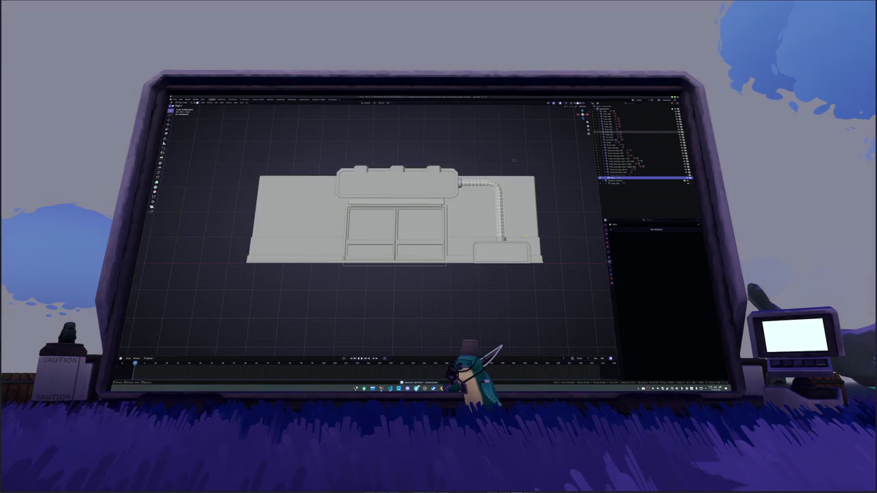
Edit the pipe's two end faces in X-ray, then leave Edit Mode with solid shading
{"action": "key", "text": "alt+z"}
{"action": "scroll", "coordinate": [404, 217], "scroll_direction": "up", "scroll_amount": 3}
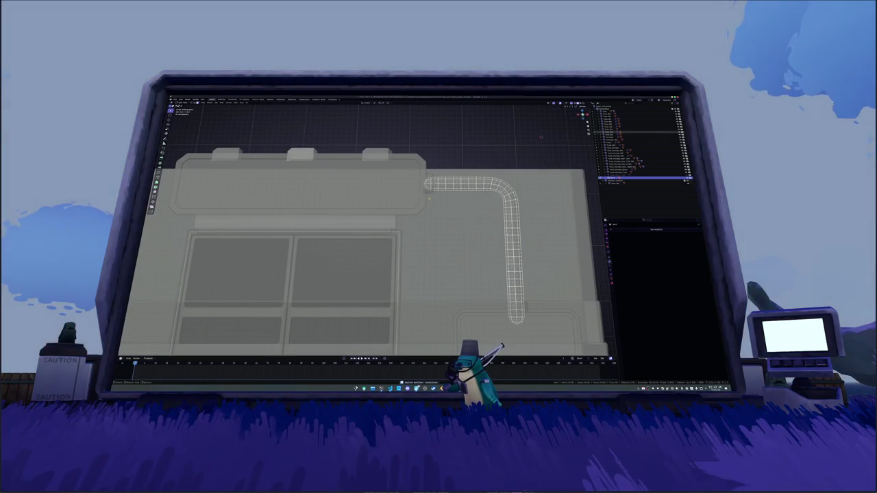
{"action": "scroll", "coordinate": [394, 231], "scroll_direction": "down", "scroll_amount": 1}
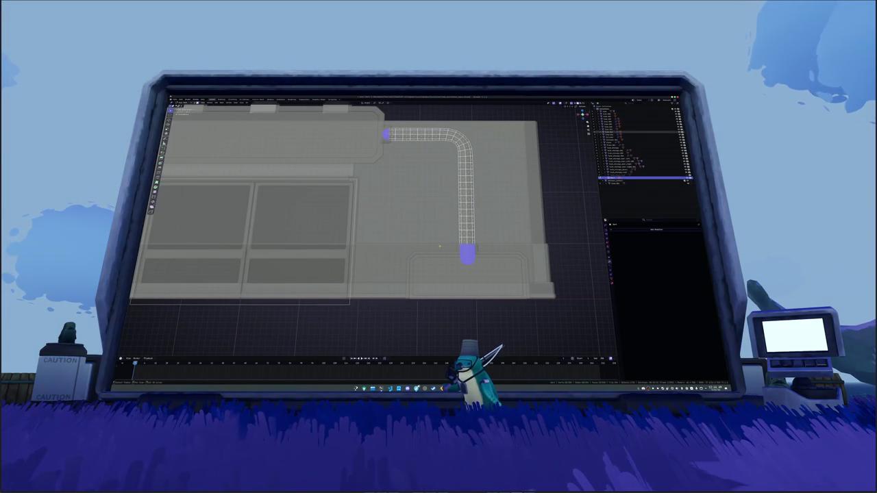
{"action": "right_click", "coordinate": [439, 245]}
{"action": "key", "text": "alt+a"}
{"action": "key", "text": "Tab"}
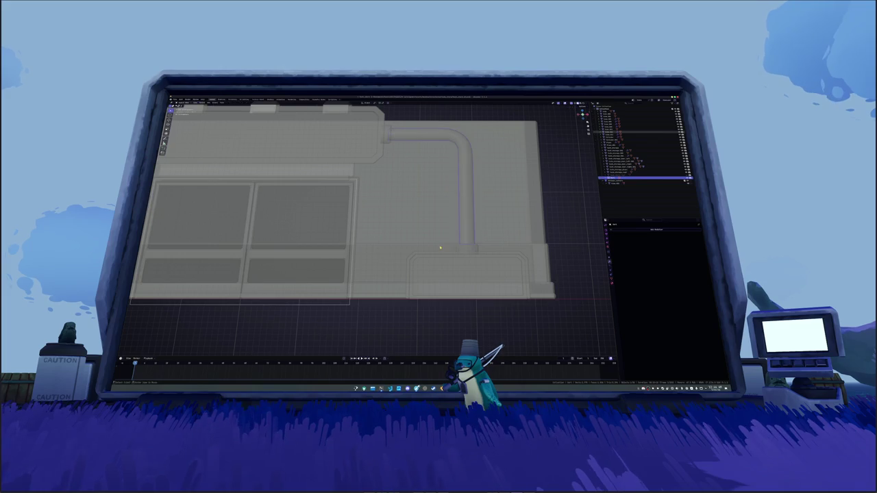
{"action": "key", "text": "alt+z"}
From an angled view of both buildings, select the pipe and then the sign frame
{"action": "left_click_drag", "start_coordinate": [461, 127], "coordinate": [397, 192]}
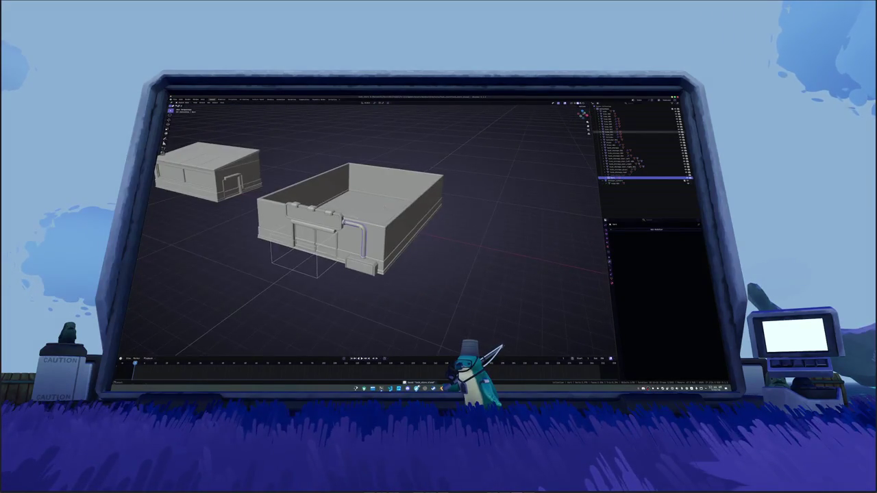
{"action": "scroll", "coordinate": [363, 219], "scroll_direction": "up", "scroll_amount": 2}
{"action": "left_click", "coordinate": [350, 230]}
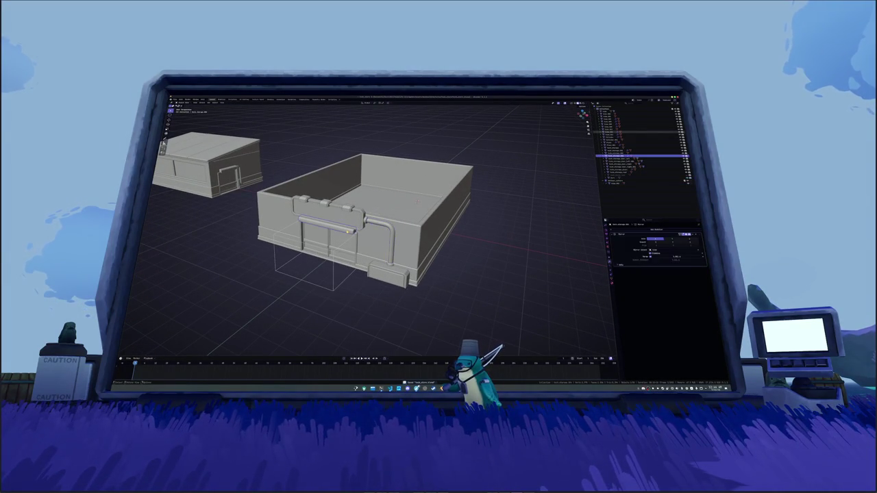
{"action": "left_click", "coordinate": [322, 200]}
{"action": "scroll", "coordinate": [328, 219], "scroll_direction": "up", "scroll_amount": 5}
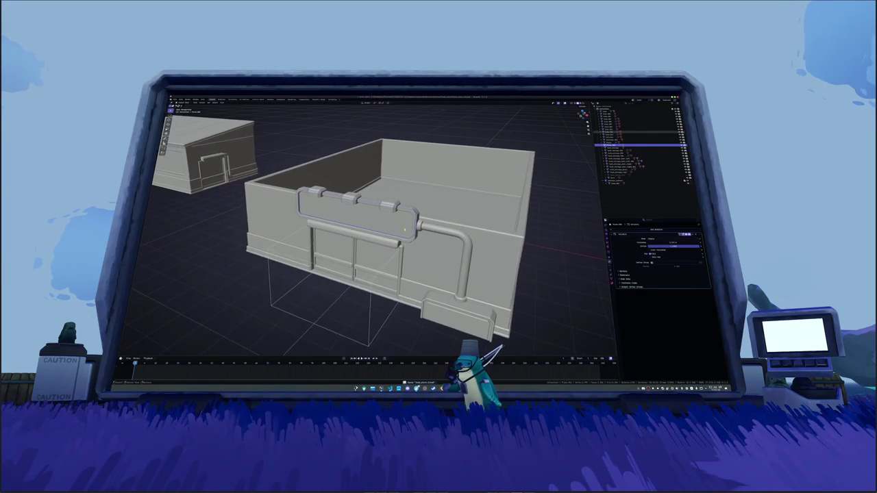
{"action": "scroll", "coordinate": [374, 250], "scroll_direction": "up", "scroll_amount": 2}
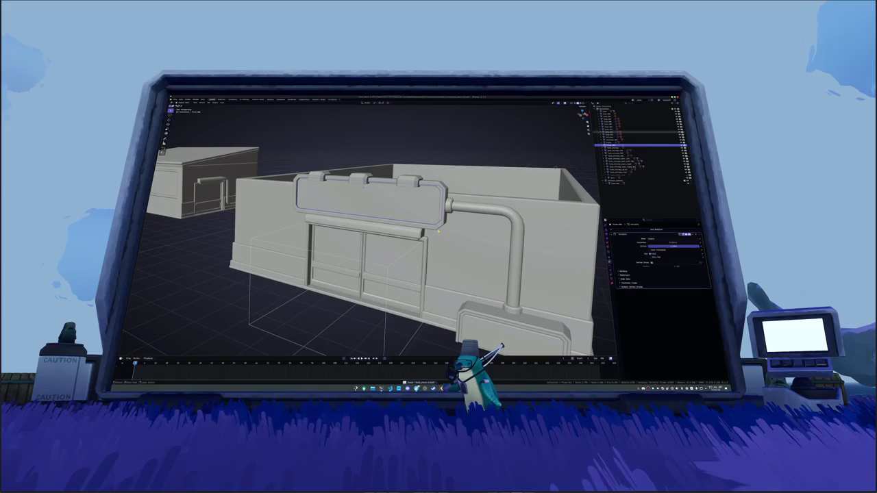
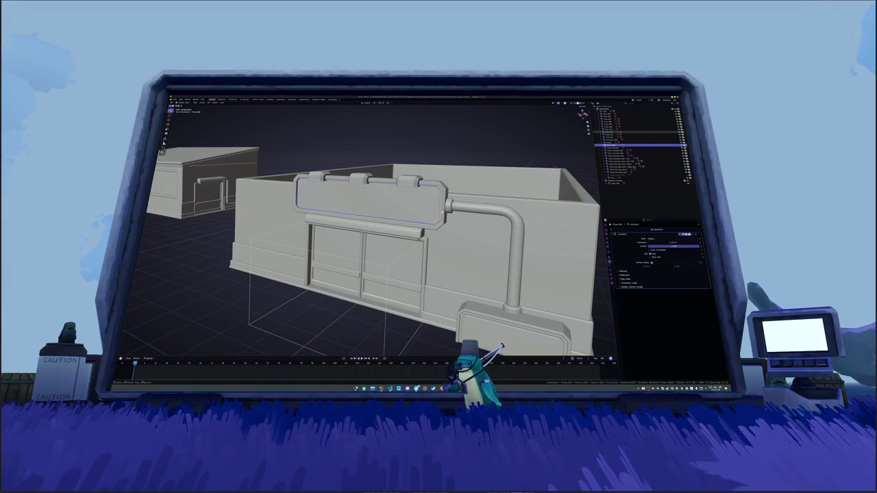
Select the sign's three bolt caps and shade them smooth by angle
{"action": "left_click", "coordinate": [613, 121]}
{"action": "right_click", "coordinate": [409, 180]}
{"action": "left_click", "coordinate": [404, 184]}
Add a Bevel modifier to the bolt caps and change its Limit Method
{"action": "left_click", "coordinate": [627, 229]}
{"action": "right_click", "coordinate": [578, 243]}
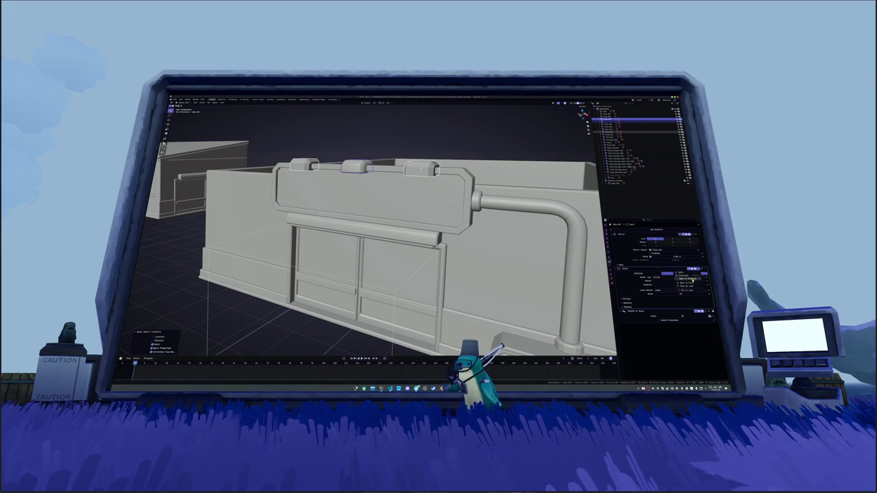
{"action": "left_click", "coordinate": [693, 280]}
{"action": "left_click_drag", "start_coordinate": [453, 213], "coordinate": [421, 151]}
{"action": "scroll", "coordinate": [459, 247], "scroll_direction": "up", "scroll_amount": 4}
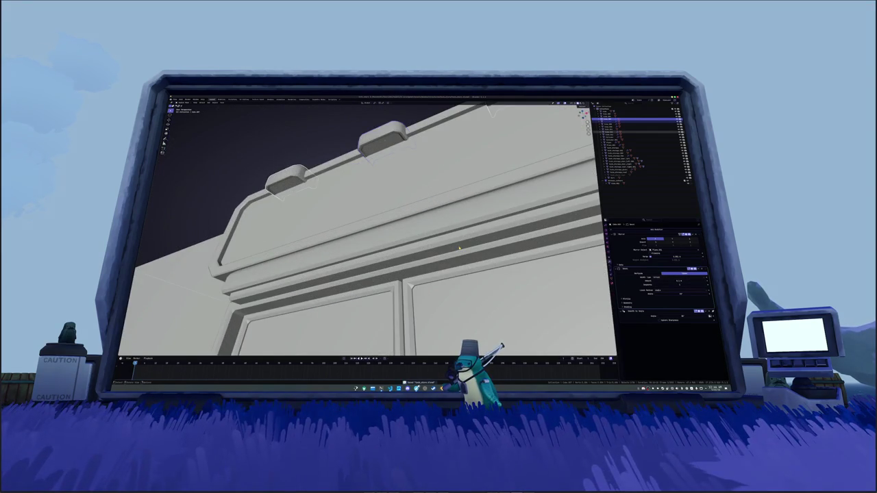
{"action": "scroll", "coordinate": [459, 247], "scroll_direction": "down", "scroll_amount": 5}
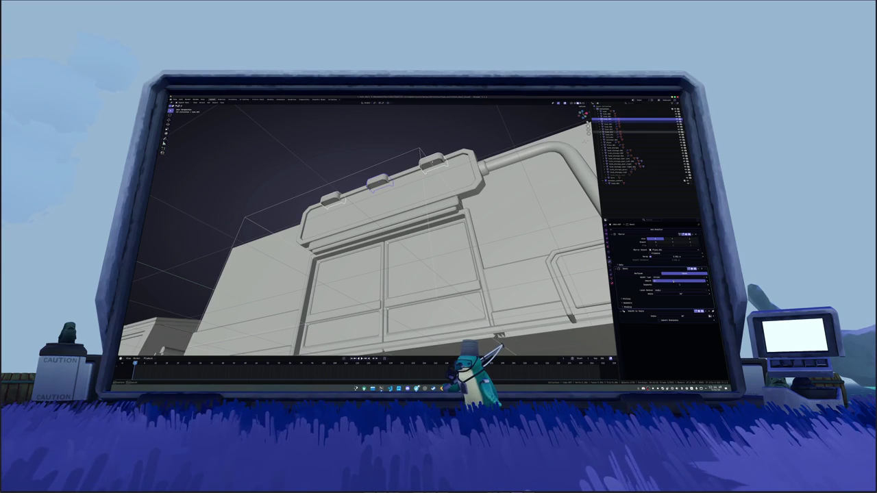
{"action": "left_click_drag", "start_coordinate": [530, 232], "coordinate": [457, 224]}
{"action": "right_click", "coordinate": [458, 224]}
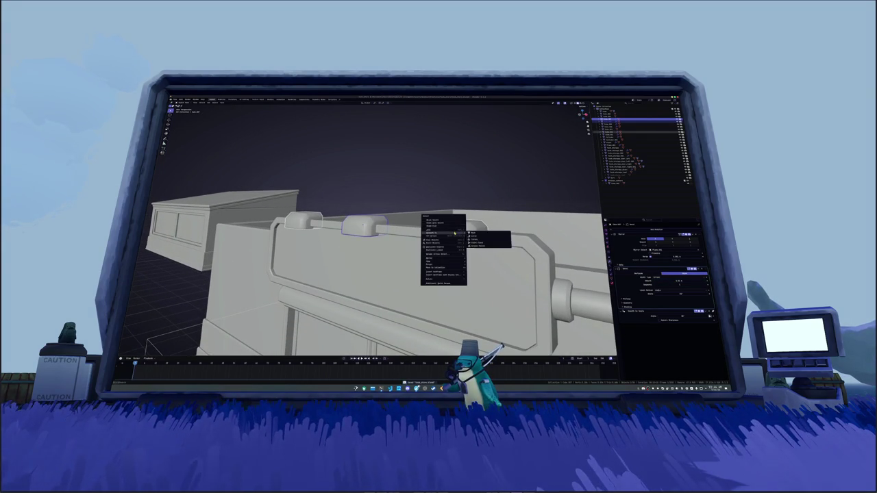
Apply all transforms to the bolt caps and move them down onto the sign rail
{"action": "left_click", "coordinate": [472, 233]}
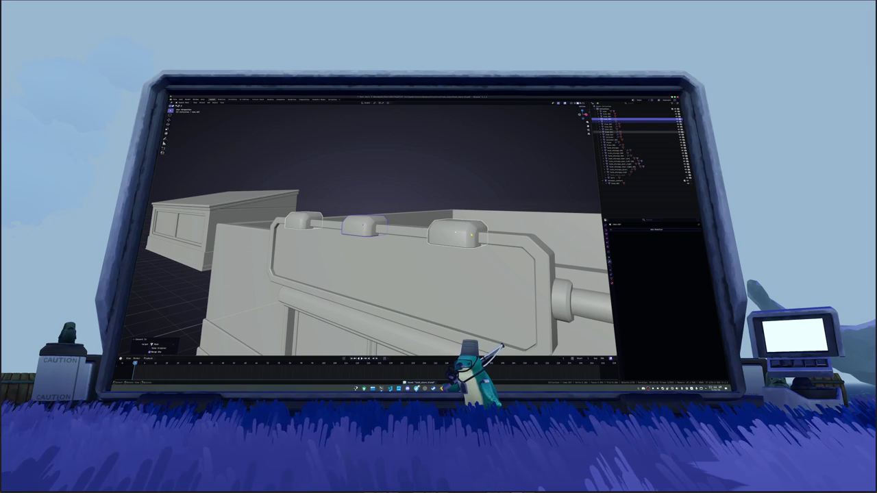
{"action": "left_click", "coordinate": [472, 235]}
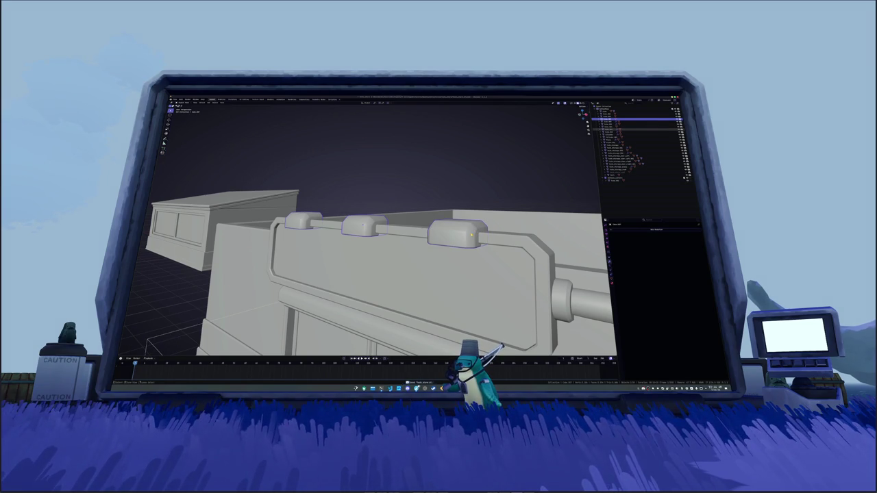
{"action": "key", "text": "ctrl+a"}
{"action": "left_click", "coordinate": [471, 236]}
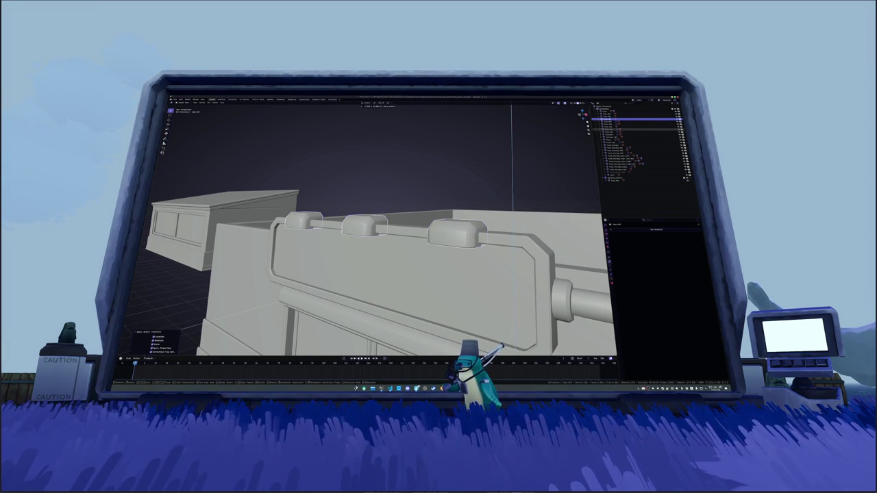
{"action": "key", "text": "g"}
{"action": "left_click", "coordinate": [457, 235]}
{"action": "left_click_drag", "start_coordinate": [582, 113], "coordinate": [567, 123]}
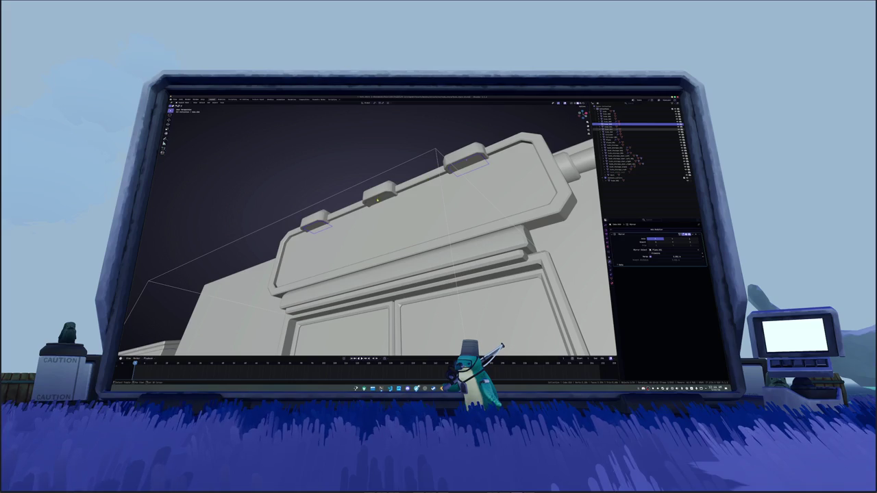
Apply the caps' transforms, save the file, and convert the caps to a plain mesh
{"action": "key", "text": "ctrl+a"}
{"action": "left_click", "coordinate": [373, 199]}
{"action": "key", "text": "ctrl+s"}
{"action": "right_click", "coordinate": [521, 226]}
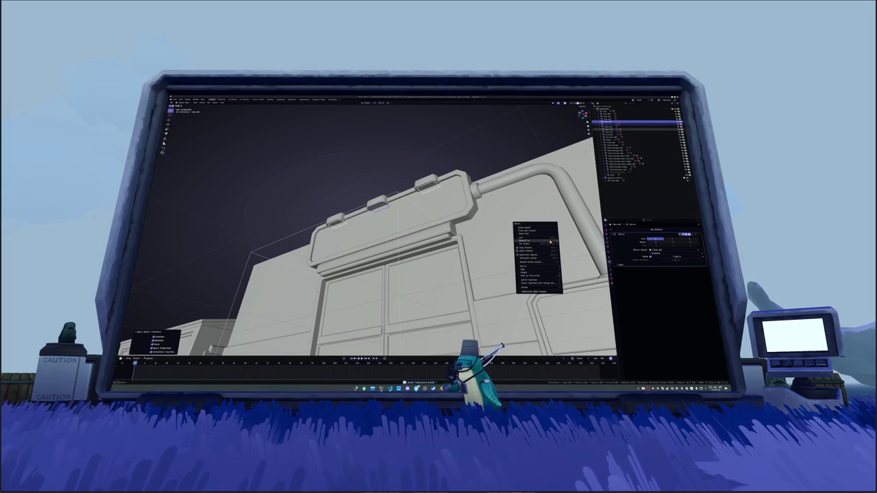
{"action": "left_click", "coordinate": [568, 242]}
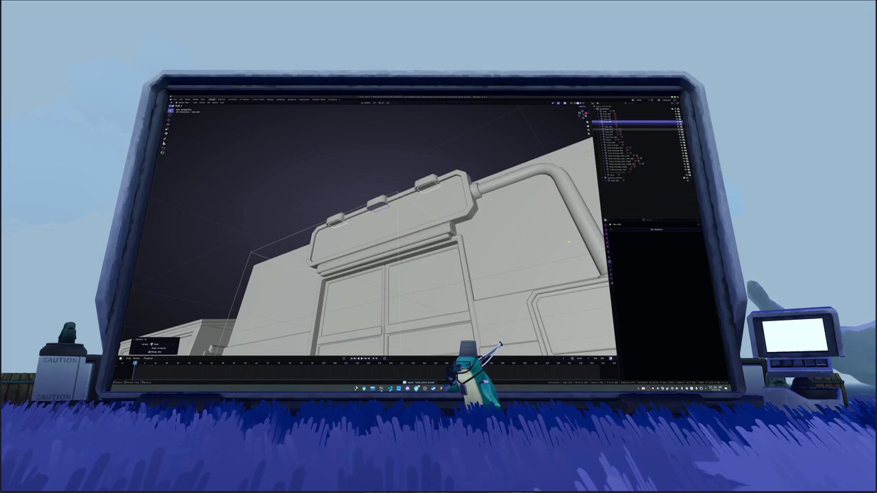
{"action": "right_click", "coordinate": [524, 244]}
{"action": "left_click", "coordinate": [569, 245]}
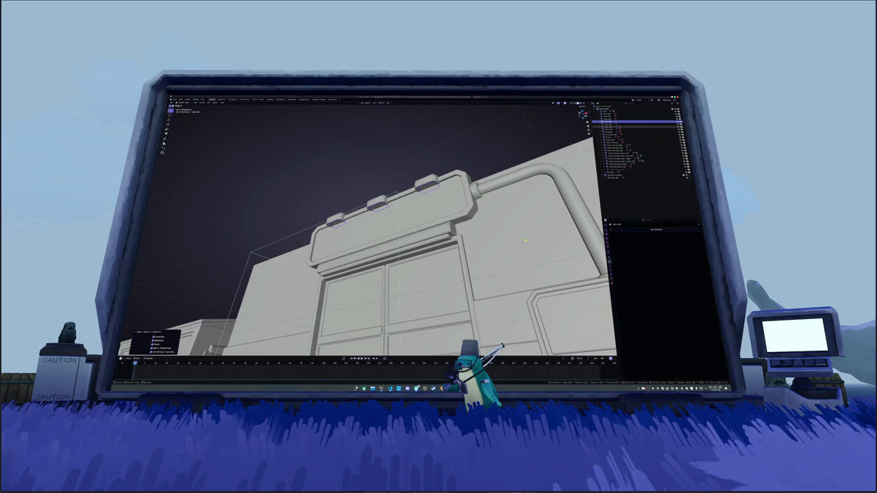
Rename the bolt caps object to 'esend'
{"action": "key", "text": "F2"}
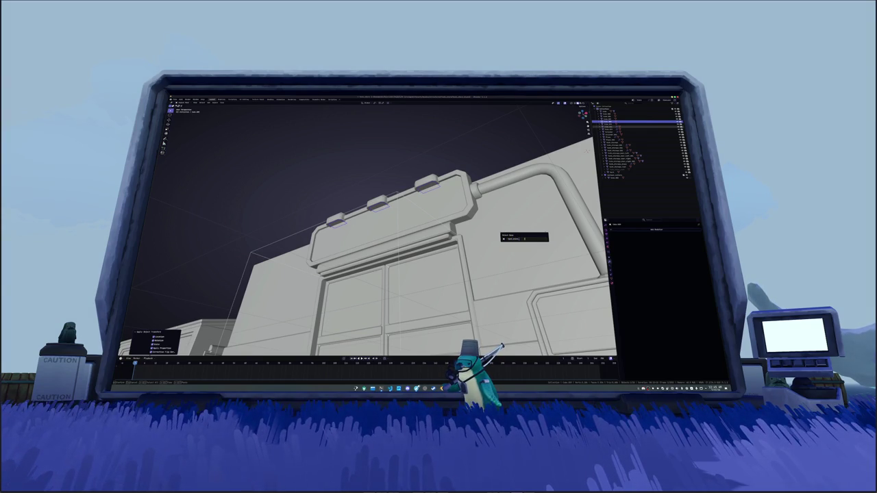
{"action": "type", "text": "esend"}
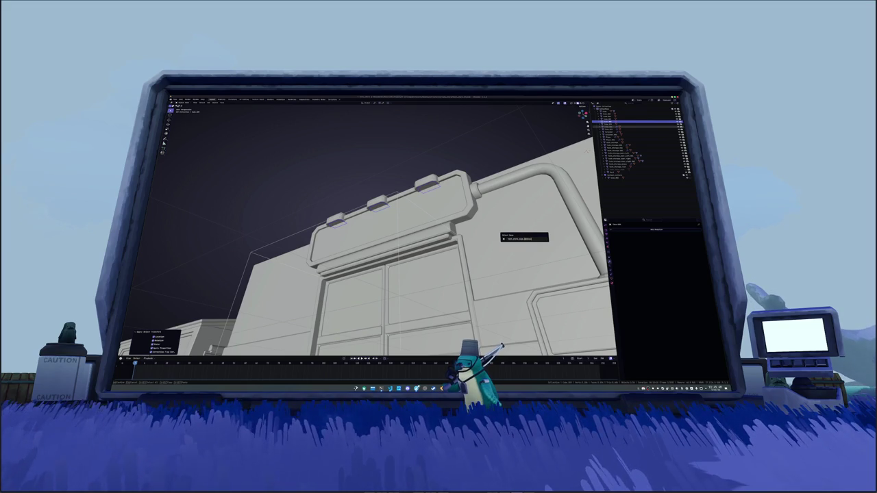
{"action": "key", "text": "Return"}
{"action": "left_click", "coordinate": [524, 239]}
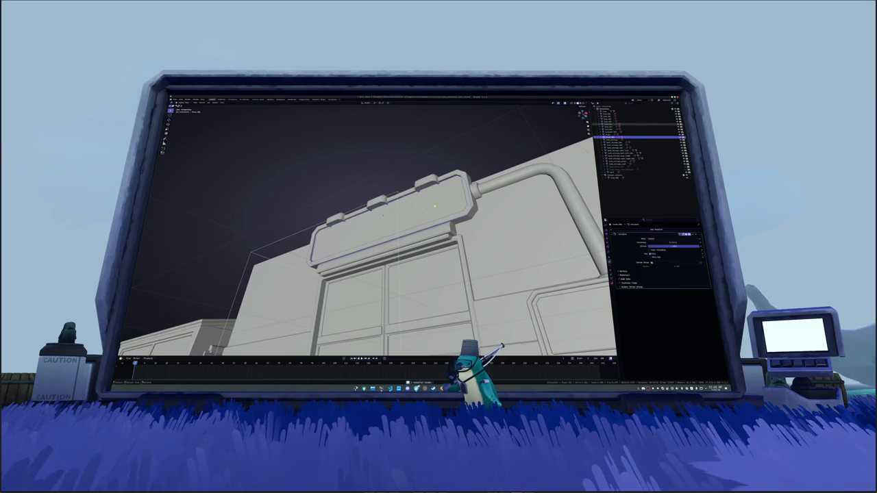
Frame the sign panel and select its front face in Edit Mode
{"action": "key", "text": "KP_Decimal"}
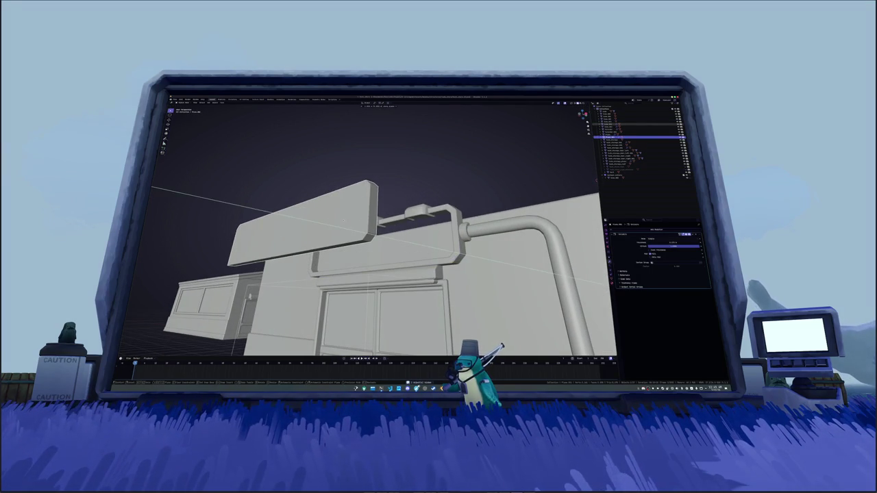
{"action": "key", "text": "Tab"}
{"action": "left_click", "coordinate": [404, 237]}
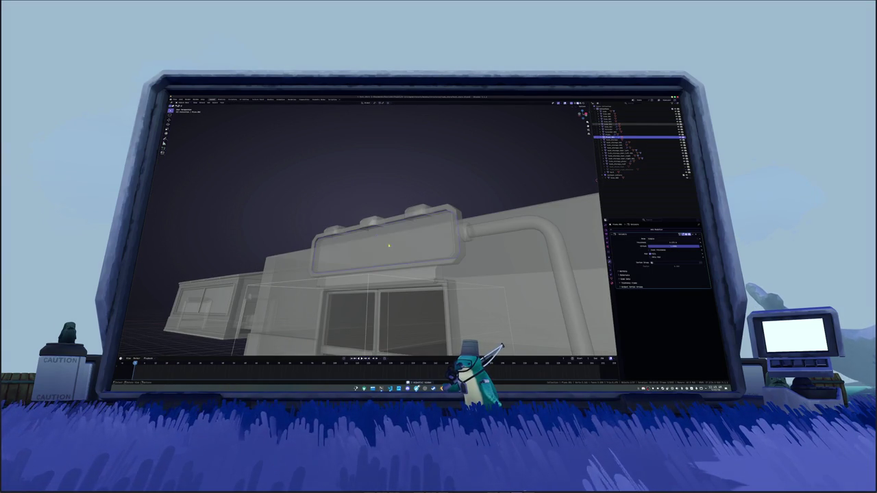
{"action": "key", "text": "Tab"}
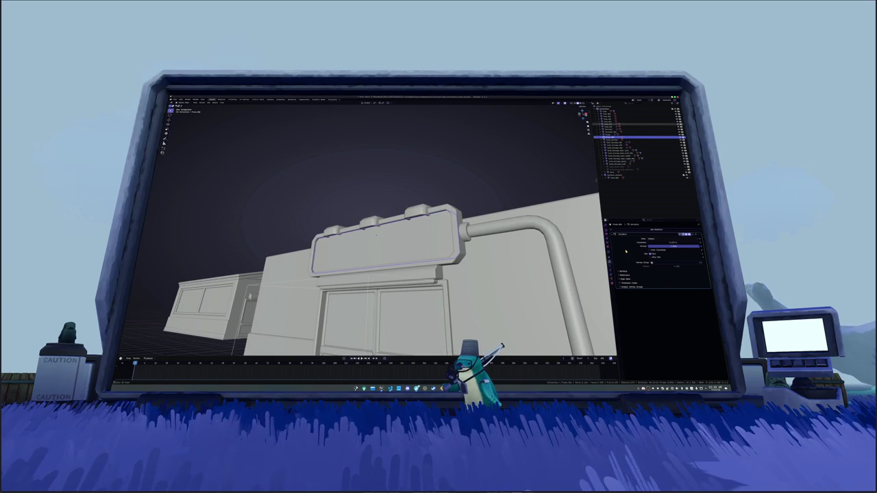
Add a Bevel modifier to the sign, apply its transforms, and set the amount to 0.1
{"action": "key", "text": "ctrl+x"}
{"action": "left_click", "coordinate": [637, 229]}
{"action": "mouse_move", "coordinate": [623, 236]}
{"action": "left_click", "coordinate": [682, 241]}
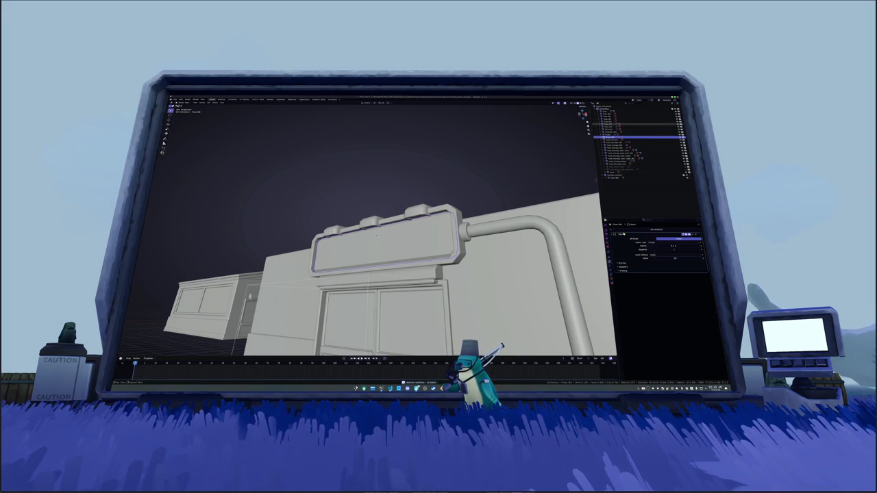
{"action": "key", "text": "ctrl+a"}
{"action": "left_click", "coordinate": [561, 231]}
{"action": "left_click", "coordinate": [664, 245]}
{"action": "type", "text": "0.1"}
{"action": "key", "text": "Return"}
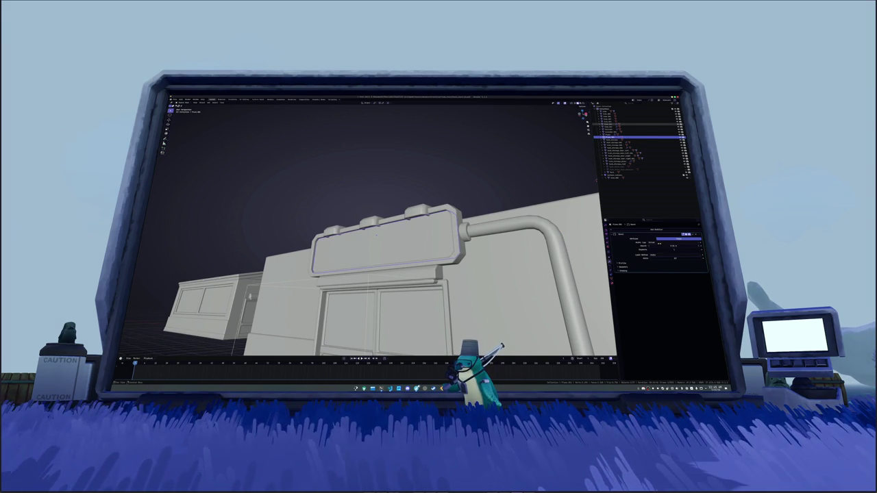
Delete the sign's large front face so only the frame remains
{"action": "left_click", "coordinate": [513, 270]}
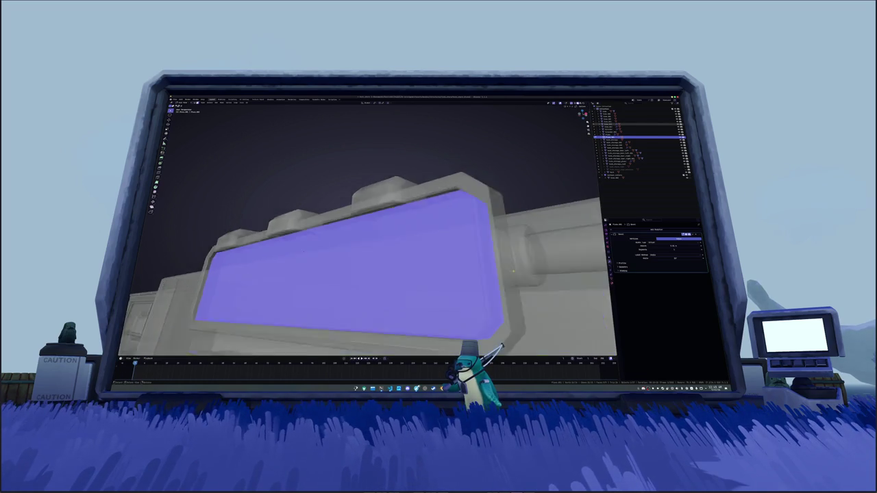
{"action": "key", "text": "Tab"}
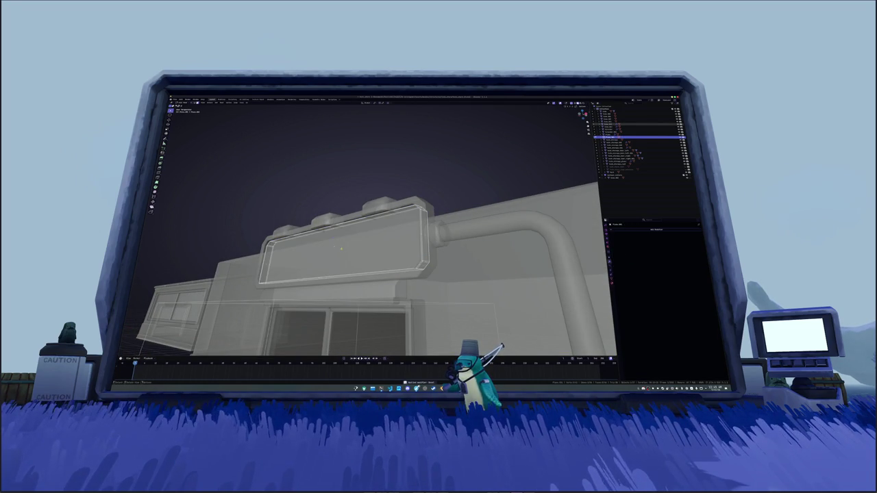
{"action": "left_click", "coordinate": [380, 247]}
{"action": "key", "text": "x"}
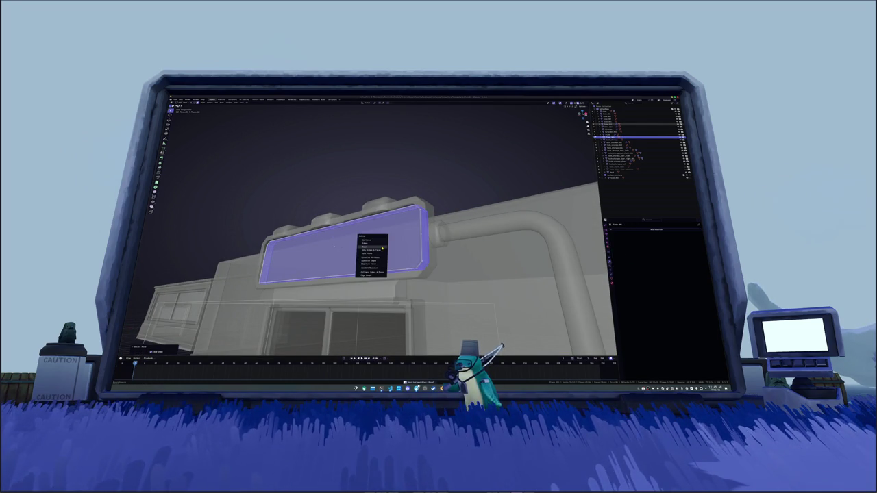
{"action": "left_click", "coordinate": [383, 251]}
{"action": "key", "text": "alt+z"}
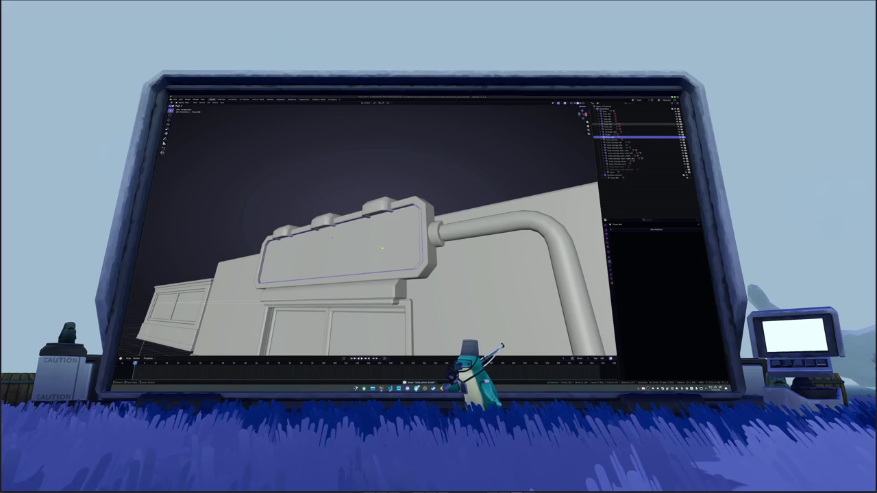
{"action": "key", "text": "Tab"}
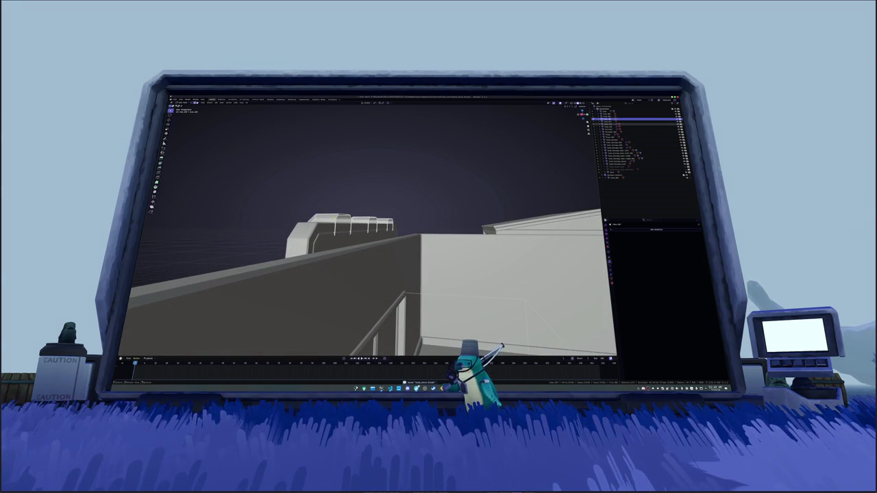
Try deleting the selected sign face, then undo the removal
{"action": "key", "text": "Delete"}
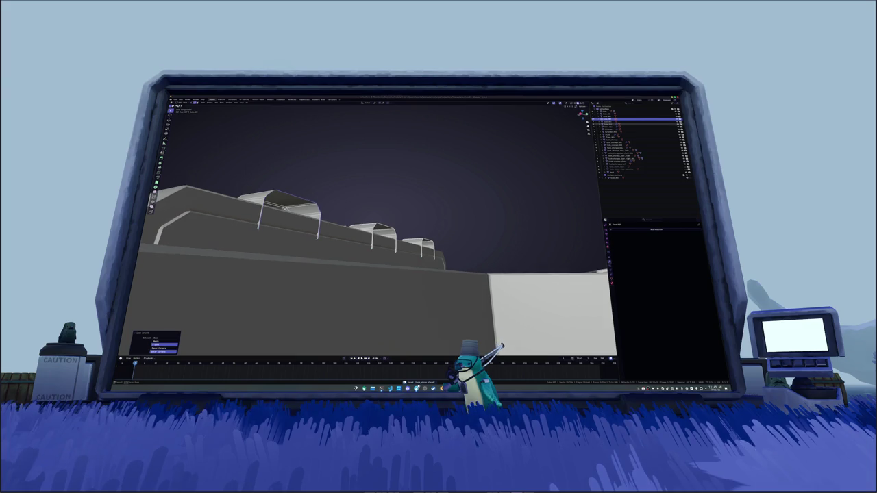
{"action": "key", "text": "ctrl+z"}
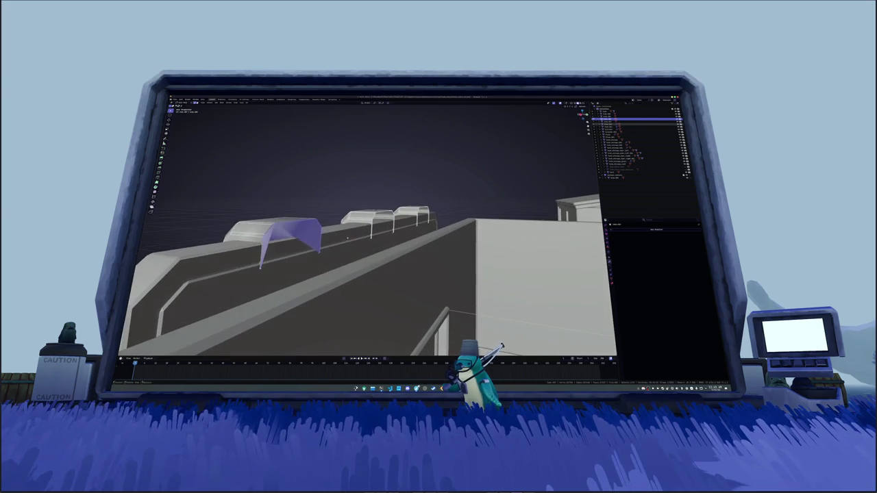
{"action": "right_click", "coordinate": [280, 232]}
{"action": "key", "text": "Escape"}
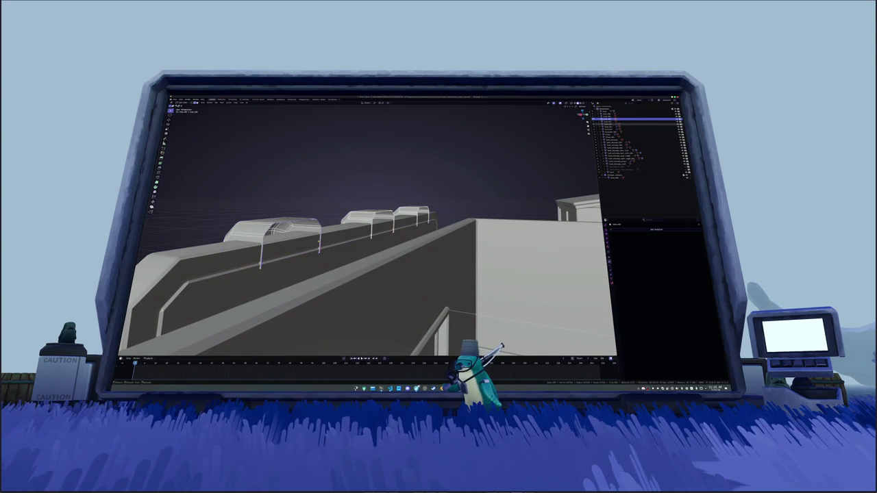
In X-ray view, delete the row of vent caps along the top edge
{"action": "key", "text": "alt+z"}
{"action": "mouse_move", "coordinate": [370, 260]}
{"action": "left_mouse_down"}
{"action": "mouse_move", "coordinate": [425, 246]}
{"action": "mouse_move", "coordinate": [411, 268]}
{"action": "mouse_move", "coordinate": [404, 260]}
{"action": "left_mouse_up"}
{"action": "mouse_move", "coordinate": [295, 253]}
{"action": "left_mouse_down"}
{"action": "mouse_move", "coordinate": [337, 261]}
{"action": "mouse_move", "coordinate": [350, 225]}
{"action": "left_mouse_up"}
{"action": "key", "text": "x"}
{"action": "left_click", "coordinate": [312, 259]}
{"action": "key", "text": "alt+z"}
{"action": "left_click", "coordinate": [351, 225]}
{"action": "left_click", "coordinate": [390, 226]}
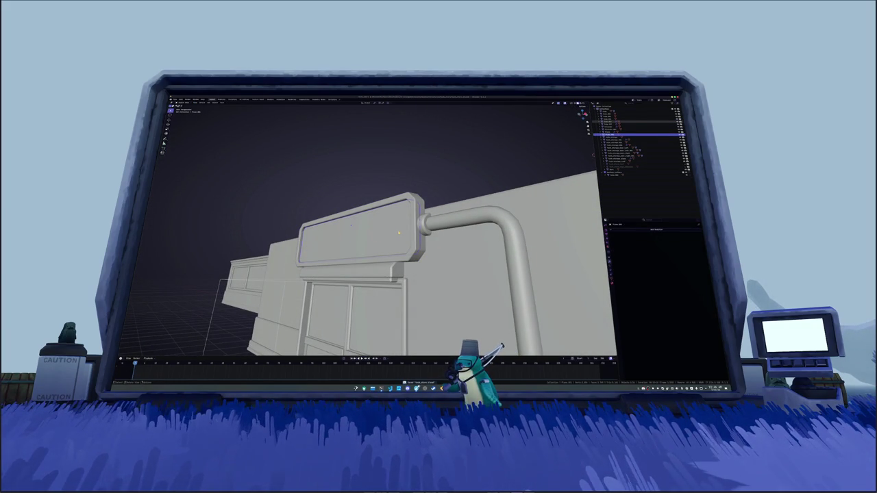
Rename the sign object, hide its inner panel, and frame it from the front
{"action": "key", "text": "F2"}
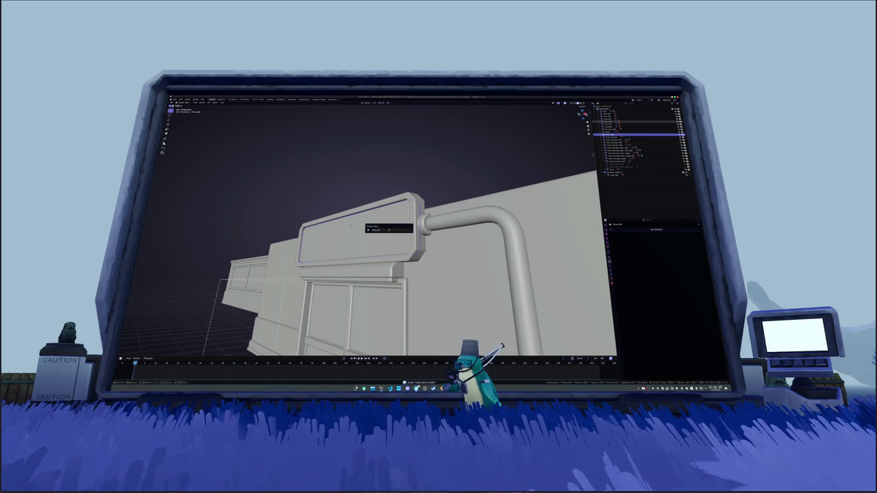
{"action": "key", "text": "Return"}
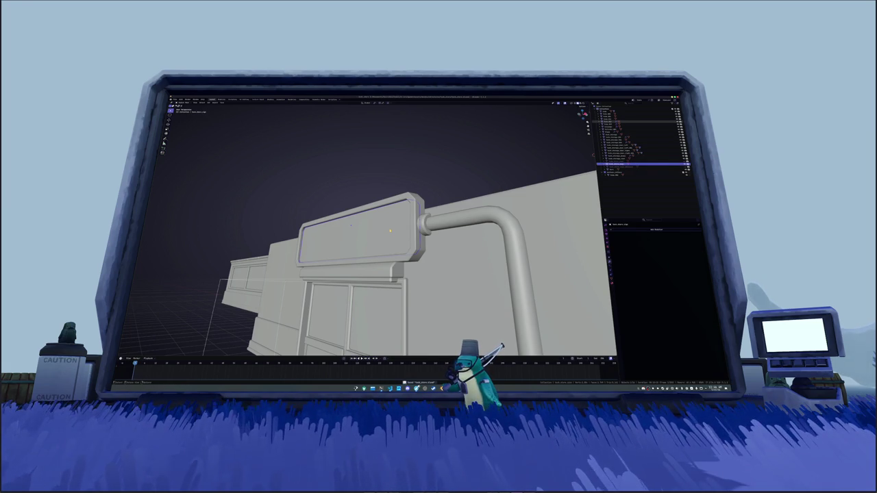
{"action": "key", "text": "Delete"}
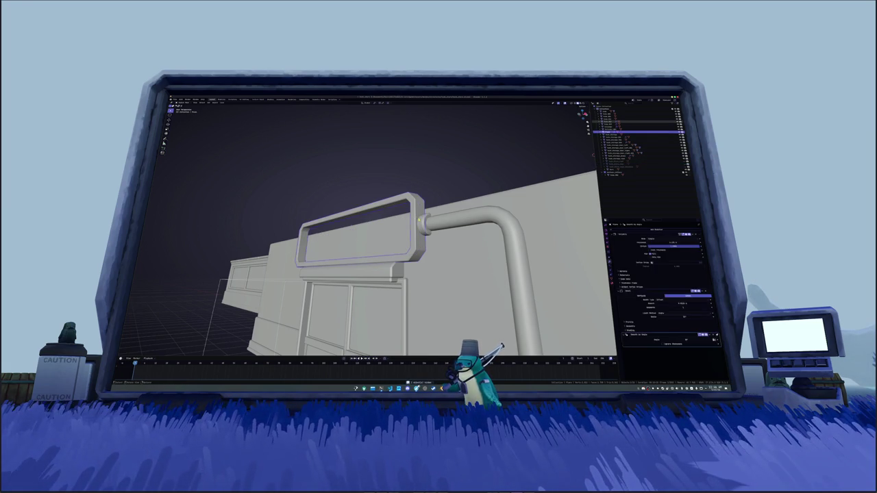
{"action": "key", "text": "KP_1"}
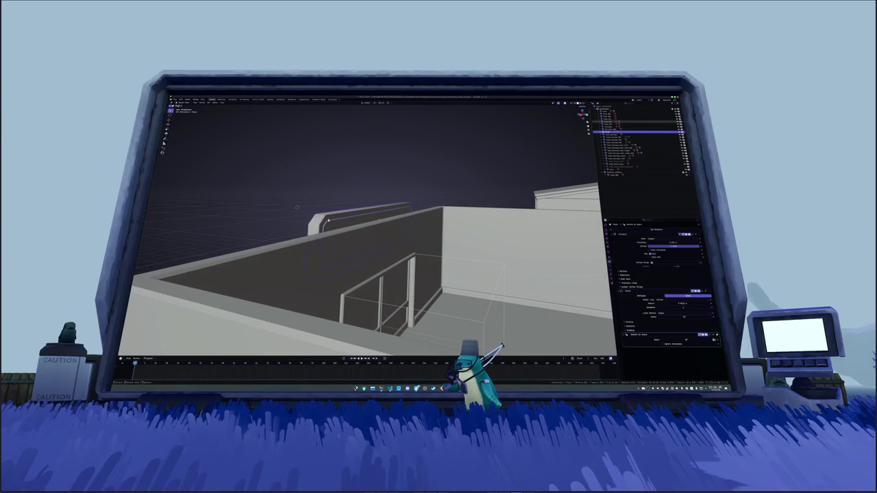
{"action": "key", "text": "KP_Decimal"}
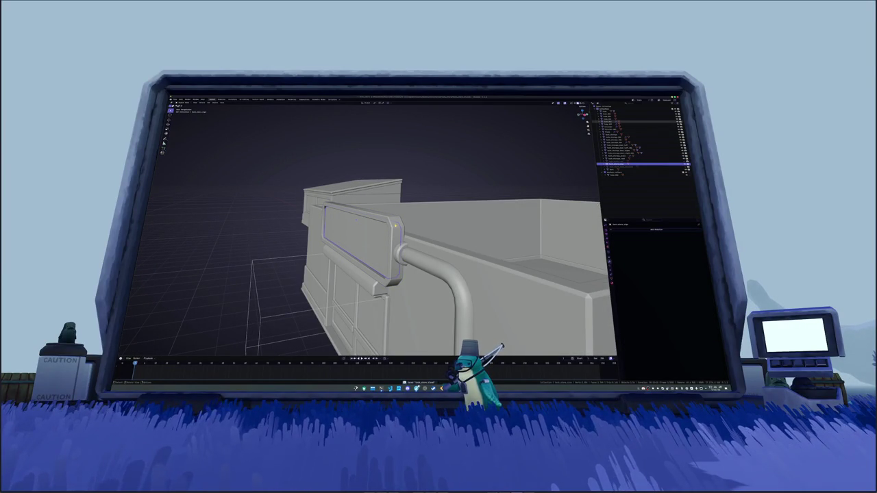
Pick out the lower slab panel through the Outliner and frame it in view
{"action": "left_click", "coordinate": [617, 131]}
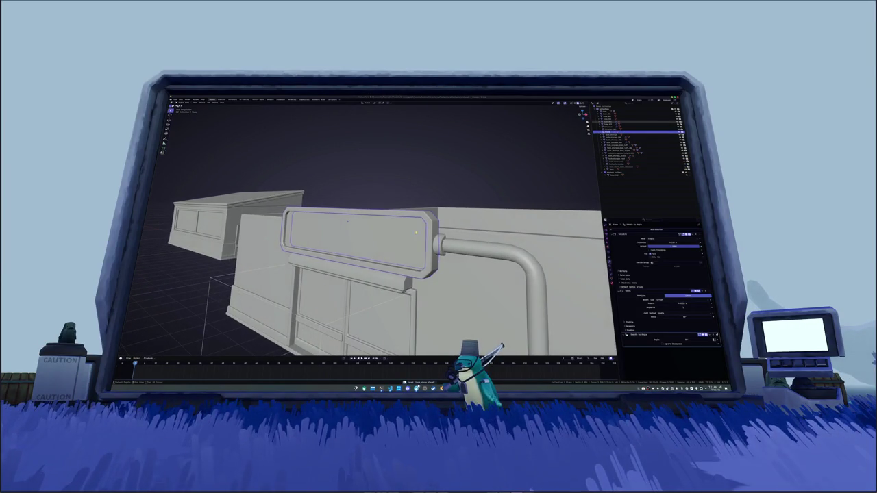
{"action": "left_click", "coordinate": [637, 169]}
{"action": "key", "text": "KP_Decimal"}
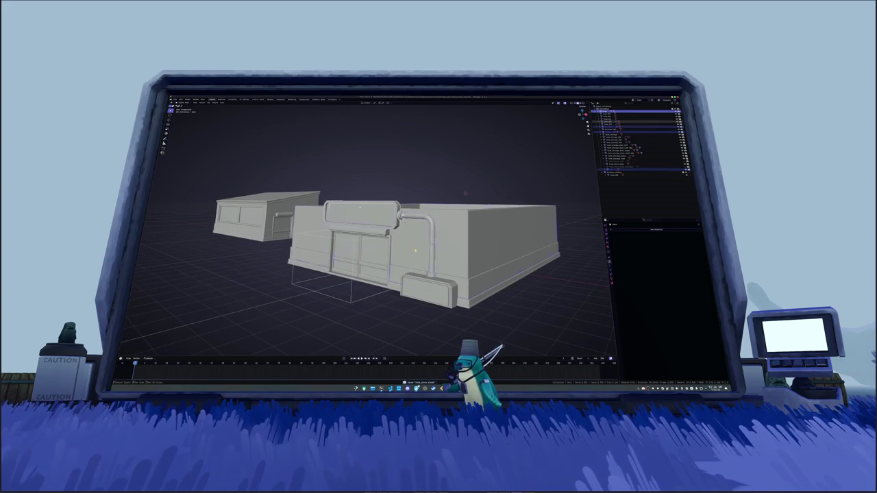
{"action": "left_click", "coordinate": [616, 112]}
{"action": "key", "text": "KP_Decimal"}
{"action": "left_click", "coordinate": [616, 129]}
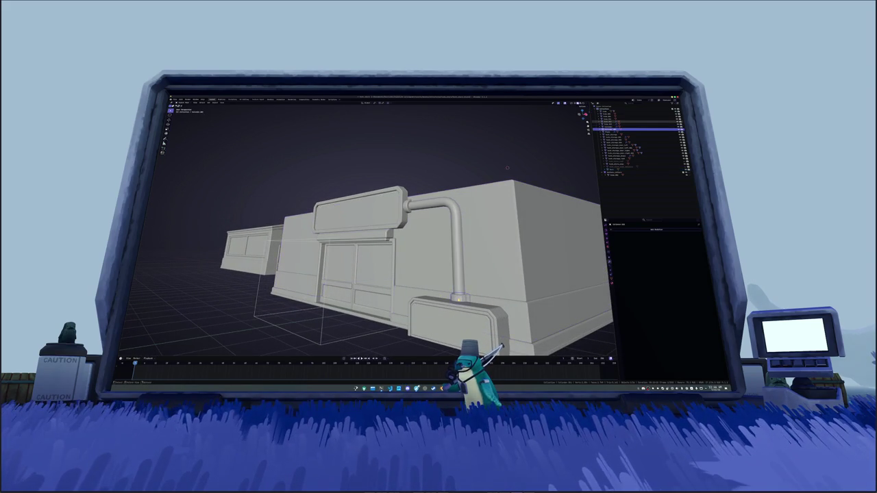
{"action": "right_click", "coordinate": [422, 282]}
{"action": "left_click", "coordinate": [439, 308]}
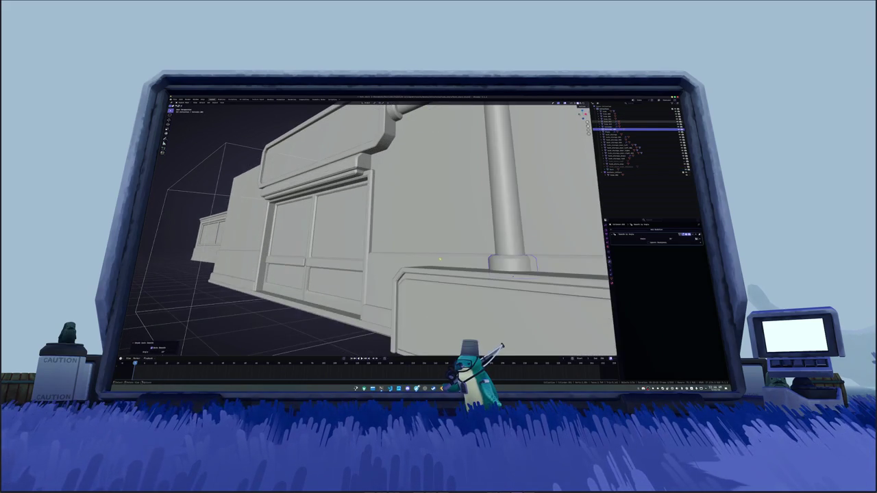
{"action": "left_click", "coordinate": [432, 296]}
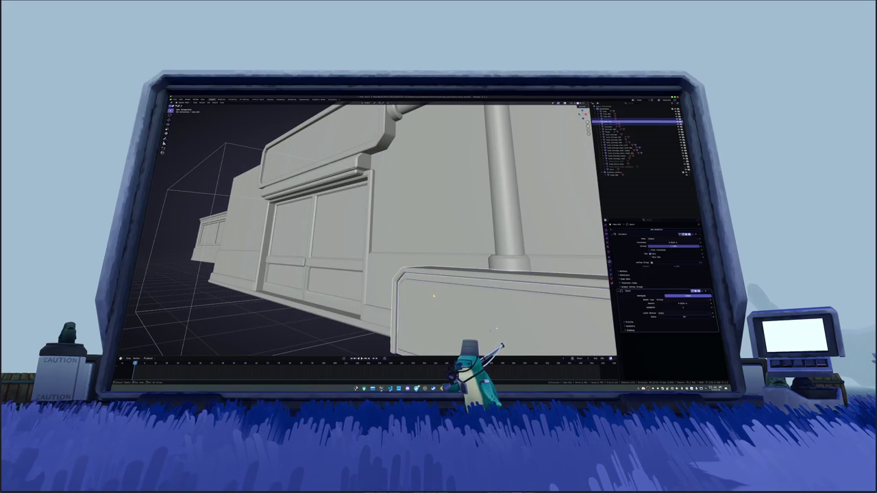
{"action": "key", "text": "KP_Decimal"}
Move the whole lower slab slightly into a better position
{"action": "key", "text": "alt+z"}
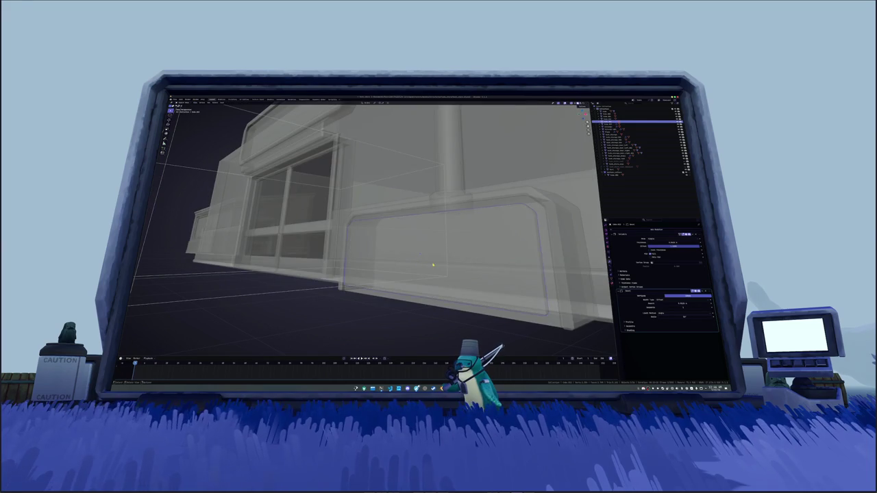
{"action": "key", "text": "alt+z"}
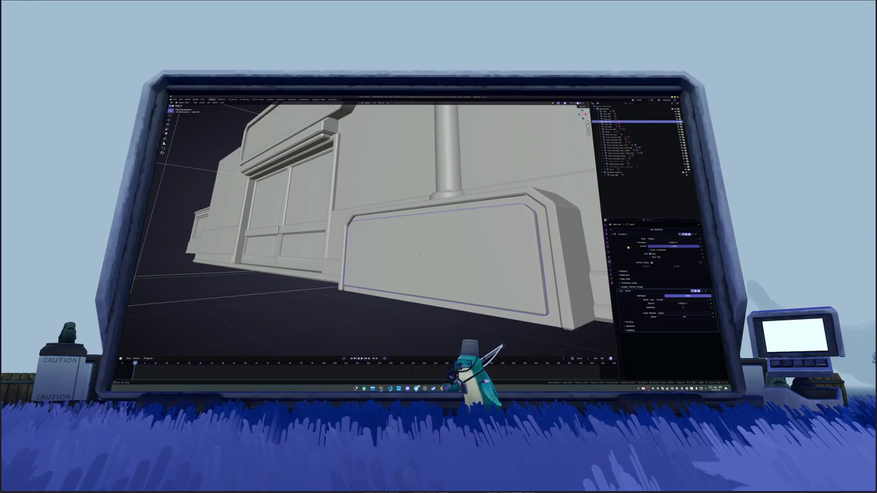
{"action": "key", "text": "Tab"}
{"action": "key", "text": "alt+z"}
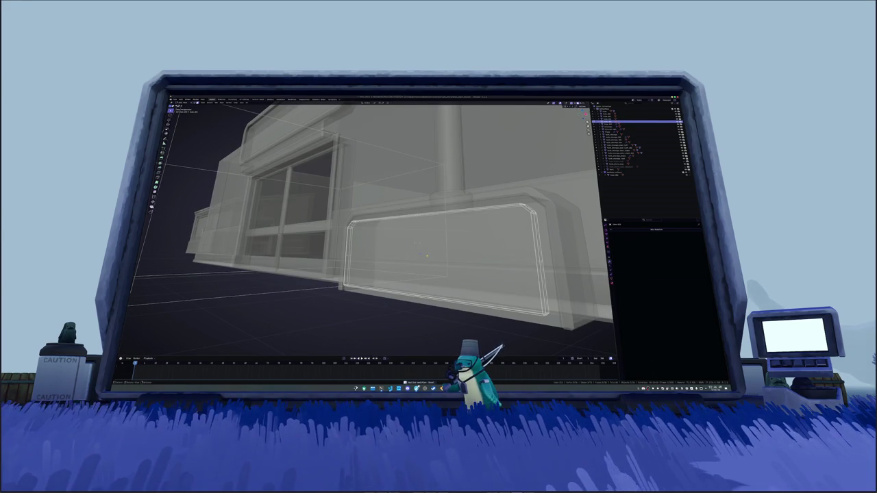
{"action": "key", "text": "a"}
{"action": "key", "text": "alt+z"}
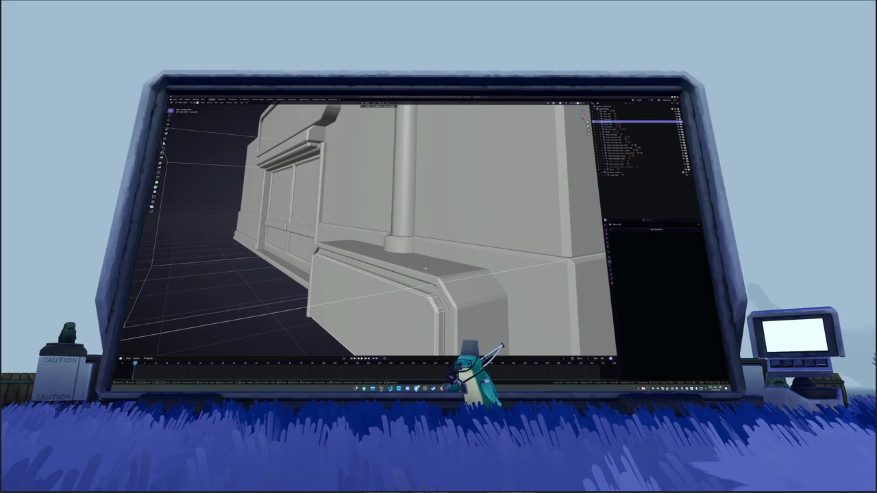
{"action": "key", "text": "Tab"}
{"action": "key", "text": "g"}
{"action": "left_click", "coordinate": [434, 272]}
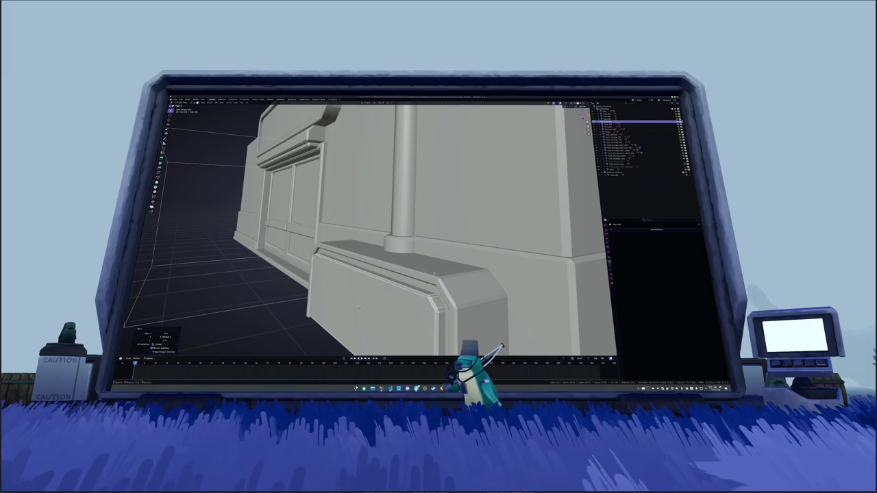
Review the lower panel, door, sign and pipe from a front view
{"action": "key", "text": "alt+z"}
{"action": "key", "text": "alt+z"}
{"action": "mouse_move", "coordinate": [404, 281]}
{"action": "left_mouse_down"}
{"action": "mouse_move", "coordinate": [345, 263]}
{"action": "mouse_move", "coordinate": [335, 277]}
{"action": "mouse_move", "coordinate": [424, 290]}
{"action": "mouse_move", "coordinate": [404, 290]}
{"action": "mouse_move", "coordinate": [352, 249]}
{"action": "mouse_move", "coordinate": [381, 230]}
{"action": "left_mouse_up"}
{"action": "left_click", "coordinate": [344, 263]}
{"action": "scroll", "coordinate": [392, 288], "scroll_direction": "down", "scroll_amount": 3}
{"action": "mouse_move", "coordinate": [419, 158]}
{"action": "left_mouse_down"}
{"action": "mouse_move", "coordinate": [515, 299]}
{"action": "mouse_move", "coordinate": [432, 237]}
{"action": "left_mouse_up"}
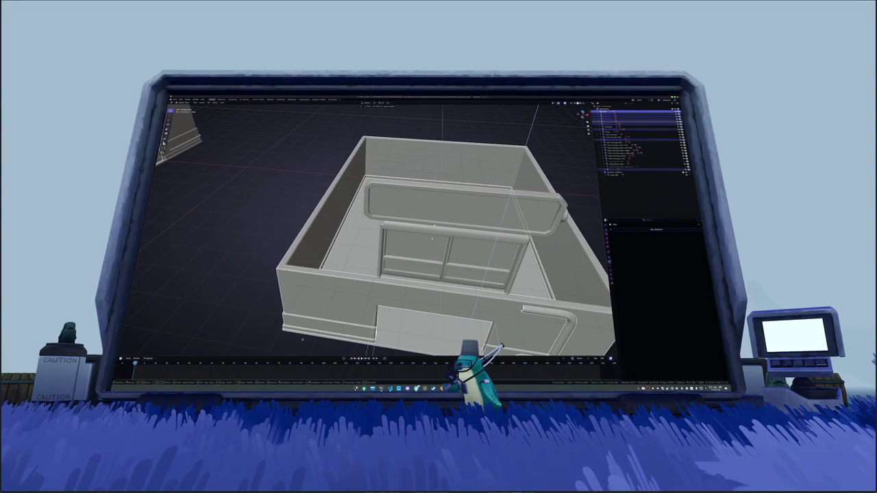
Select the storefront door part that carries modifiers
{"action": "left_click_drag", "start_coordinate": [302, 337], "coordinate": [357, 297]}
{"action": "left_click", "coordinate": [637, 137]}
{"action": "scroll", "coordinate": [516, 189], "scroll_direction": "down", "scroll_amount": 5}
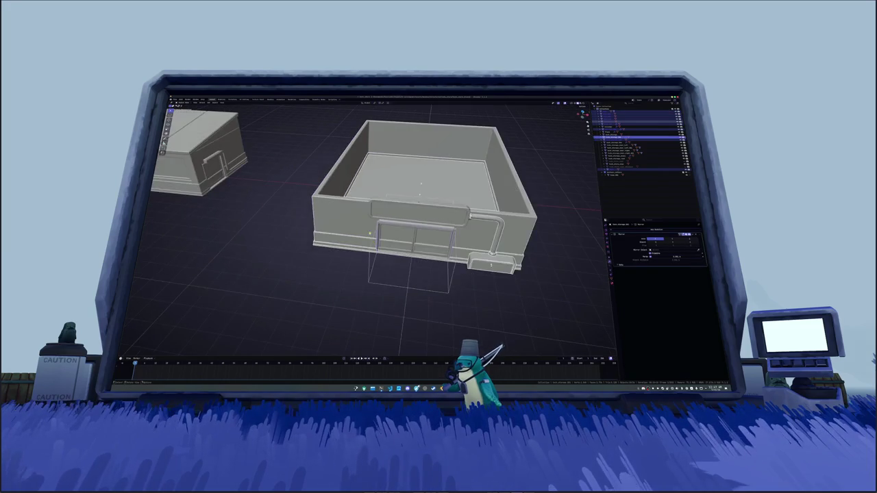
{"action": "left_click_drag", "start_coordinate": [516, 188], "coordinate": [473, 219]}
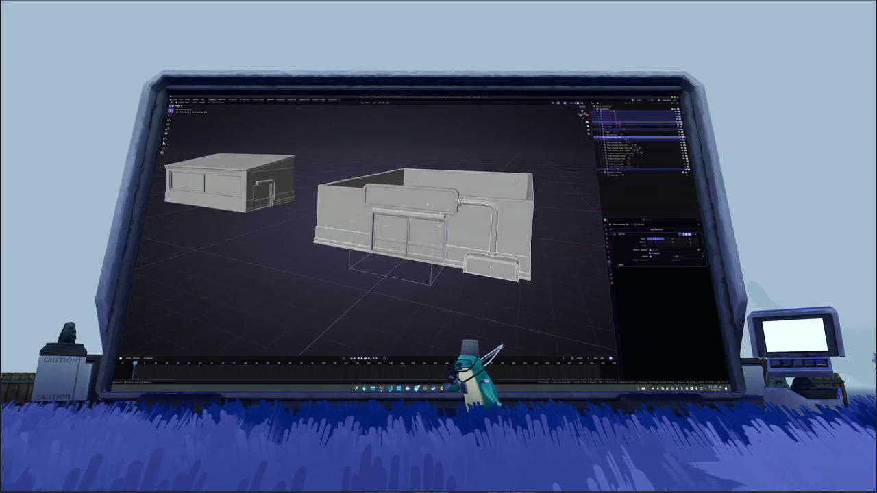
{"action": "scroll", "coordinate": [473, 226], "scroll_direction": "up", "scroll_amount": 5}
{"action": "left_click", "coordinate": [637, 132]}
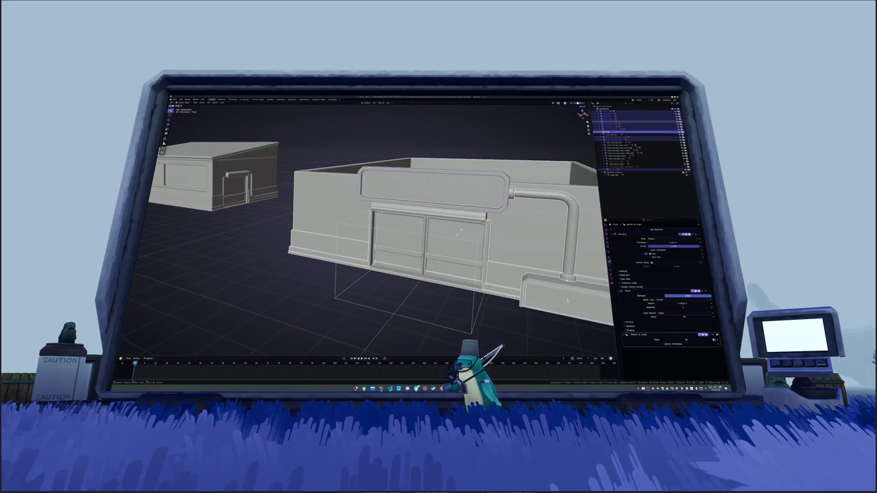
{"action": "mouse_move", "coordinate": [457, 235]}
{"action": "left_mouse_down"}
{"action": "mouse_move", "coordinate": [438, 205]}
{"action": "mouse_move", "coordinate": [454, 195]}
{"action": "left_mouse_up"}
Convert the selected parts to mesh, join them into one object, and rename it
{"action": "right_click", "coordinate": [455, 194]}
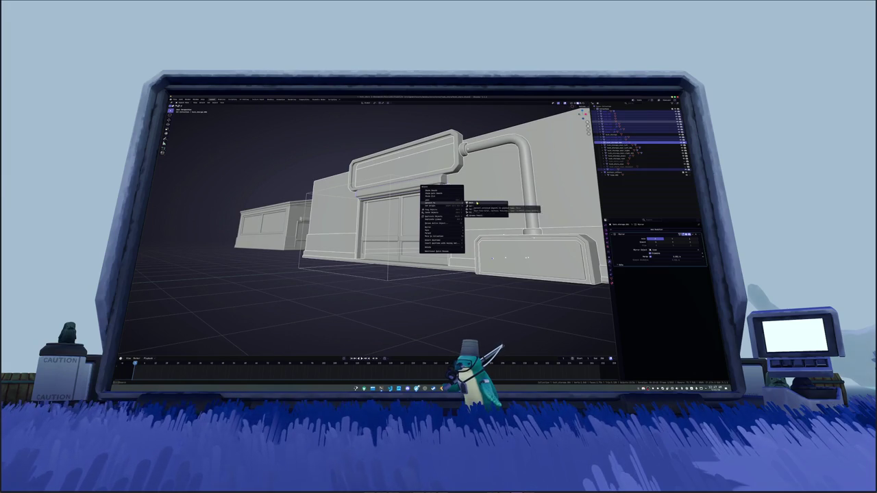
{"action": "left_click", "coordinate": [476, 203]}
{"action": "key", "text": "ctrl+j"}
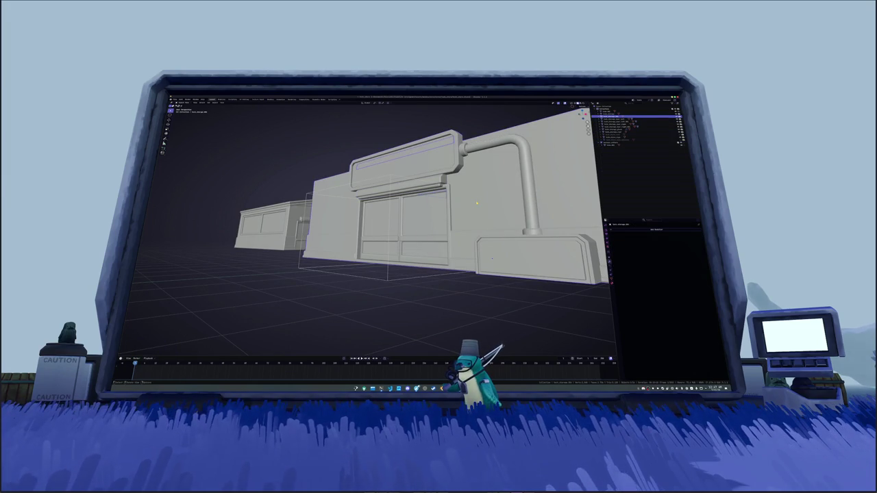
{"action": "key", "text": "F2"}
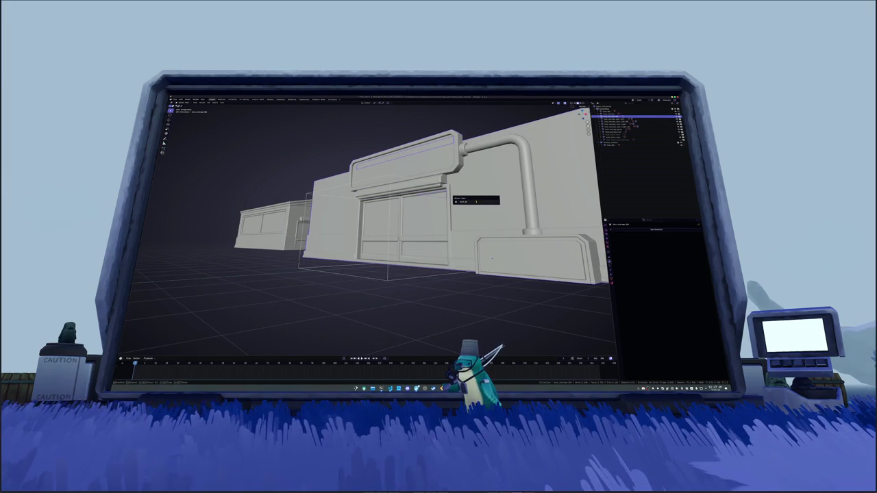
{"action": "key", "text": "Return"}
Rename the right door panel and the door part below it
{"action": "left_click", "coordinate": [429, 216]}
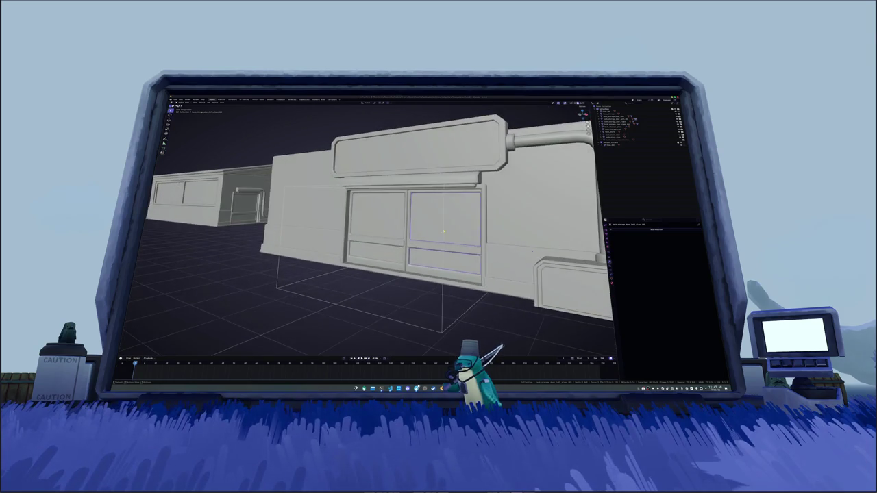
{"action": "key", "text": "F2"}
{"action": "key", "text": "BackSpace"}
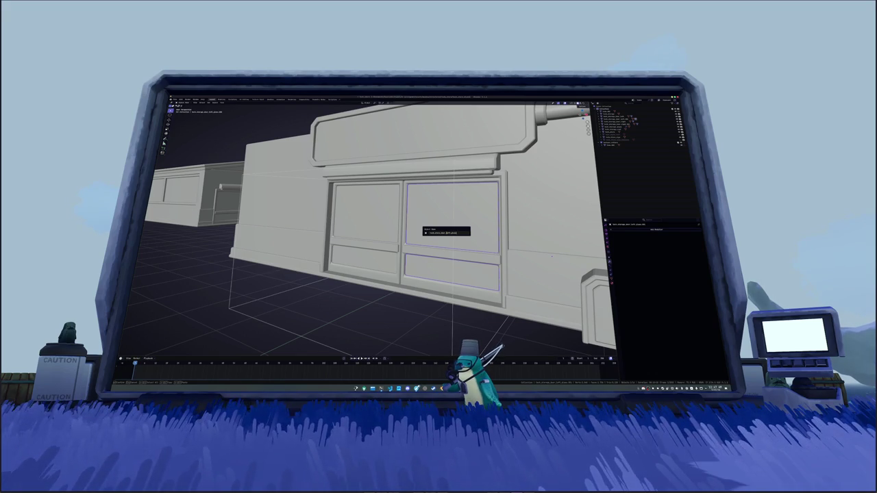
{"action": "key", "text": "Return"}
{"action": "left_click", "coordinate": [424, 250]}
{"action": "key", "text": "F2"}
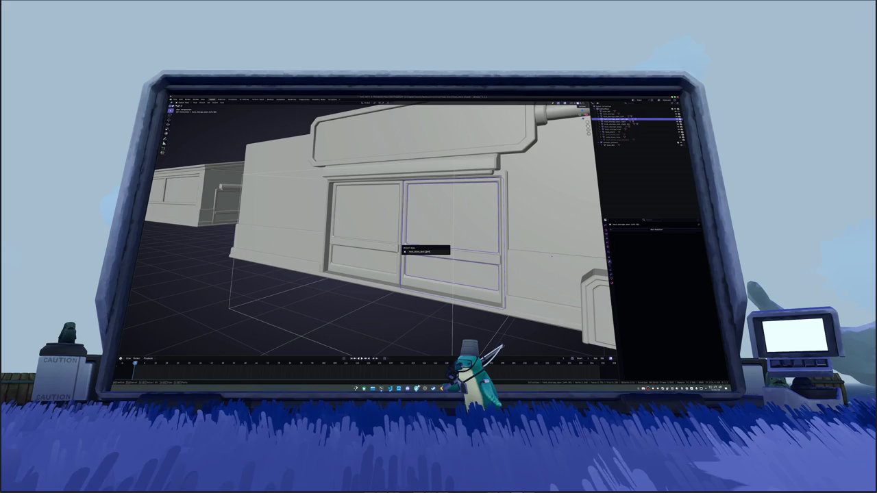
{"action": "key", "text": "Return"}
Rename the left door panel and its lower door part
{"action": "left_click", "coordinate": [385, 233]}
{"action": "key", "text": "F2"}
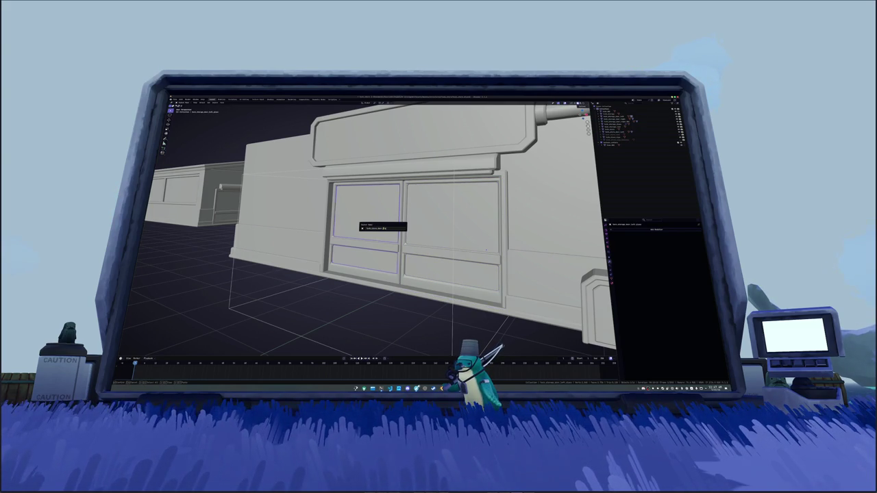
{"action": "key", "text": "Return"}
{"action": "left_click", "coordinate": [379, 250]}
{"action": "key", "text": "F2"}
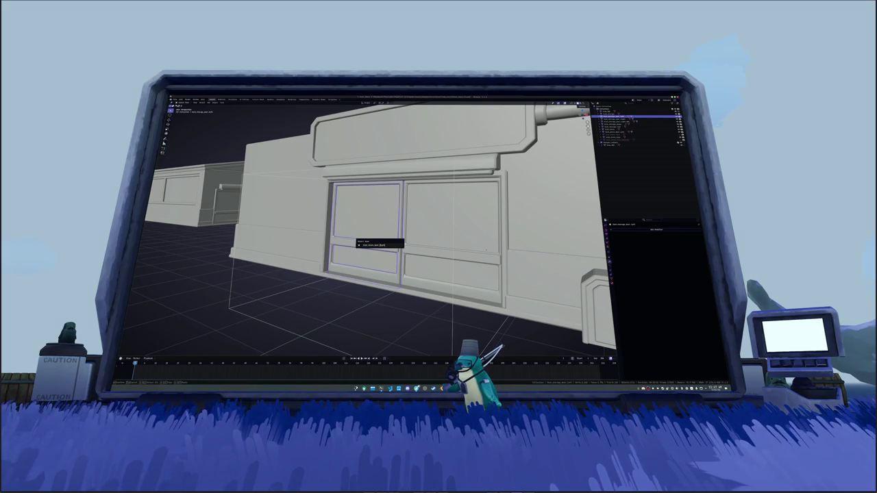
{"action": "key", "text": "Return"}
{"action": "key", "text": "KP_Decimal"}
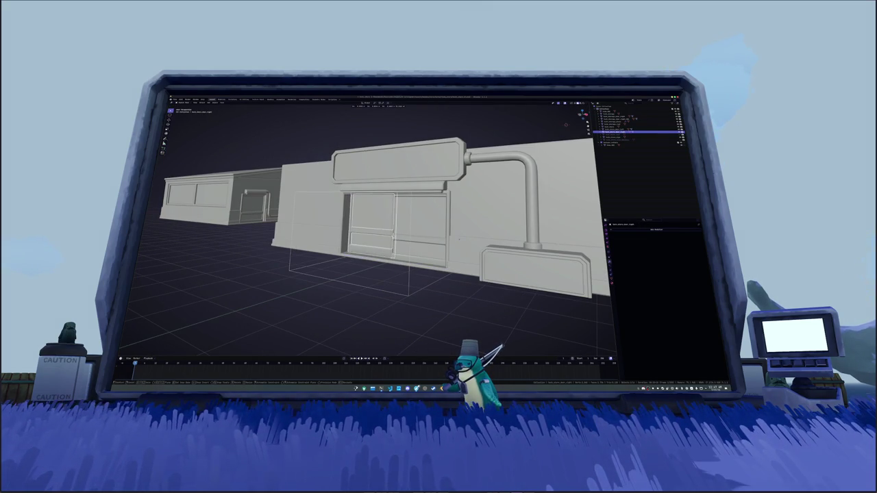
Hide both door panels, then the wall, pole and lower sign, one at a time
{"action": "left_click_drag", "start_coordinate": [455, 241], "coordinate": [453, 236]}
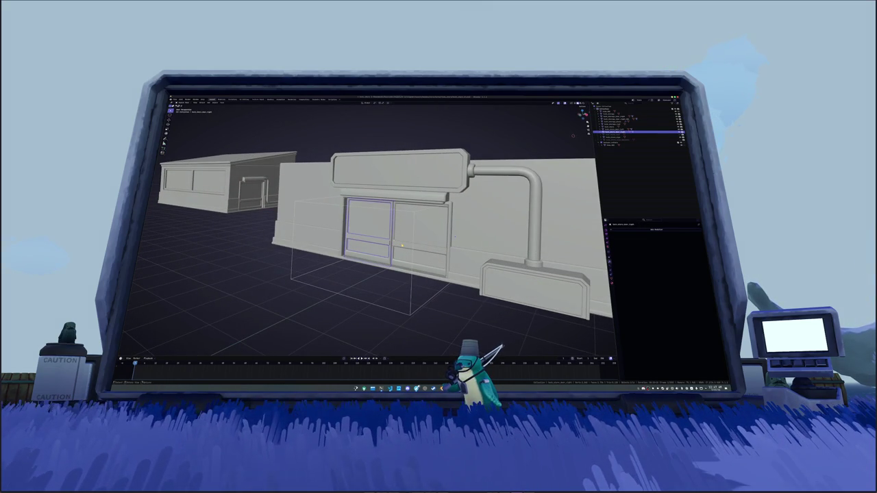
{"action": "key", "text": "h"}
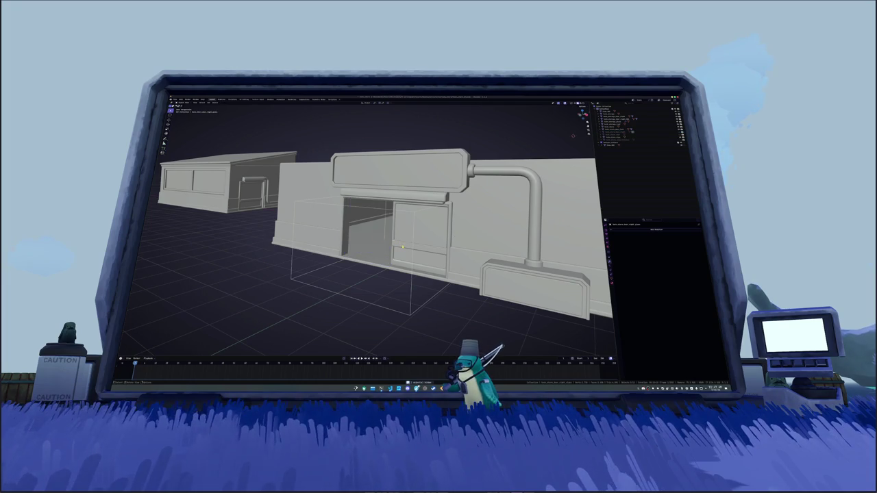
{"action": "left_click", "coordinate": [403, 248]}
{"action": "key", "text": "h"}
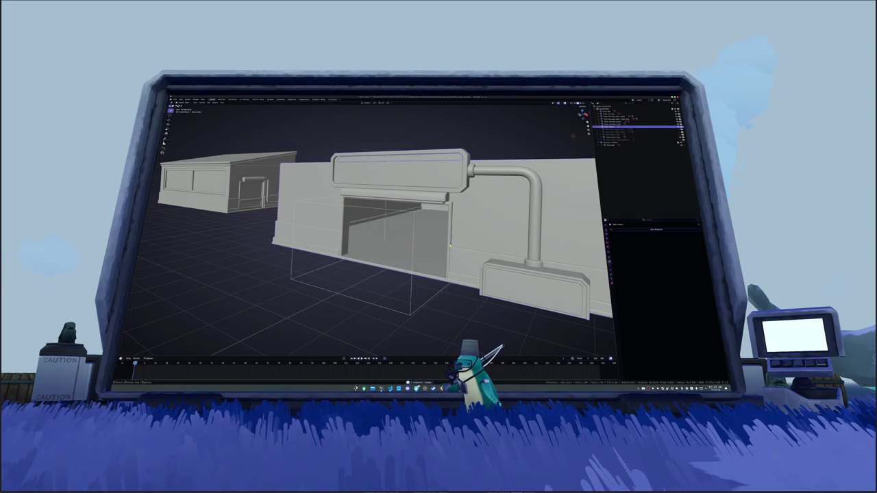
{"action": "left_click", "coordinate": [450, 245]}
{"action": "key", "text": "h"}
Hide the wall group and floating sign panel again, then reveal every hidden part
{"action": "key", "text": "ctrl+z"}
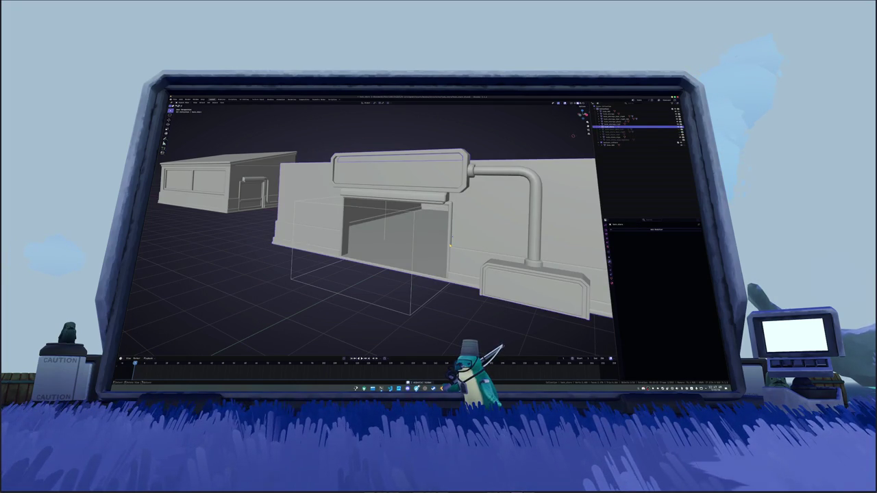
{"action": "key", "text": "h"}
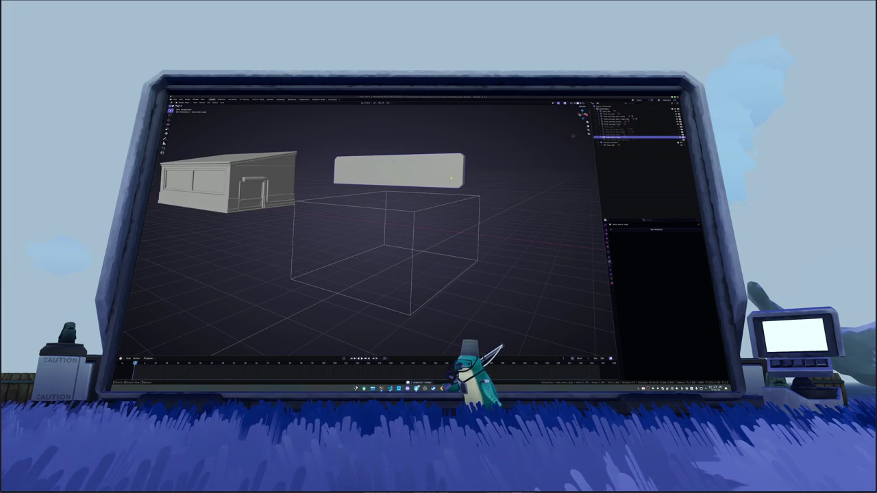
{"action": "key", "text": "h"}
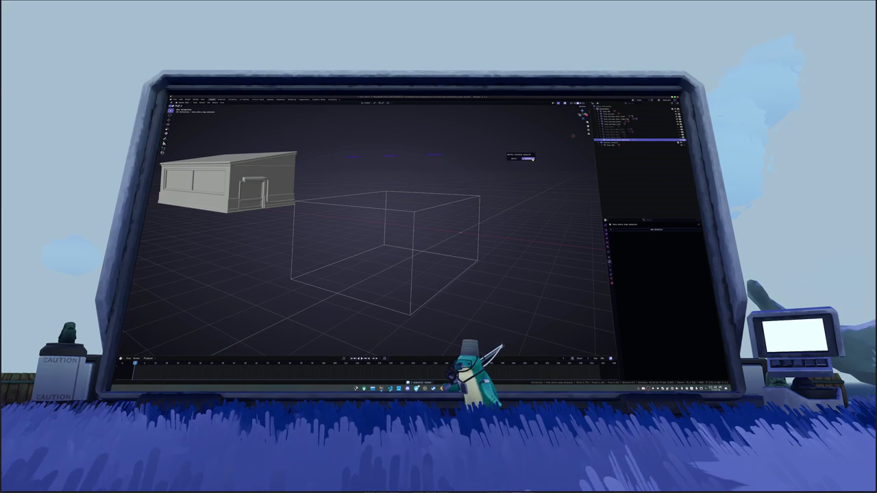
{"action": "key", "text": "Delete"}
{"action": "key", "text": "ctrl+z"}
{"action": "key", "text": "ctrl+z"}
{"action": "key", "text": "ctrl+z"}
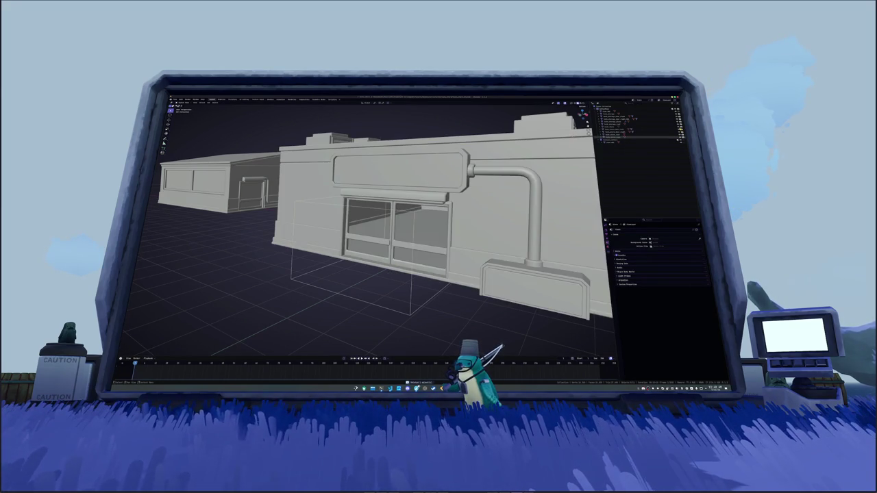
Rename another building part, remove its material slot, and save the file
{"action": "left_click", "coordinate": [630, 127]}
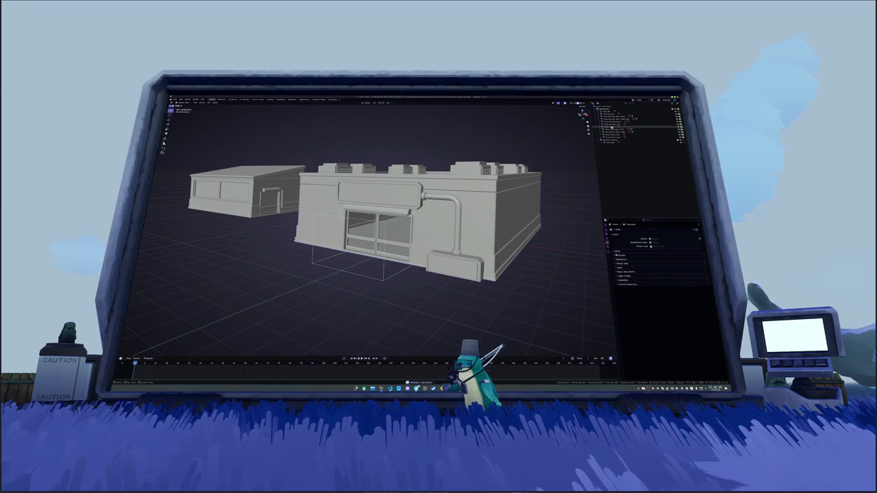
{"action": "key", "text": "F2"}
{"action": "key", "text": "Return"}
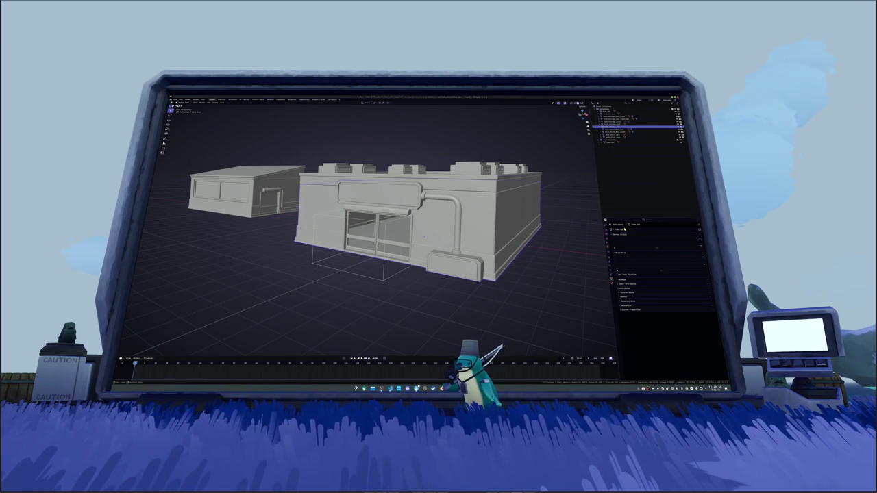
{"action": "left_click", "coordinate": [614, 278]}
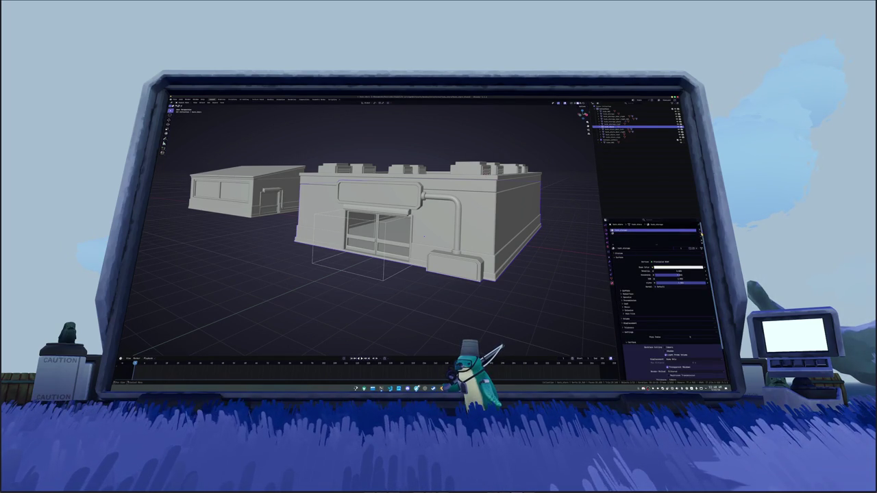
{"action": "left_click", "coordinate": [697, 238]}
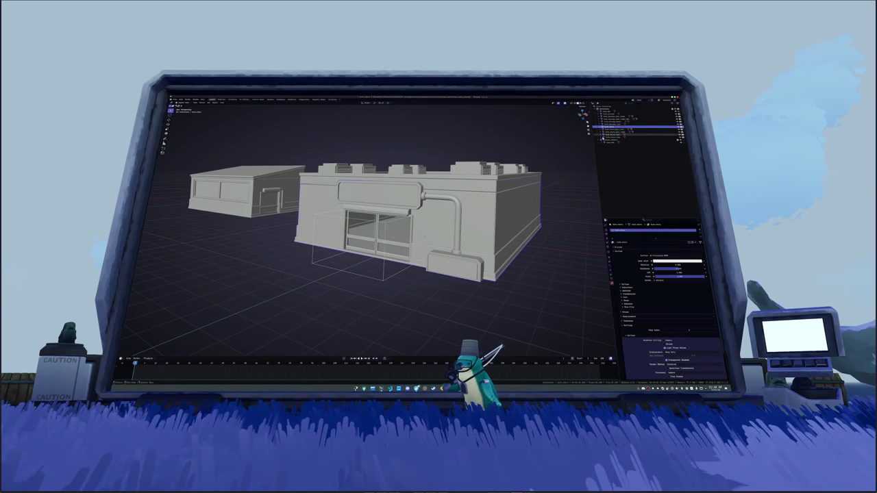
{"action": "key", "text": "ctrl+s"}
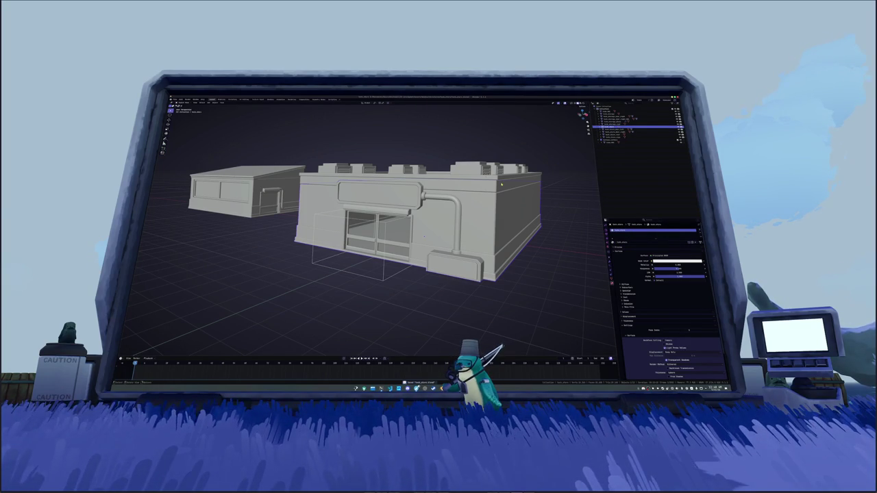
Assign Material.001 to the building's top trim, then switch it to a different material
{"action": "left_click", "coordinate": [501, 182]}
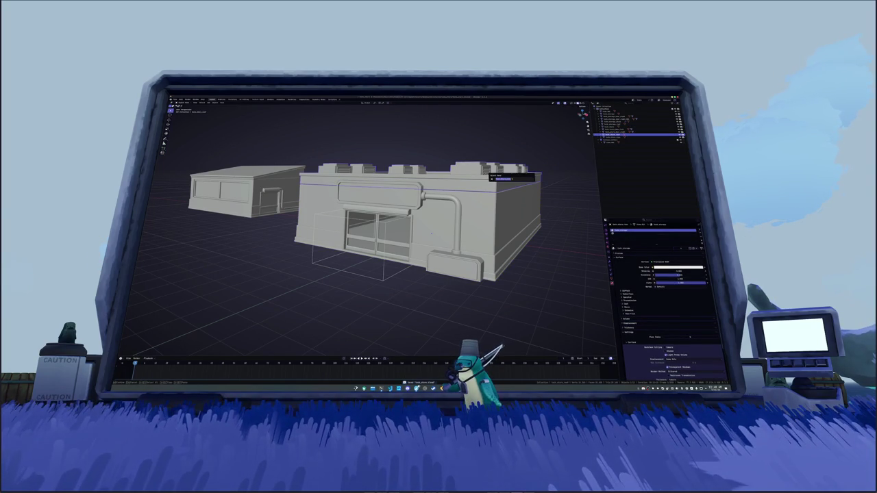
{"action": "left_click", "coordinate": [621, 244]}
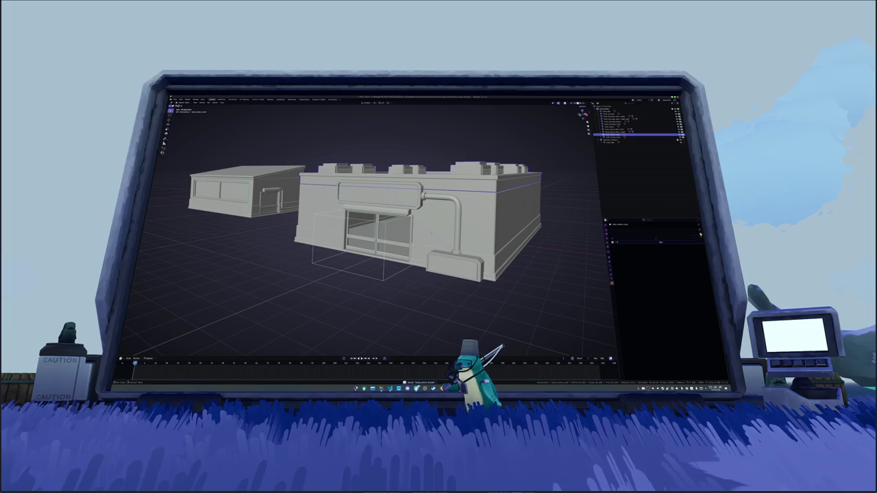
{"action": "left_click", "coordinate": [630, 260]}
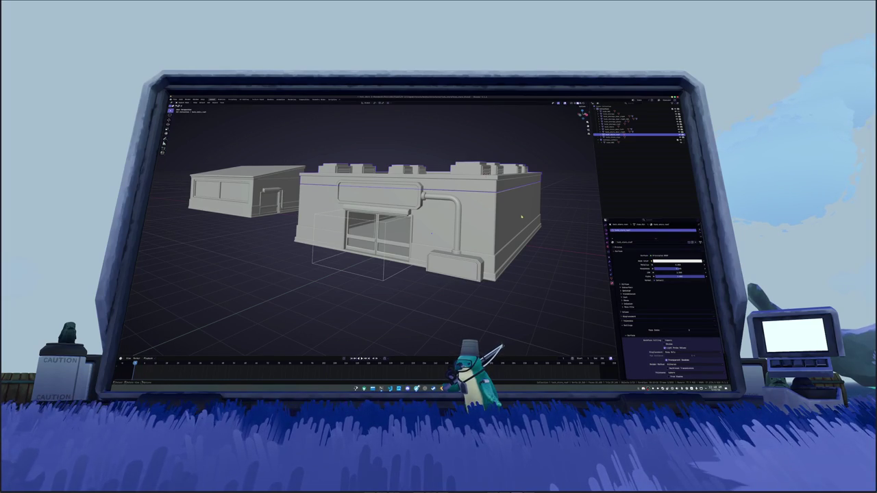
{"action": "left_click", "coordinate": [510, 182]}
Hide the rooftop units and main building body to leave the sign panel and door frames
{"action": "key", "text": "h"}
{"action": "left_click", "coordinate": [489, 209]}
{"action": "key", "text": "h"}
{"action": "key", "text": "KP_4"}
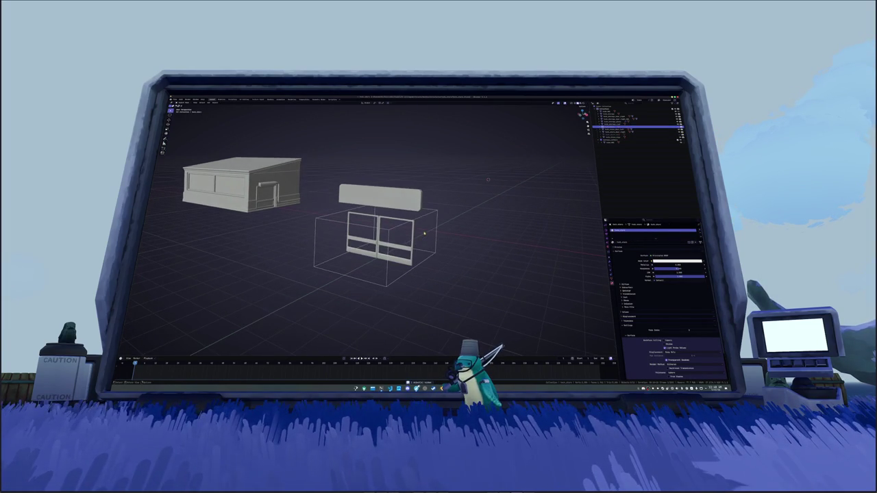
Reveal the hidden parts, hide the main building body again, and check the object's materials and UV maps
{"action": "key", "text": "alt+h"}
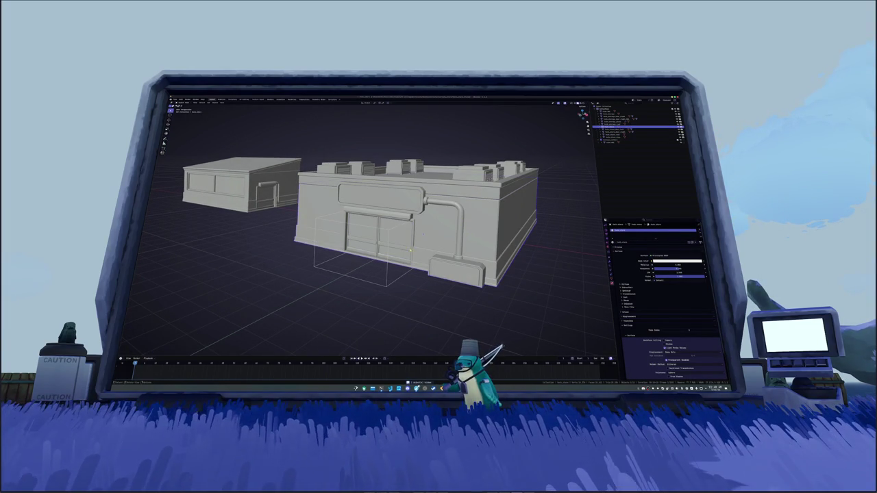
{"action": "left_click", "coordinate": [457, 224]}
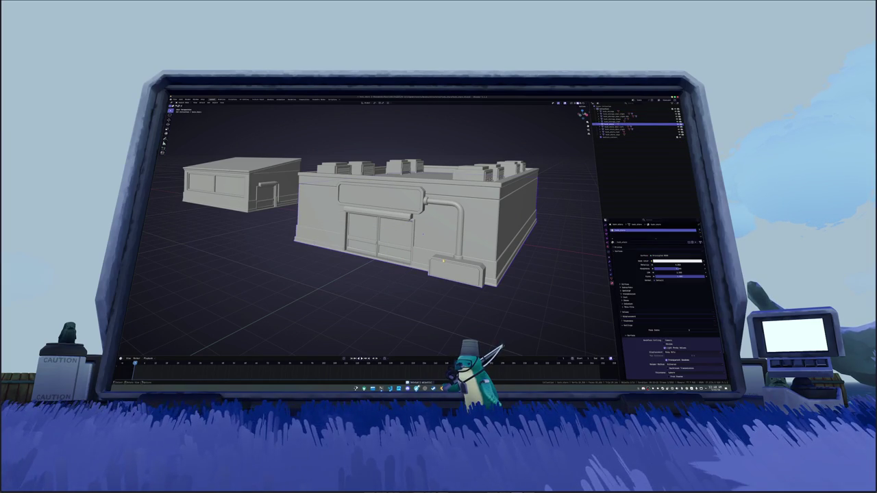
{"action": "key", "text": "h"}
{"action": "key", "text": "h"}
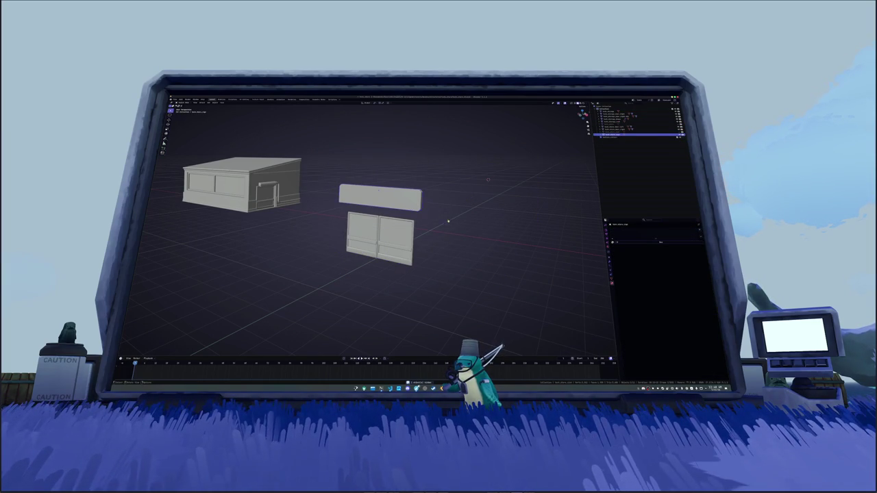
{"action": "key", "text": "Home"}
{"action": "key", "text": "F2"}
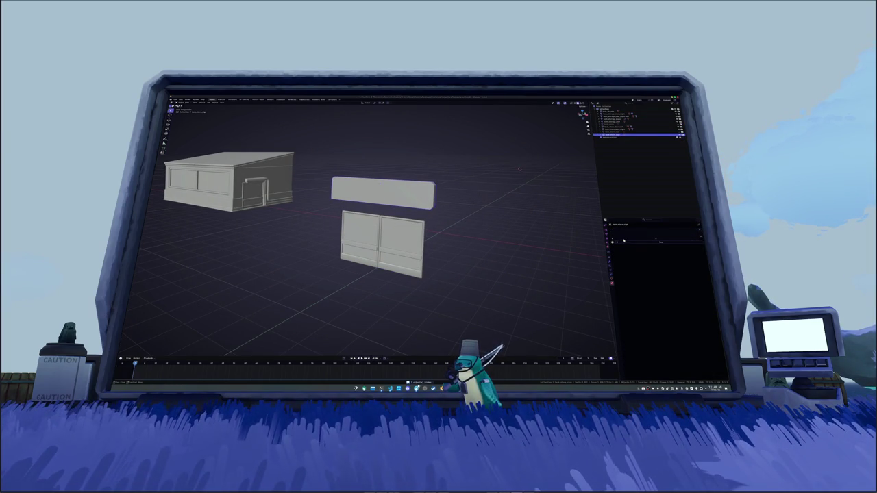
{"action": "left_click", "coordinate": [612, 280]}
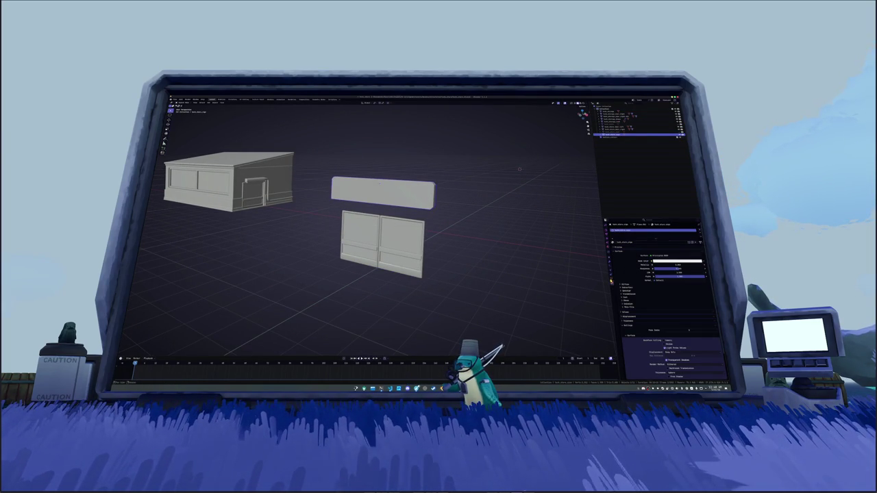
{"action": "left_click", "coordinate": [612, 274]}
Rename the next object up and delete the long horizontal bar
{"action": "left_click", "coordinate": [615, 132]}
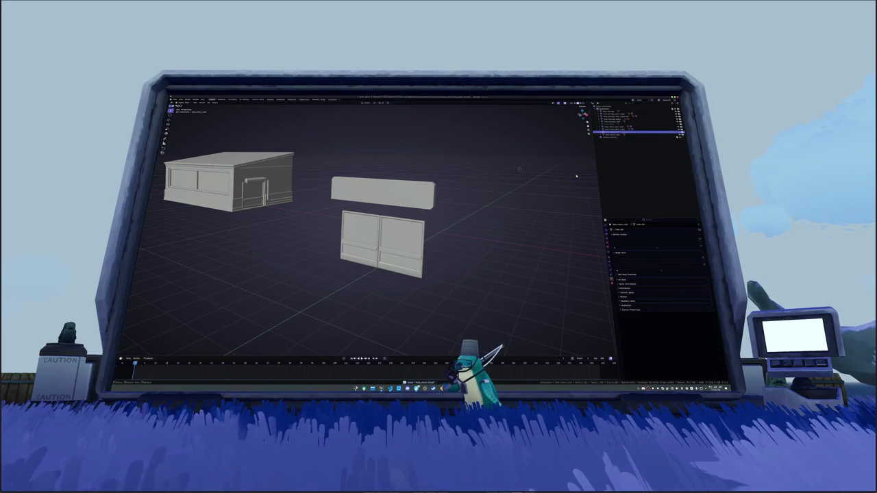
{"action": "key", "text": "F2"}
{"action": "key", "text": "Return"}
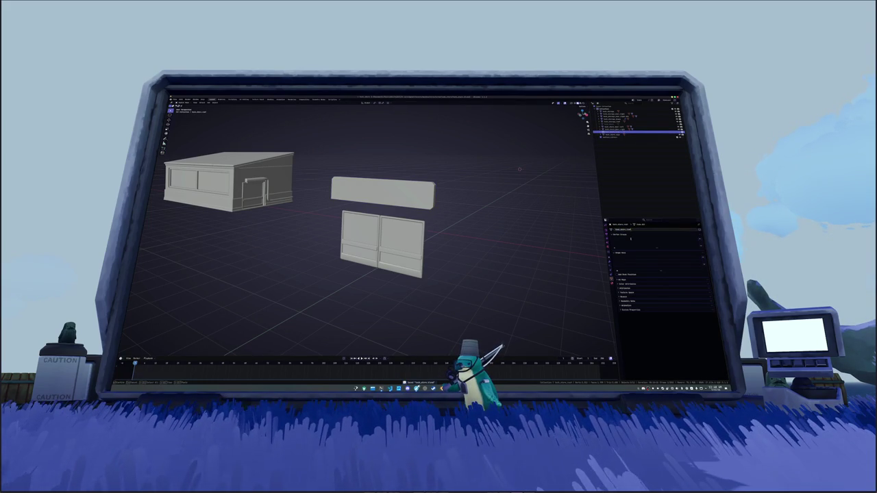
{"action": "left_click", "coordinate": [616, 135]}
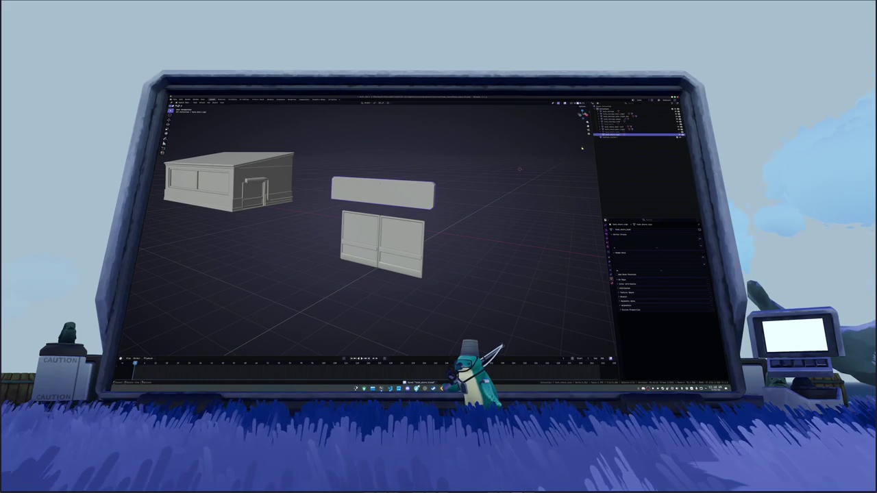
{"action": "left_click", "coordinate": [612, 283]}
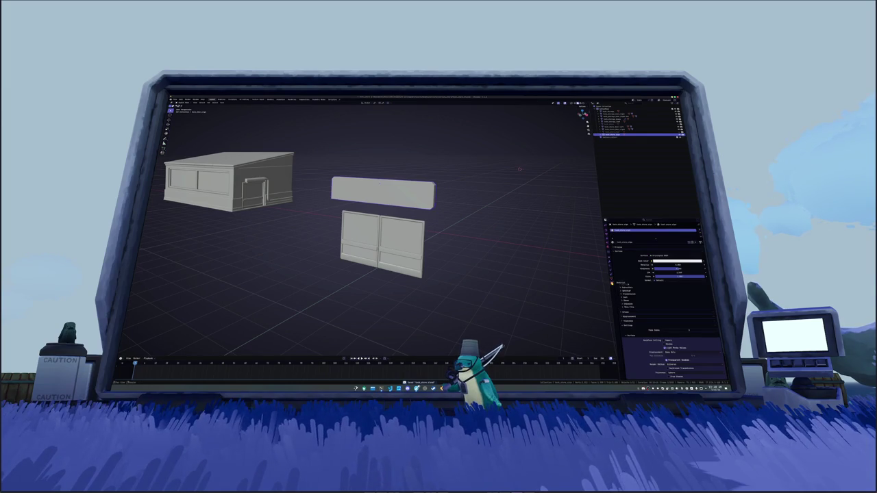
{"action": "key", "text": "Delete"}
Rename the door panel's material to 'old' and save the file
{"action": "left_click", "coordinate": [382, 240]}
{"action": "key", "text": "KP_Decimal"}
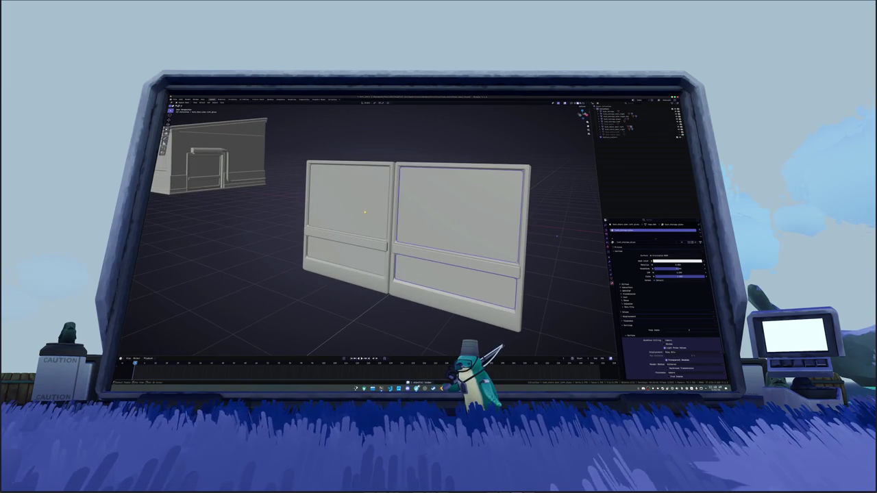
{"action": "scroll", "coordinate": [556, 236], "scroll_direction": "down", "scroll_amount": 2}
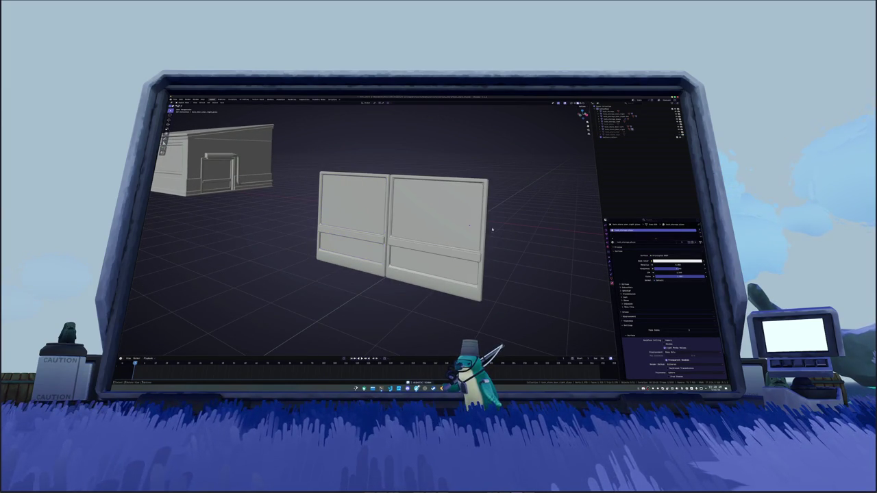
{"action": "left_click", "coordinate": [629, 242]}
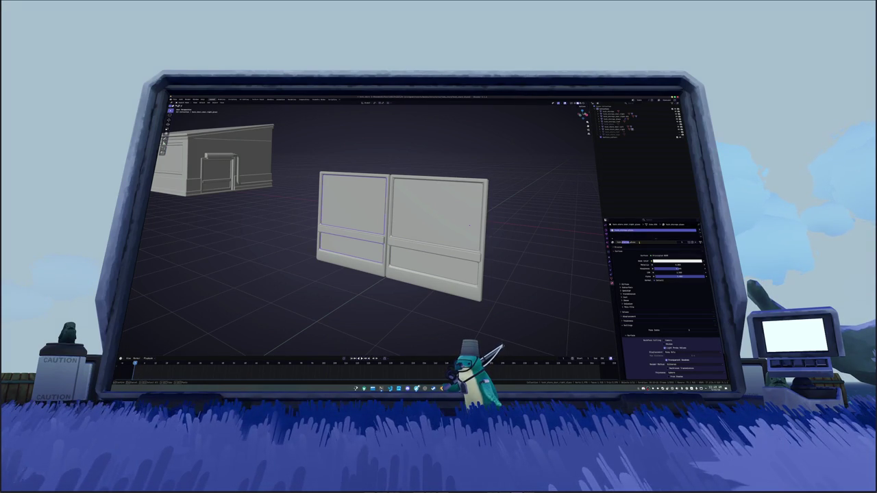
{"action": "type", "text": "old"}
{"action": "key", "text": "Return"}
{"action": "key", "text": "ctrl+s"}
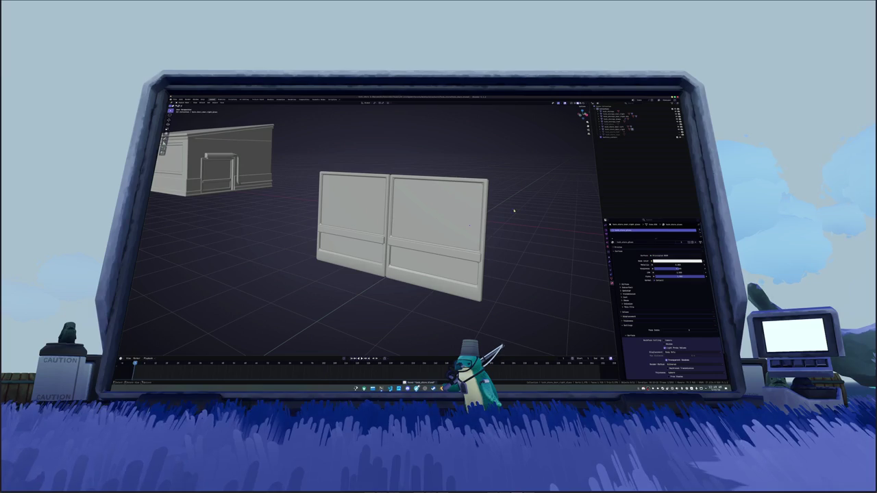
Rename the left door's material to 'trim', save hello_doors.blend, and switch to UV Editing
{"action": "left_click", "coordinate": [391, 241]}
{"action": "left_click", "coordinate": [382, 241]}
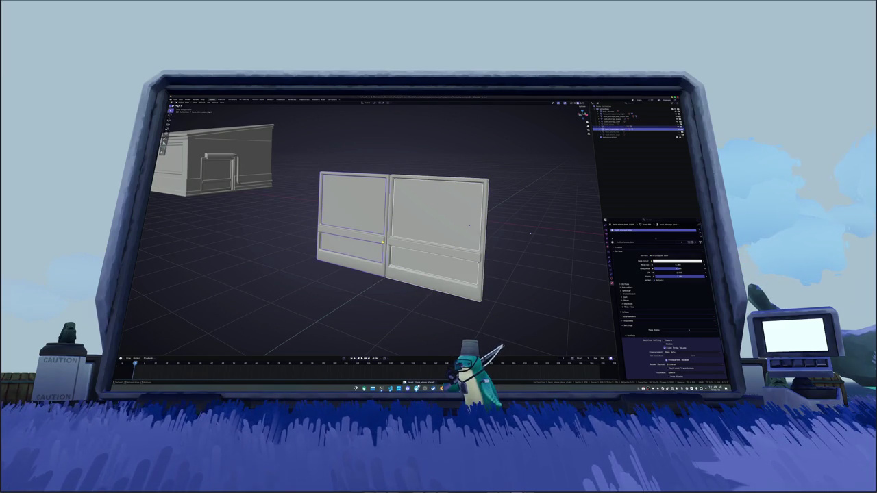
{"action": "left_click", "coordinate": [384, 241]}
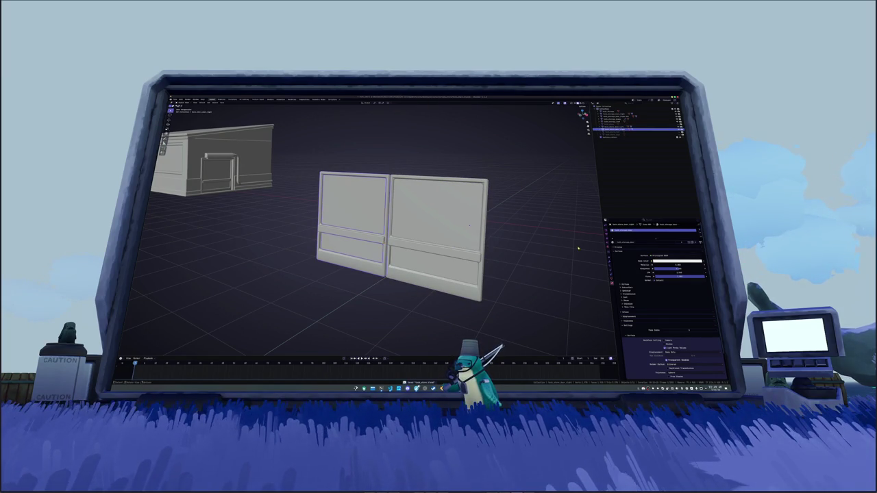
{"action": "type", "text": "trim"}
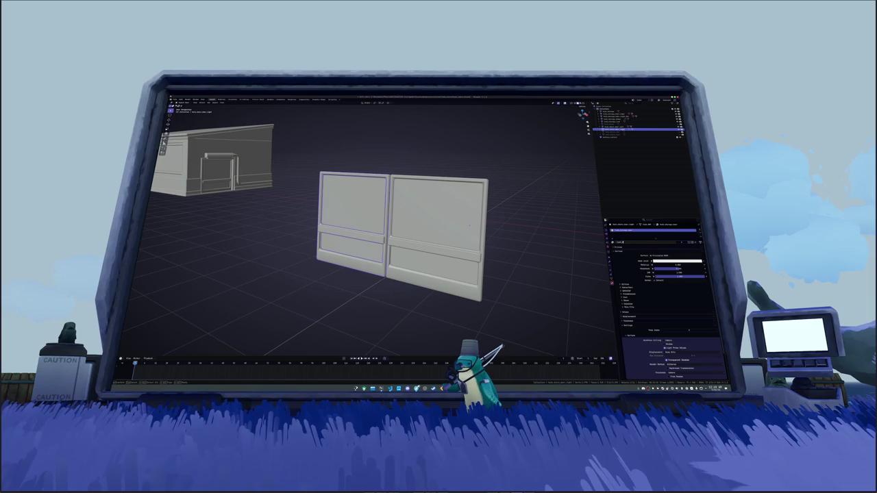
{"action": "key", "text": "Return"}
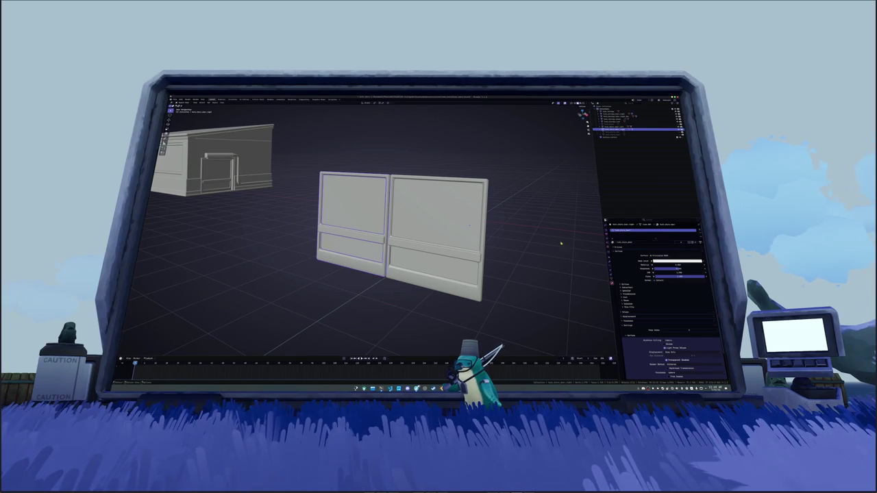
{"action": "left_click", "coordinate": [469, 226]}
{"action": "key", "text": "ctrl+s"}
{"action": "left_click", "coordinate": [243, 99]}
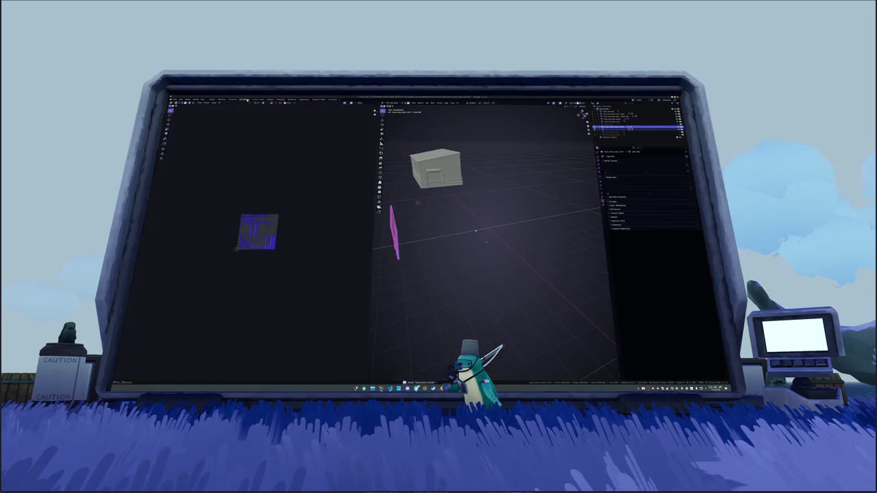
Frame the selected door from the front and enter Edit Mode to show its UVs
{"action": "key", "text": "KP_1"}
{"action": "key", "text": "KP_Decimal"}
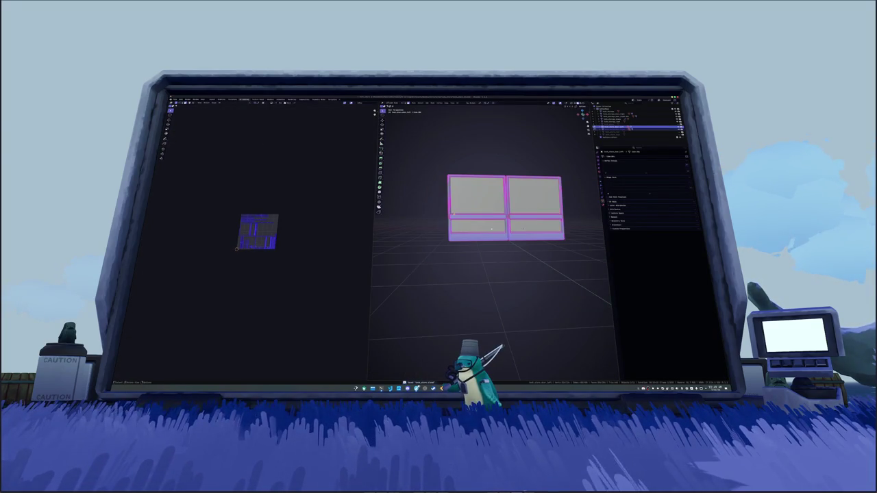
{"action": "scroll", "coordinate": [281, 233], "scroll_direction": "up", "scroll_amount": 5}
{"action": "left_click", "coordinate": [518, 217]}
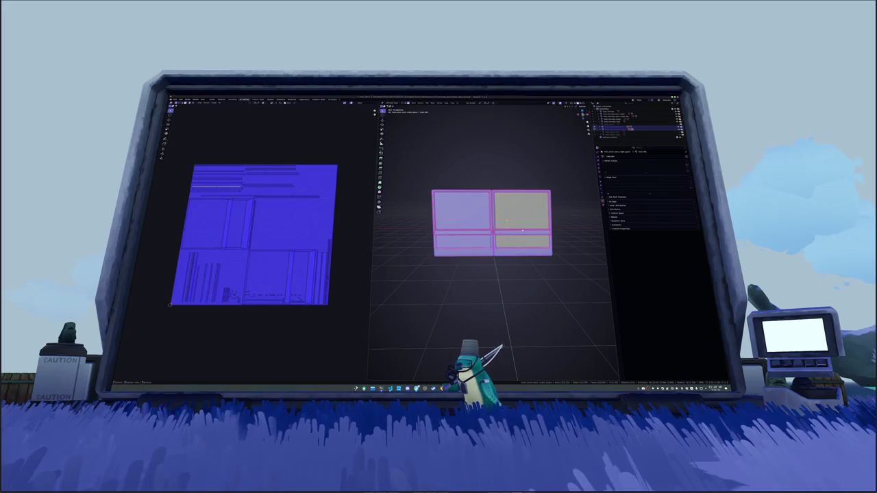
{"action": "key", "text": "alt+a"}
{"action": "key", "text": "Tab"}
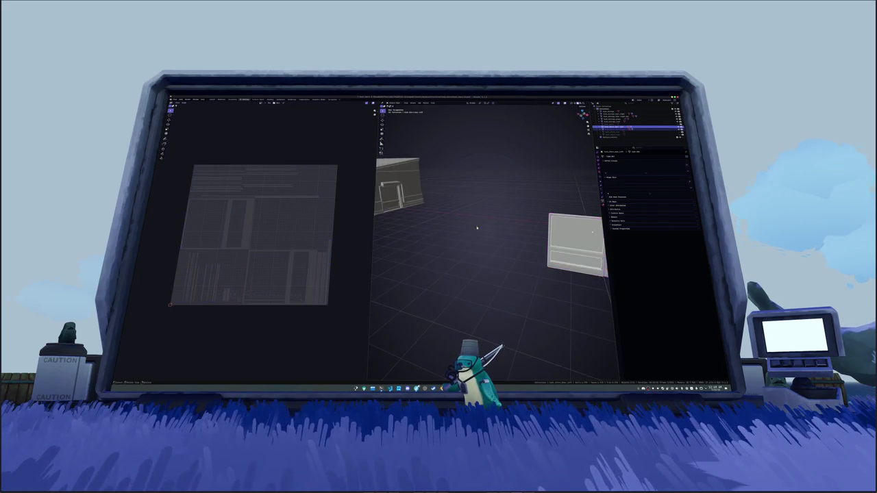
{"action": "key", "text": "Tab"}
{"action": "key", "text": "Tab"}
{"action": "key", "text": "Tab"}
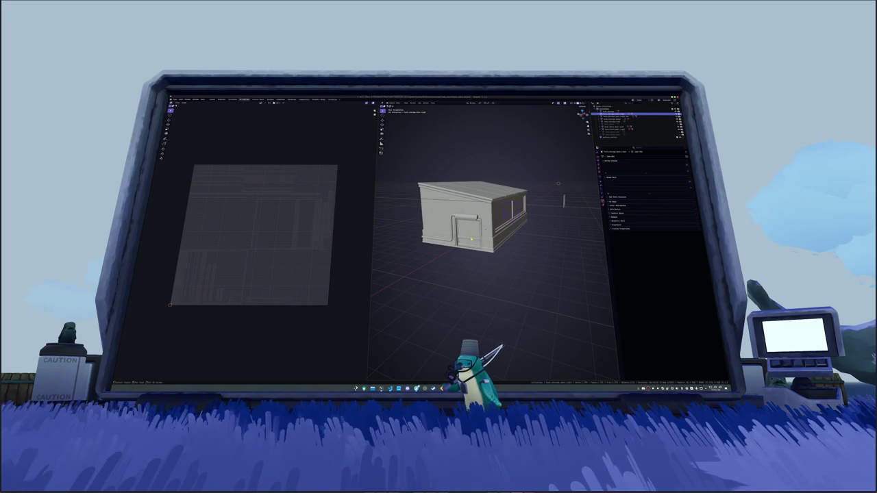
{"action": "key", "text": "Tab"}
Isolate the two door panels in local view, inspect the left panel's UVs, then exit local view
{"action": "key", "text": "Tab"}
{"action": "key", "text": "Tab"}
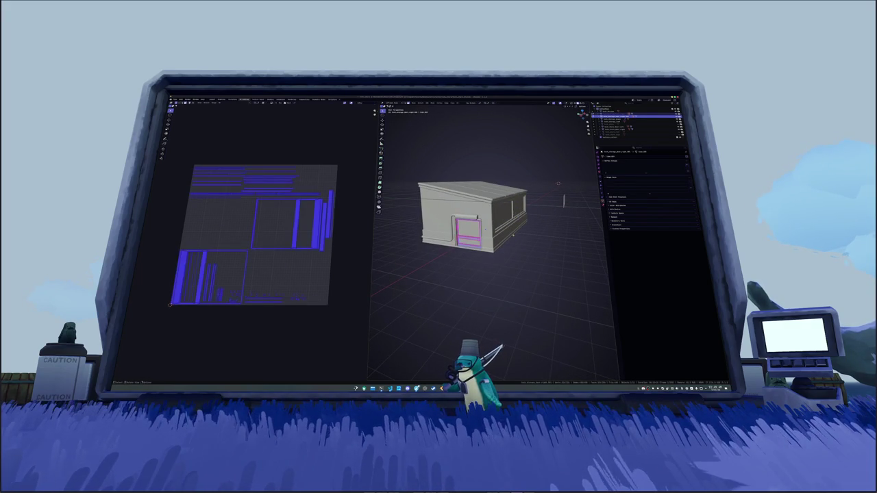
{"action": "key", "text": "KP_Divide"}
{"action": "key", "text": "Tab"}
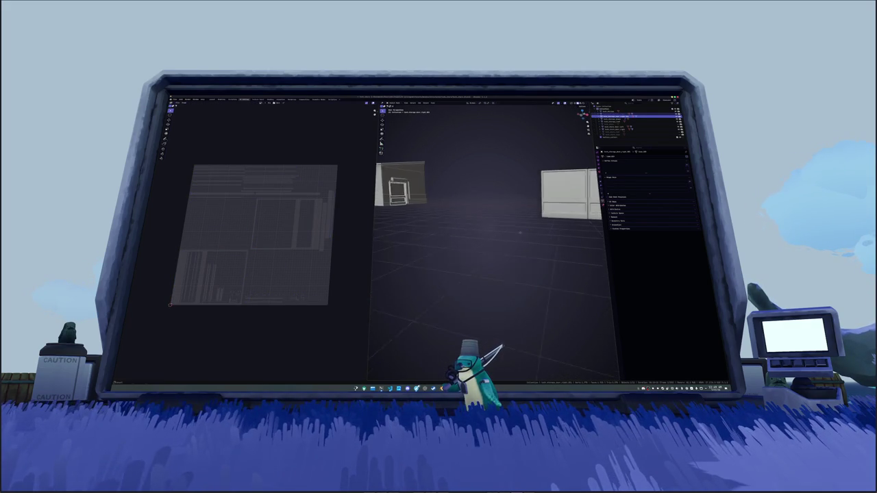
{"action": "key", "text": "Tab"}
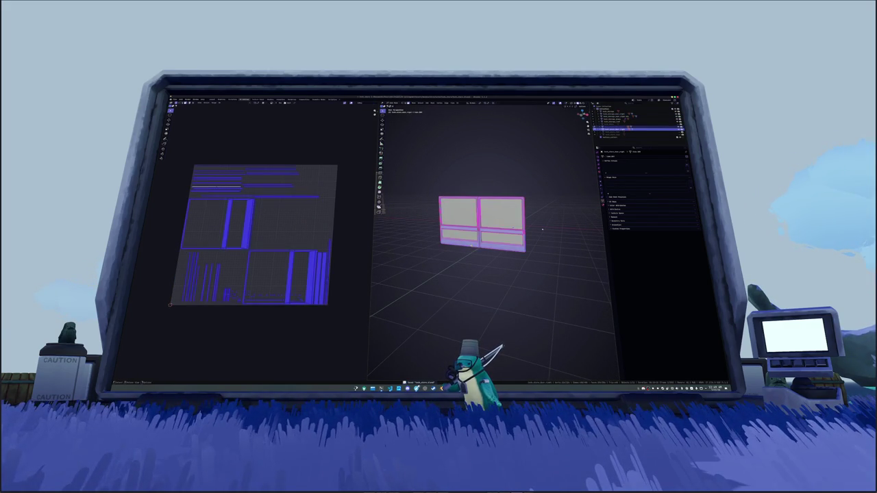
{"action": "key", "text": "Tab"}
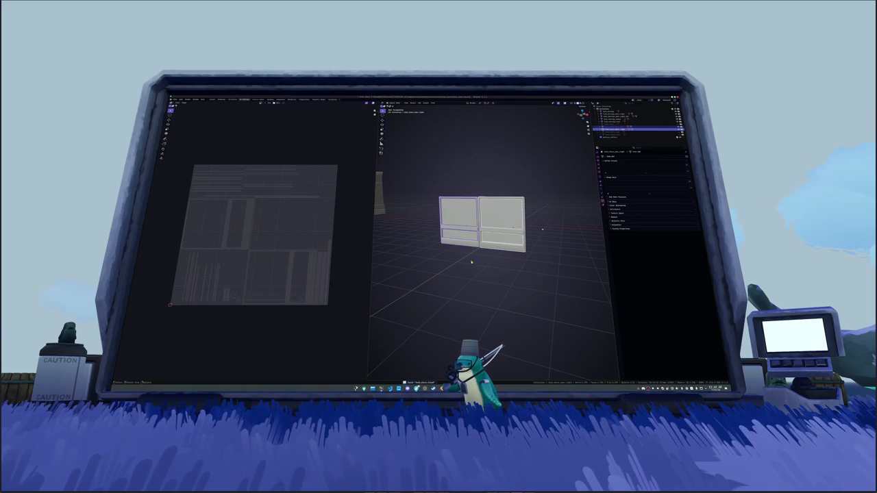
{"action": "left_click", "coordinate": [455, 220]}
{"action": "key", "text": "Tab"}
{"action": "key", "text": "Tab"}
{"action": "key", "text": "Tab"}
{"action": "key", "text": "Tab"}
{"action": "key", "text": "KP_Divide"}
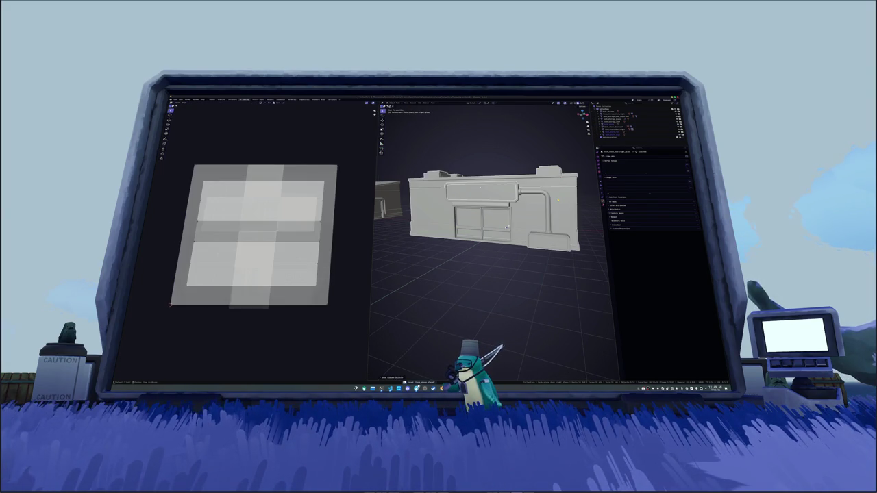
Reveal the full facade, enter Edit Mode on it, and clear the face selection
{"action": "key", "text": "h"}
{"action": "left_click", "coordinate": [496, 223]}
{"action": "key", "text": "alt+h"}
{"action": "key", "text": "Tab"}
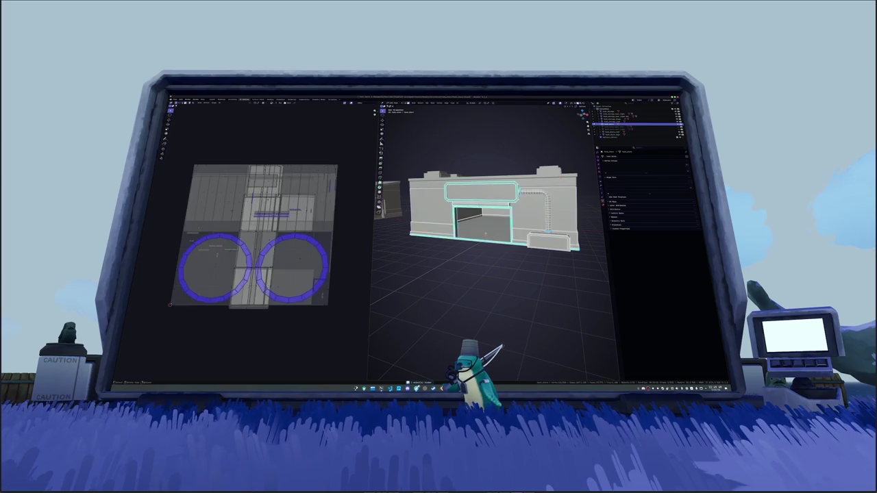
{"action": "key", "text": "a"}
{"action": "scroll", "coordinate": [445, 139], "scroll_direction": "up", "scroll_amount": 3}
{"action": "key", "text": "alt+a"}
{"action": "right_click", "coordinate": [489, 158]}
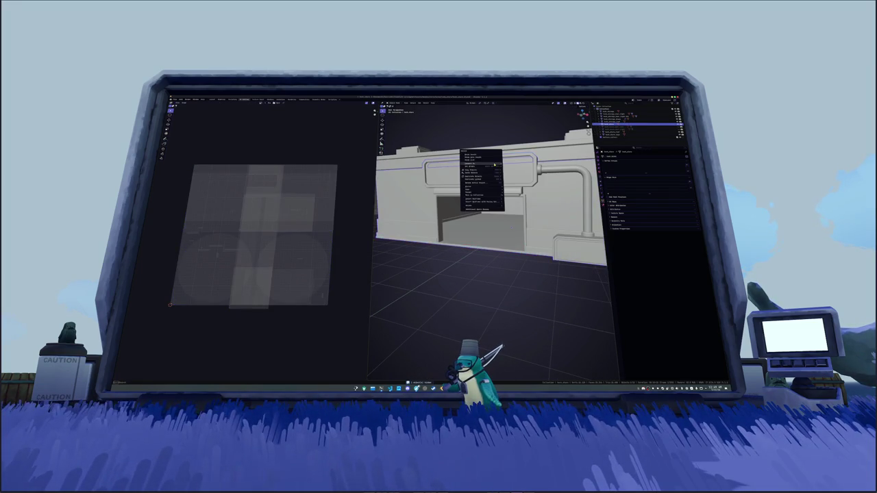
{"action": "key", "text": "Escape"}
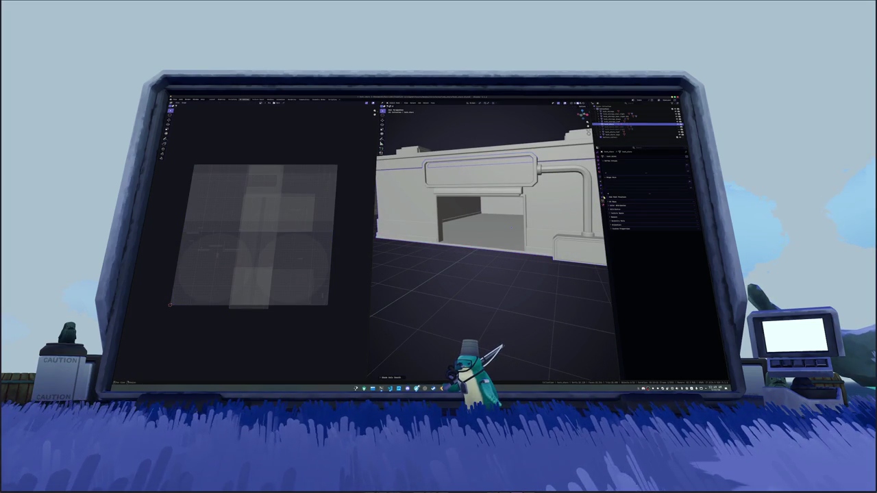
{"action": "left_click", "coordinate": [601, 175]}
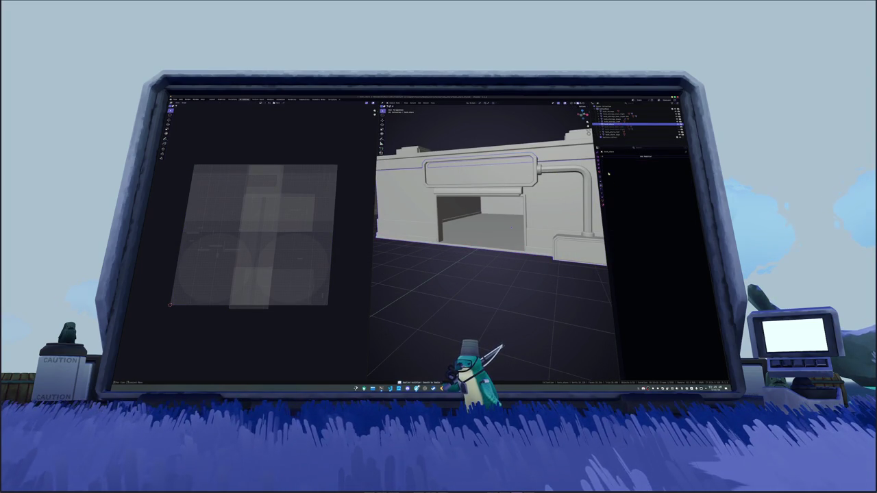
{"action": "key", "text": "a"}
{"action": "key", "text": "alt+a"}
Mark the pipe's edge loop and neighbouring selected edges as seams
{"action": "left_click", "coordinate": [509, 203], "text": "alt"}
{"action": "right_click", "coordinate": [505, 206]}
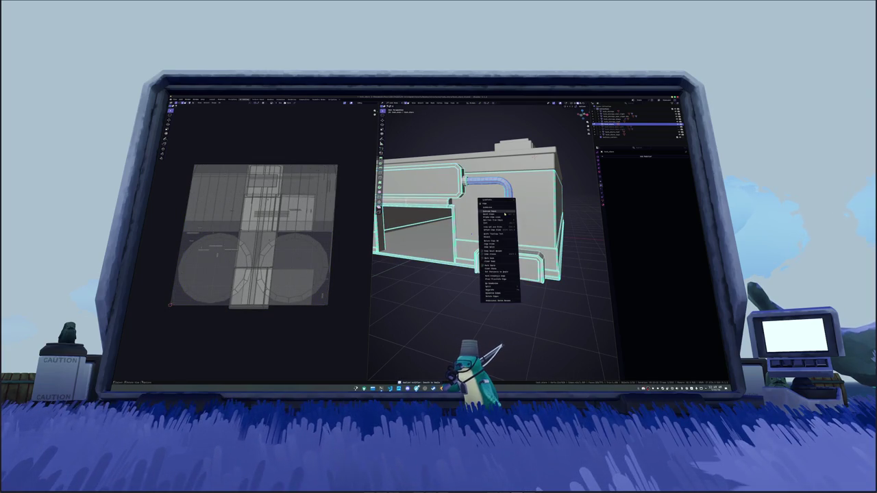
{"action": "left_click", "coordinate": [498, 265]}
{"action": "scroll", "coordinate": [471, 234], "scroll_direction": "up", "scroll_amount": 3}
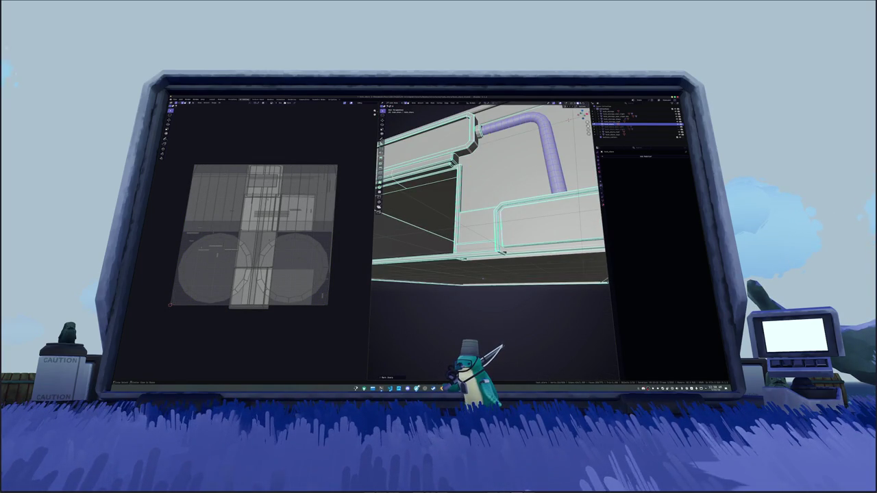
{"action": "key", "text": "alt+z"}
{"action": "scroll", "coordinate": [491, 130], "scroll_direction": "up", "scroll_amount": 4}
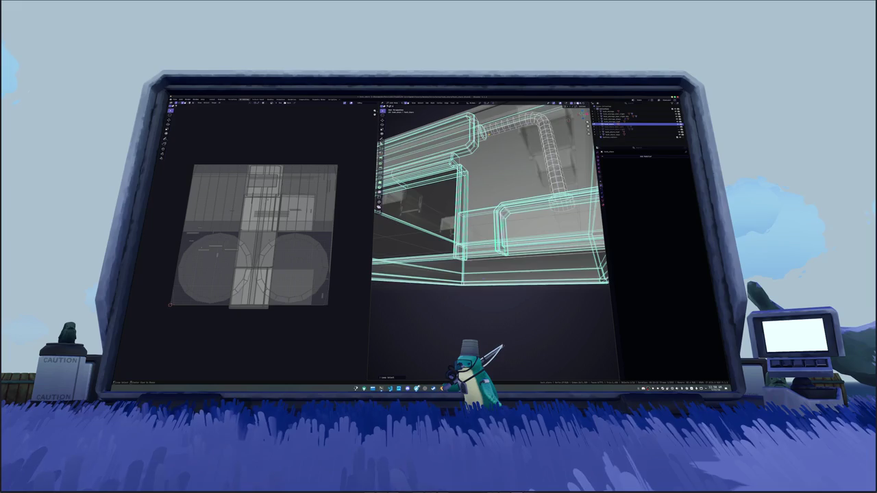
{"action": "key", "text": "alt+z"}
{"action": "right_click", "coordinate": [494, 159]}
{"action": "left_click", "coordinate": [491, 156]}
Mark the pipe's hidden back edges as seams using X-ray, then clear the selection
{"action": "scroll", "coordinate": [479, 206], "scroll_direction": "down", "scroll_amount": 5}
{"action": "scroll", "coordinate": [480, 205], "scroll_direction": "up", "scroll_amount": 3}
{"action": "scroll", "coordinate": [490, 194], "scroll_direction": "up", "scroll_amount": 3}
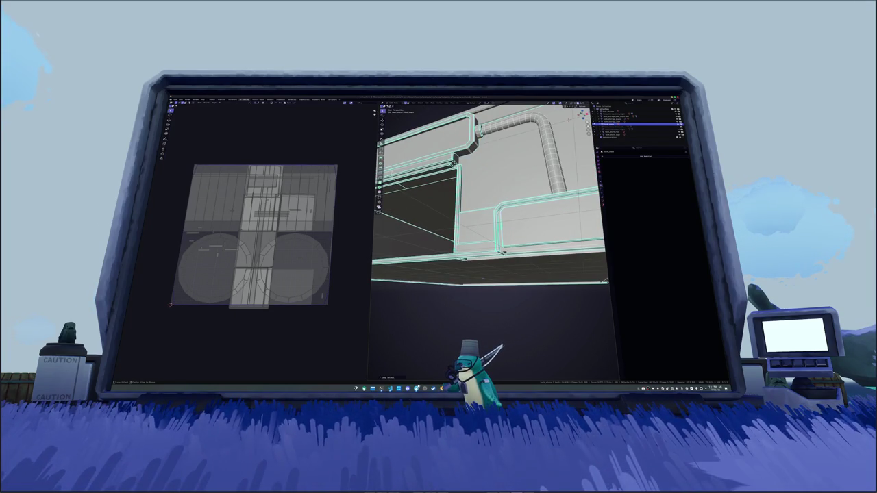
{"action": "key", "text": "alt+z"}
{"action": "right_click", "coordinate": [487, 146]}
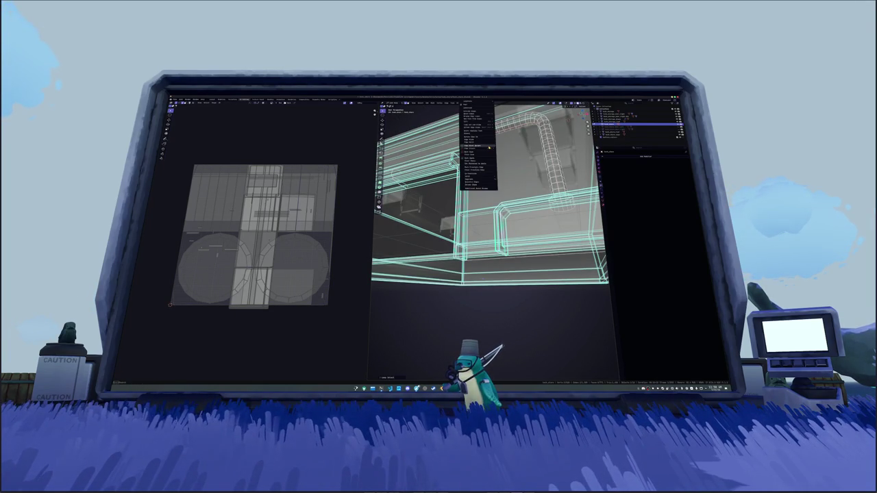
{"action": "left_click", "coordinate": [482, 156]}
{"action": "key", "text": "alt+z"}
{"action": "scroll", "coordinate": [483, 155], "scroll_direction": "down", "scroll_amount": 6}
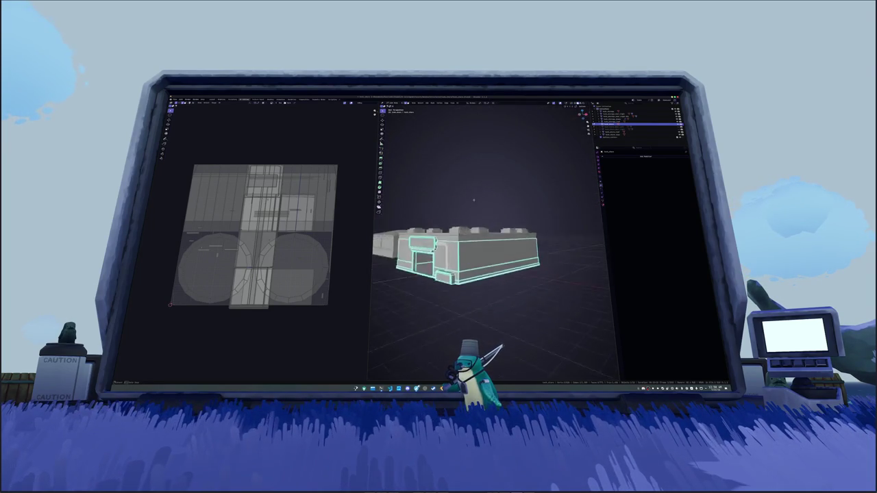
{"action": "key", "text": "a"}
{"action": "key", "text": "alt+a"}
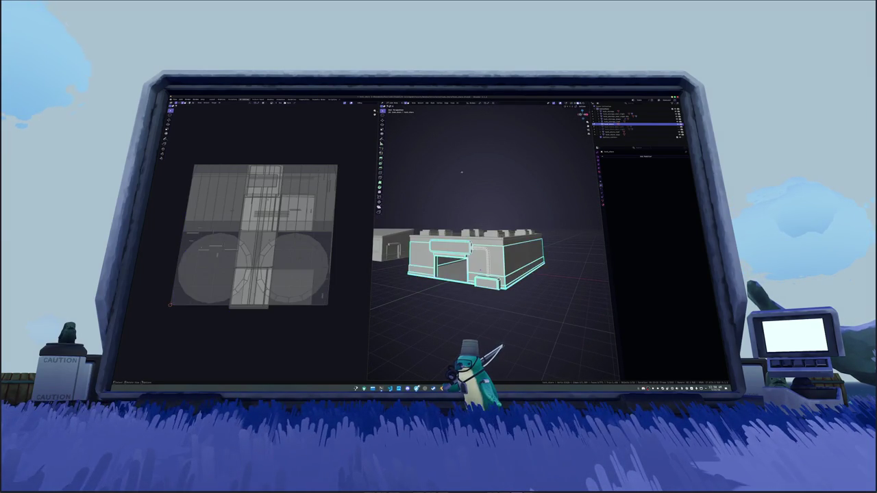
{"action": "scroll", "coordinate": [454, 298], "scroll_direction": "up", "scroll_amount": 3}
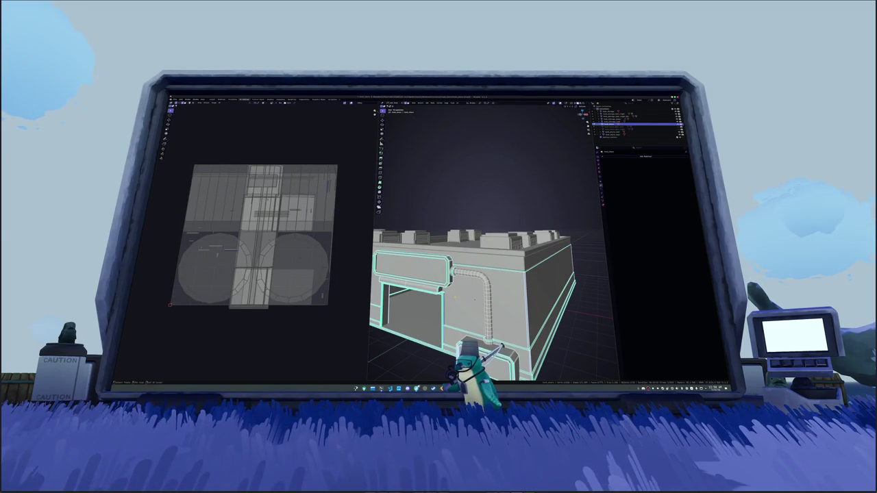
Select all of the building's UV islands and pack them into the tile
{"action": "key", "text": "l"}
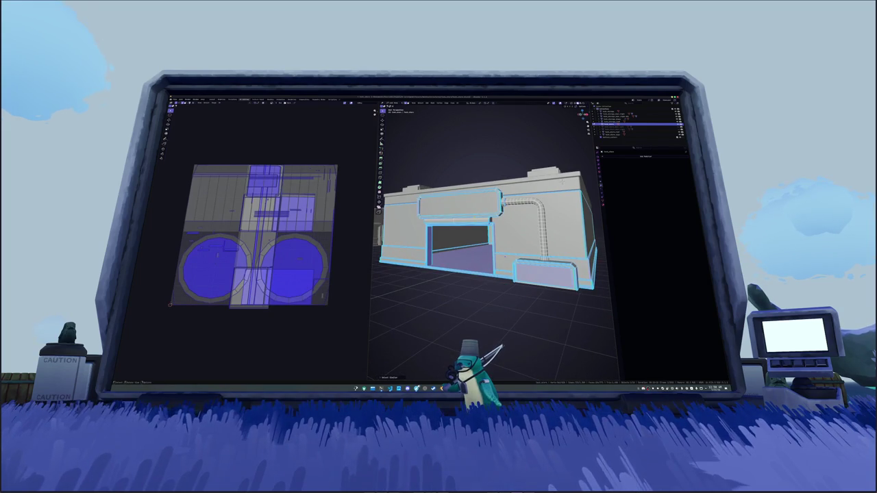
{"action": "key", "text": "shift+g"}
{"action": "left_click", "coordinate": [463, 223]}
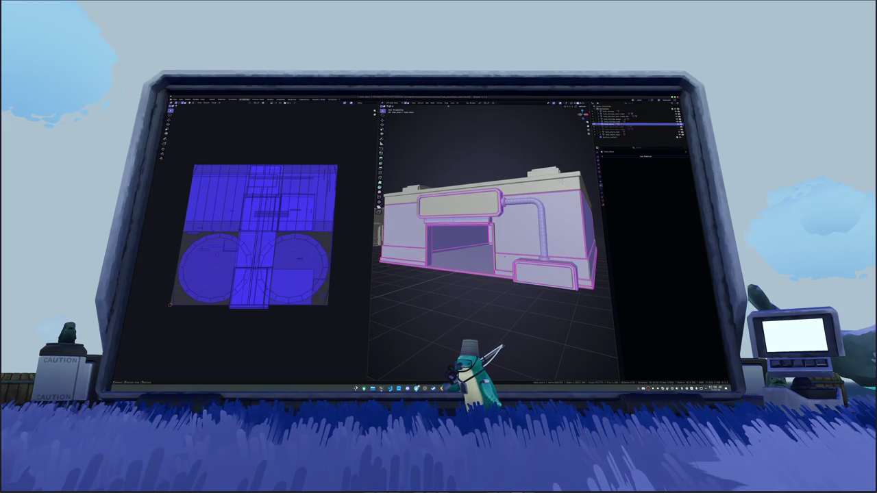
{"action": "left_click", "coordinate": [459, 103]}
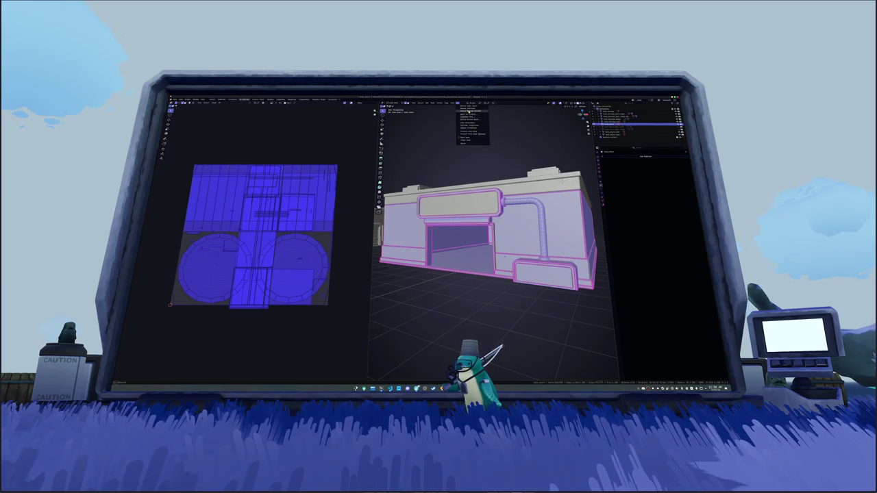
{"action": "left_click", "coordinate": [469, 111]}
{"action": "left_click", "coordinate": [470, 103]}
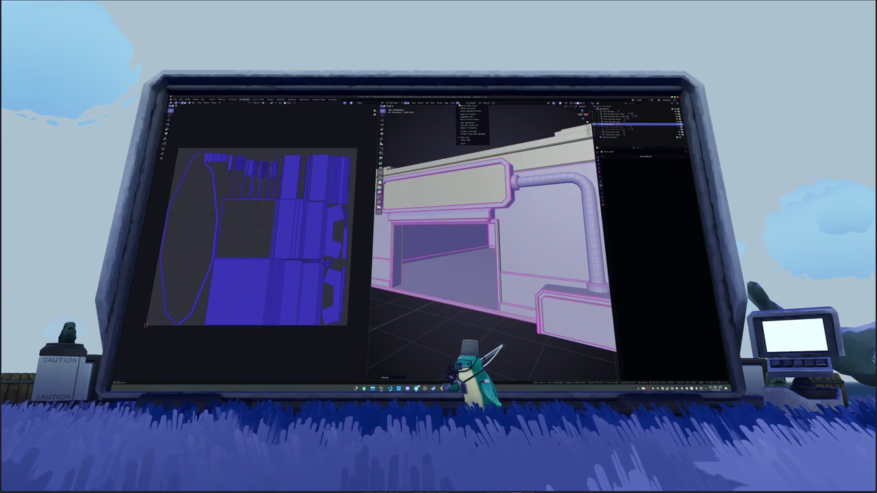
{"action": "left_click", "coordinate": [471, 109]}
{"action": "key", "text": "alt+a"}
{"action": "key", "text": "a"}
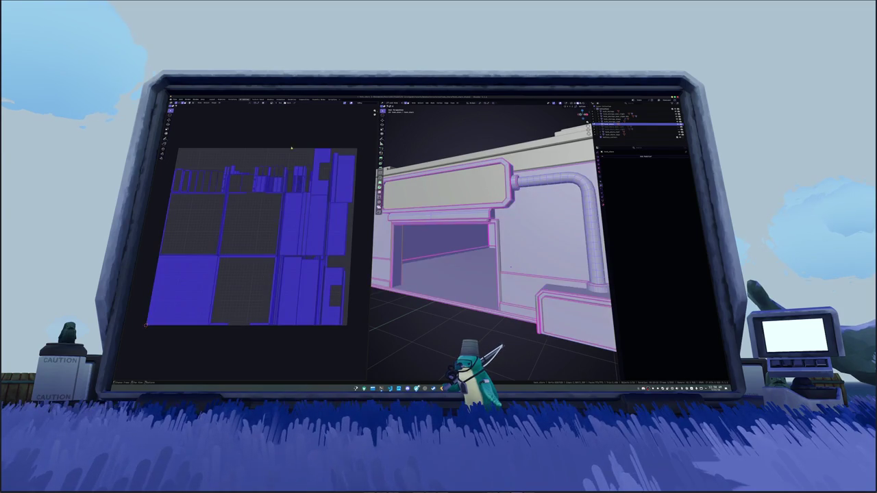
{"action": "left_click", "coordinate": [334, 111]}
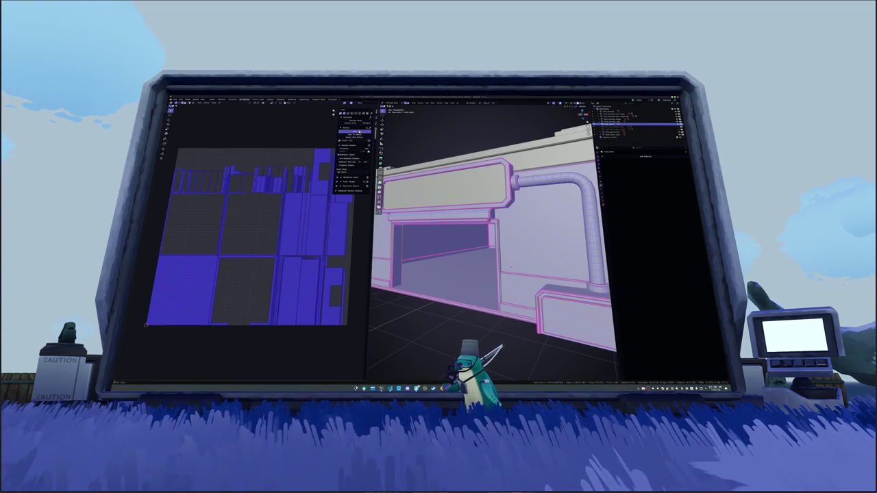
{"action": "left_click", "coordinate": [355, 131]}
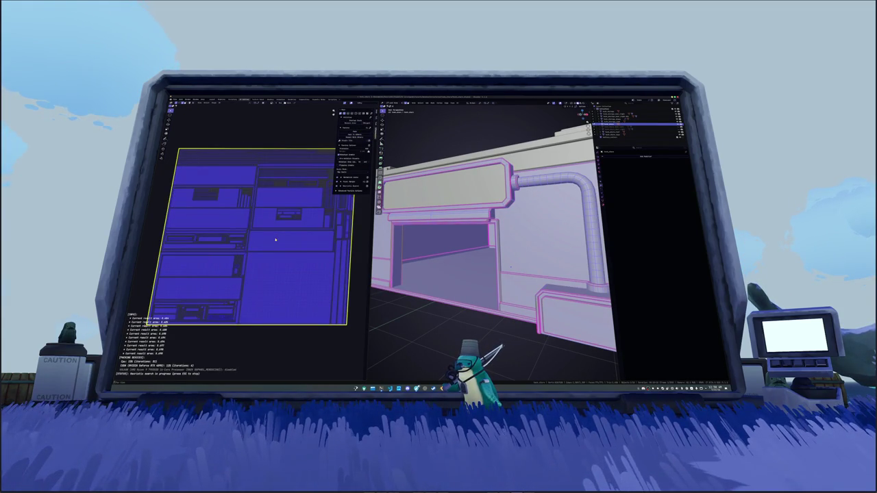
Select the whole sign panel in Edit Mode and mark its edges as seams
{"action": "key", "text": "Tab"}
{"action": "scroll", "coordinate": [449, 277], "scroll_direction": "down", "scroll_amount": 5}
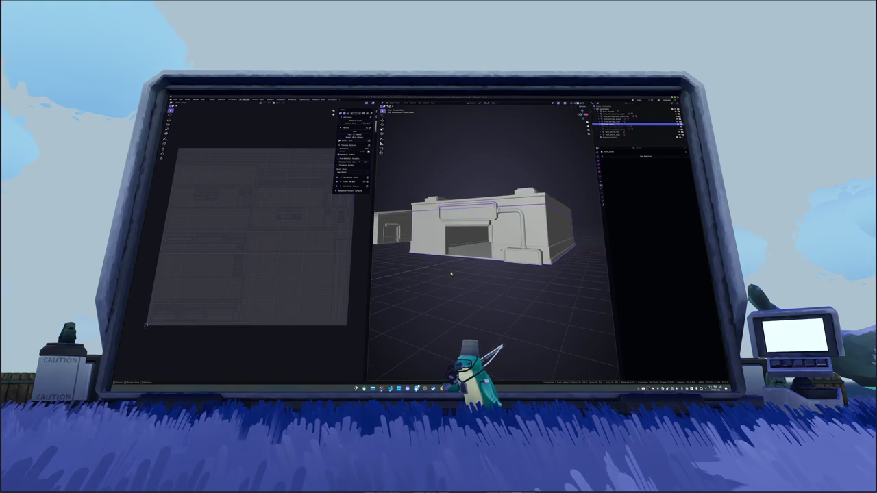
{"action": "key", "text": "Tab"}
{"action": "key", "text": "a"}
{"action": "key", "text": "Tab"}
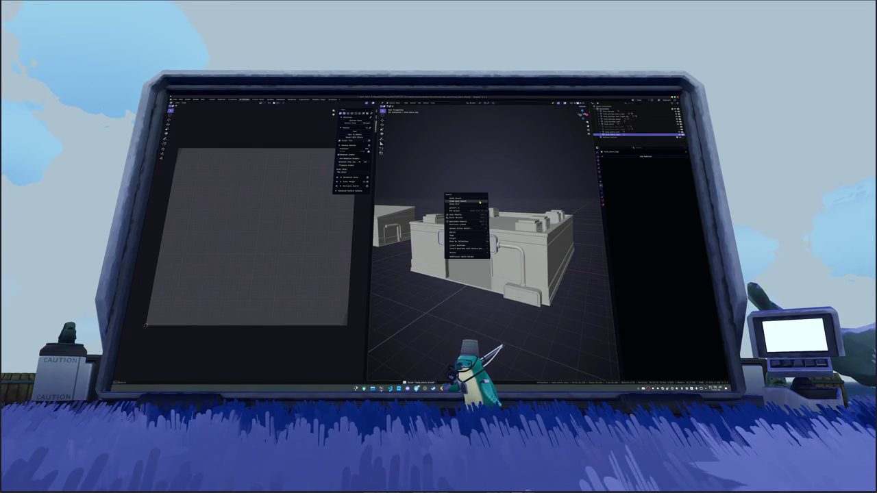
{"action": "scroll", "coordinate": [480, 274], "scroll_direction": "up", "scroll_amount": 3}
{"action": "key", "text": "Tab"}
{"action": "key", "text": "a"}
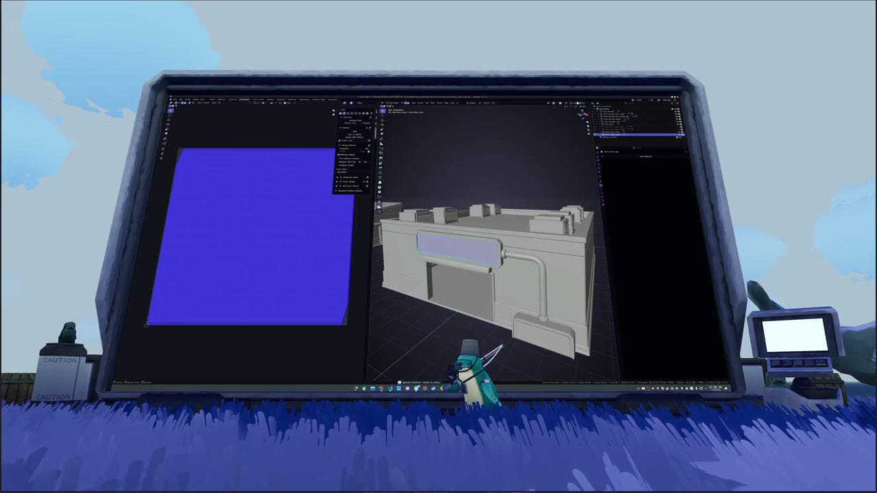
{"action": "key", "text": "alt+a"}
{"action": "key", "text": "a"}
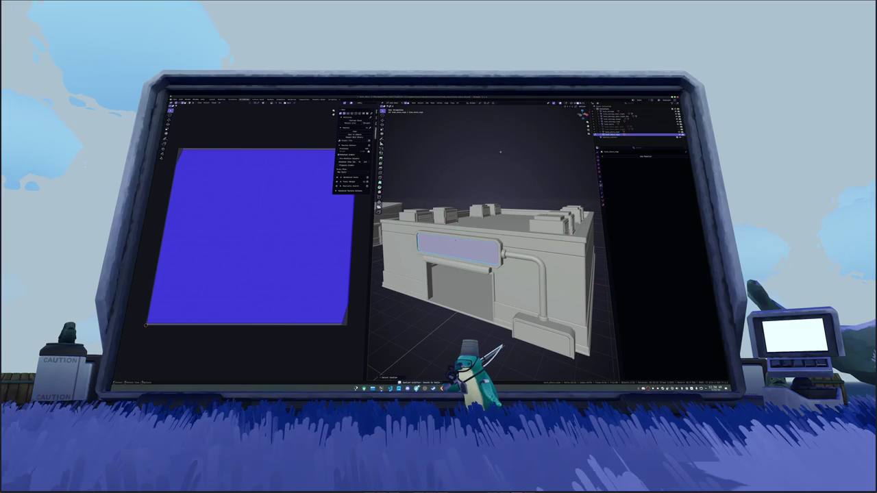
{"action": "right_click", "coordinate": [488, 155]}
{"action": "left_click", "coordinate": [481, 202]}
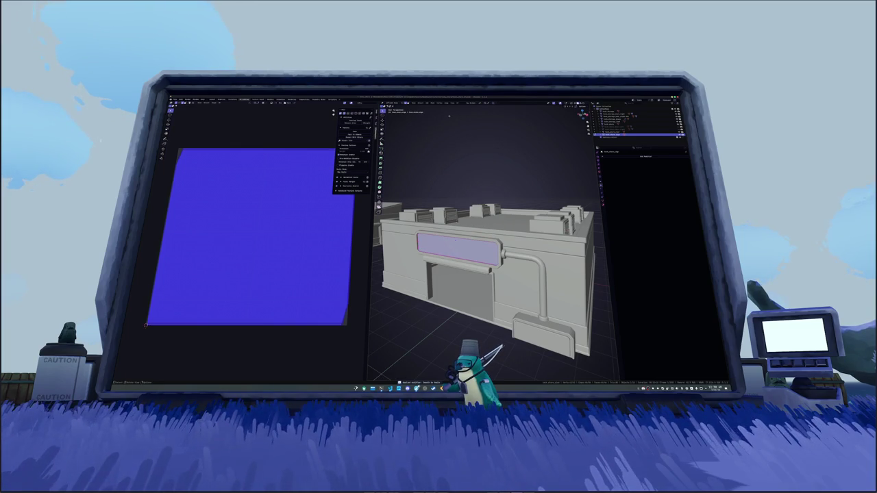
Unwrap the sign panel and turn its tall UV island into a horizontal strip
{"action": "key", "text": "u"}
{"action": "left_click", "coordinate": [473, 111]}
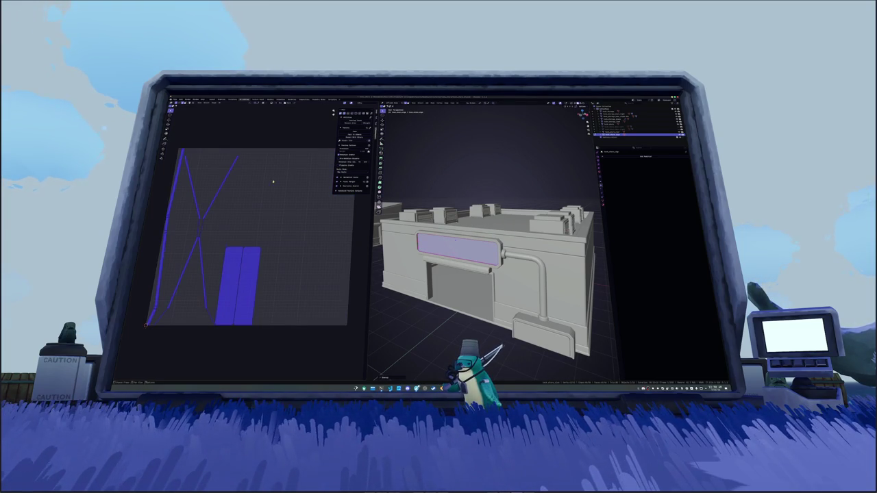
{"action": "left_click", "coordinate": [456, 108]}
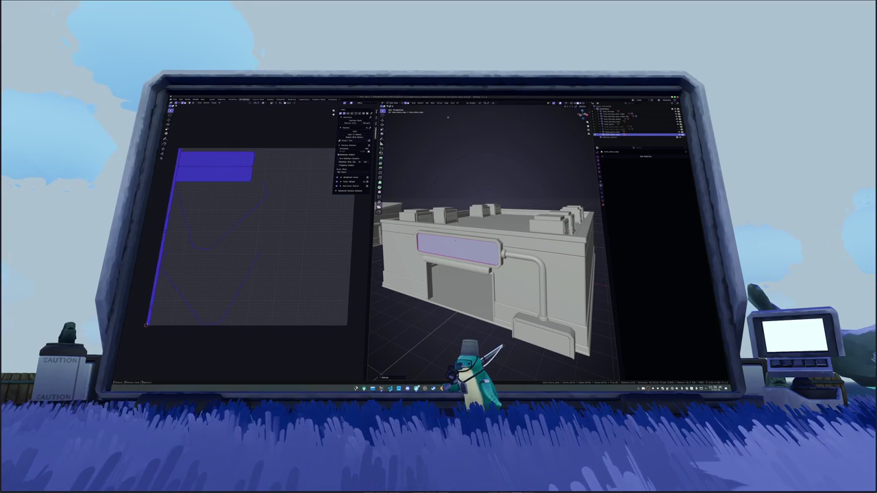
{"action": "left_click", "coordinate": [288, 230]}
{"action": "scroll", "coordinate": [493, 264], "scroll_direction": "up", "scroll_amount": 6}
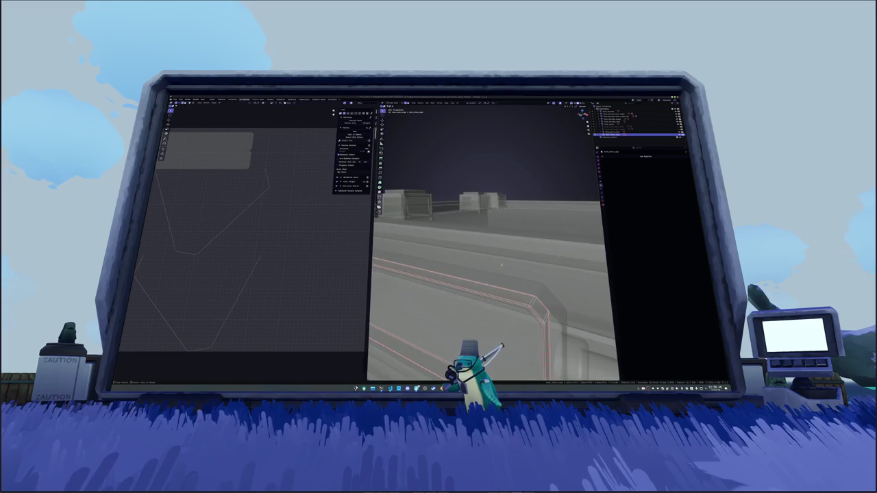
{"action": "scroll", "coordinate": [493, 264], "scroll_direction": "up", "scroll_amount": 2}
{"action": "left_click", "coordinate": [484, 251], "text": "alt"}
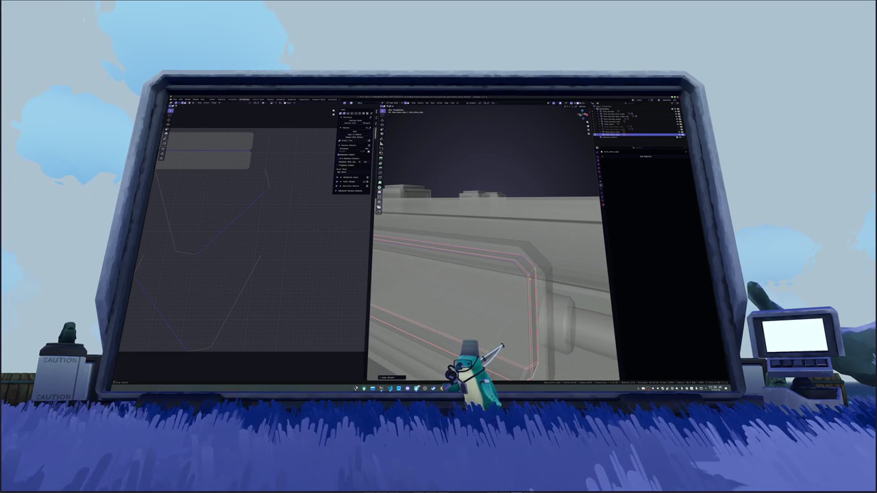
{"action": "left_click_drag", "start_coordinate": [530, 279], "coordinate": [510, 255]}
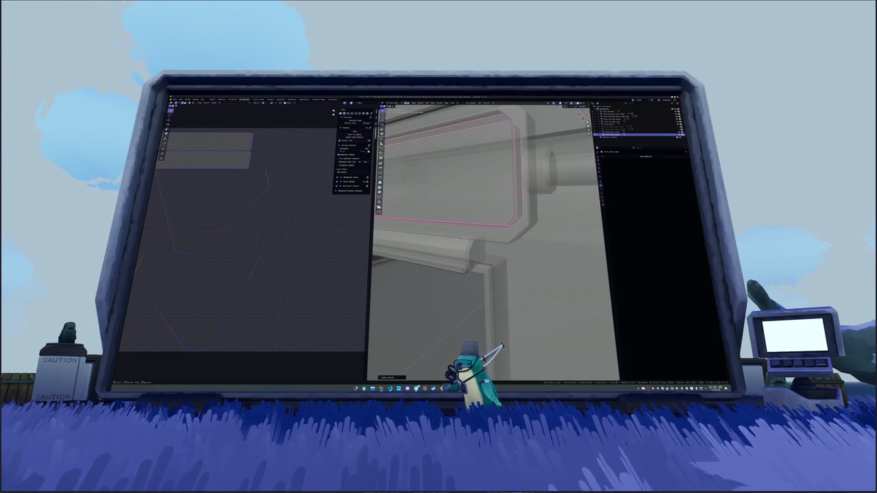
{"action": "scroll", "coordinate": [511, 255], "scroll_direction": "down", "scroll_amount": 8}
{"action": "scroll", "coordinate": [511, 255], "scroll_direction": "up", "scroll_amount": 8}
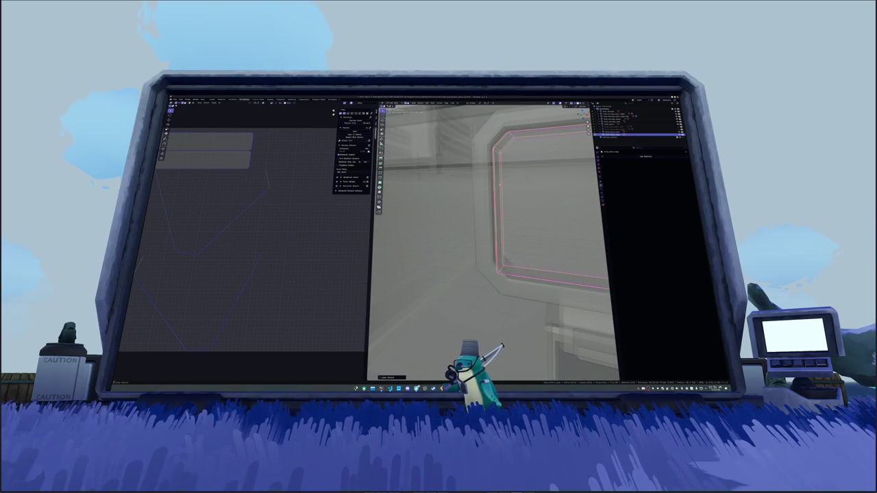
Re-unwrap all the panel's faces and pack the islands to fill the UV tile
{"action": "key", "text": "a"}
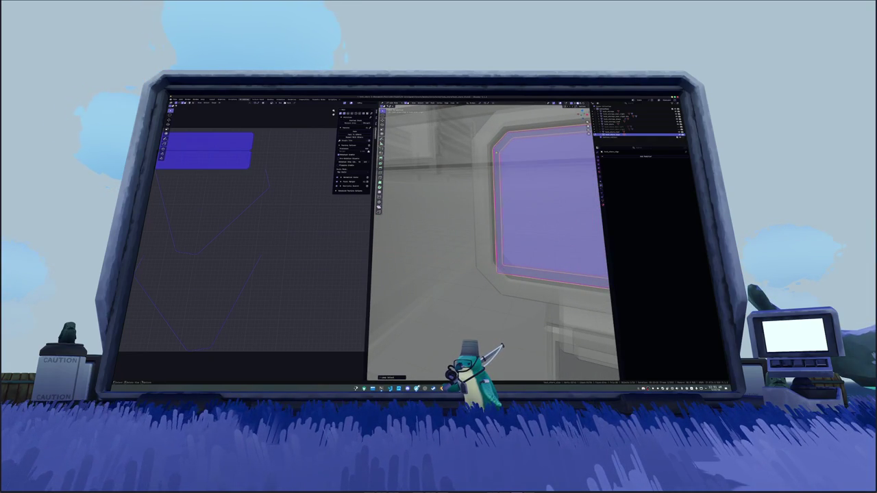
{"action": "key", "text": "u"}
{"action": "left_click", "coordinate": [487, 201]}
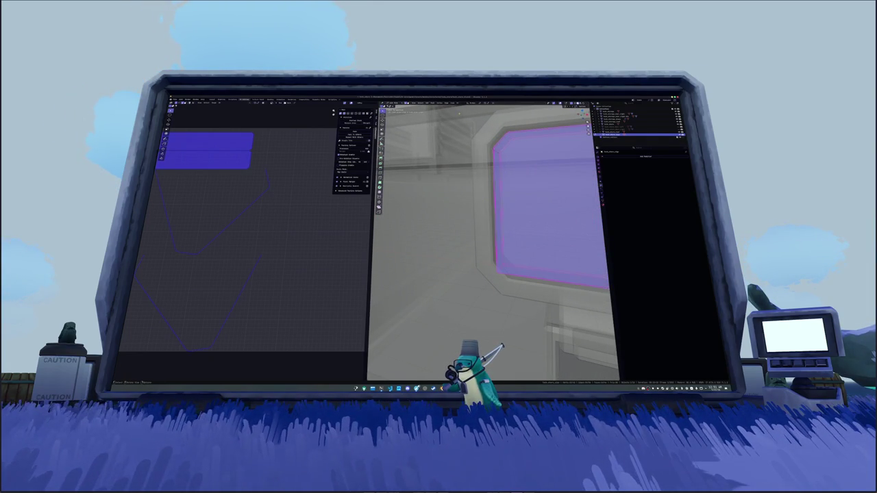
{"action": "left_click", "coordinate": [428, 102]}
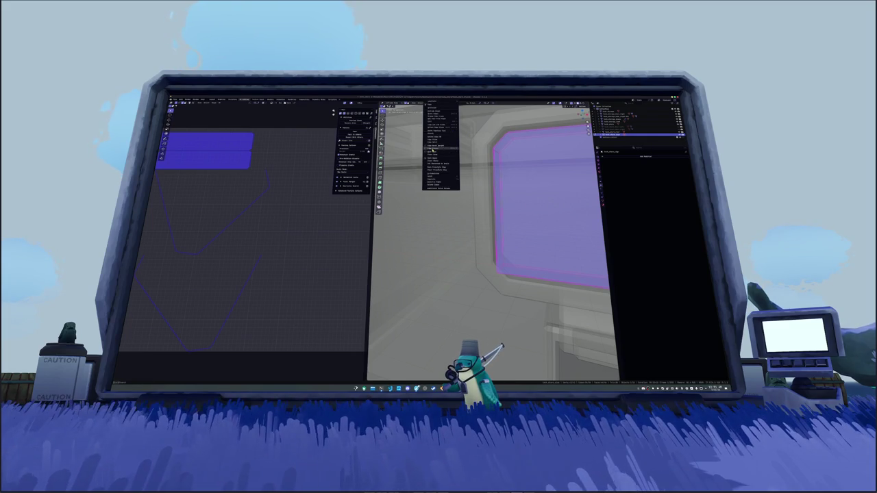
{"action": "left_click", "coordinate": [440, 151]}
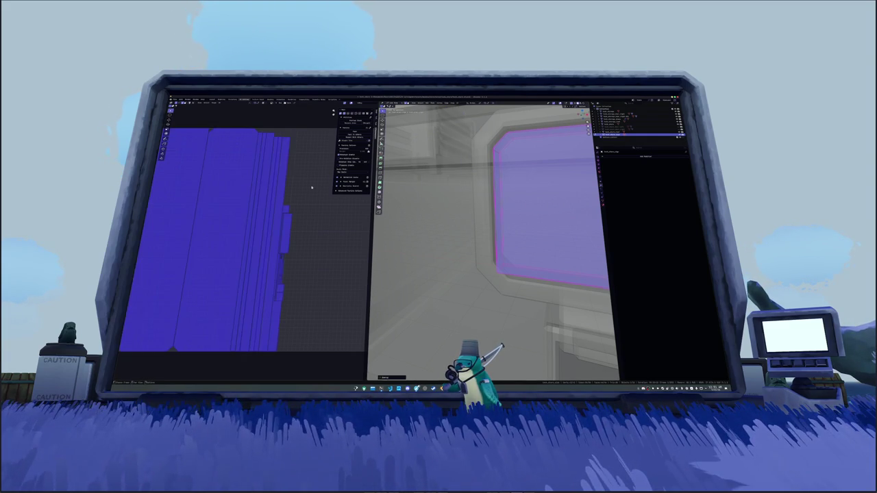
{"action": "left_click", "coordinate": [355, 133]}
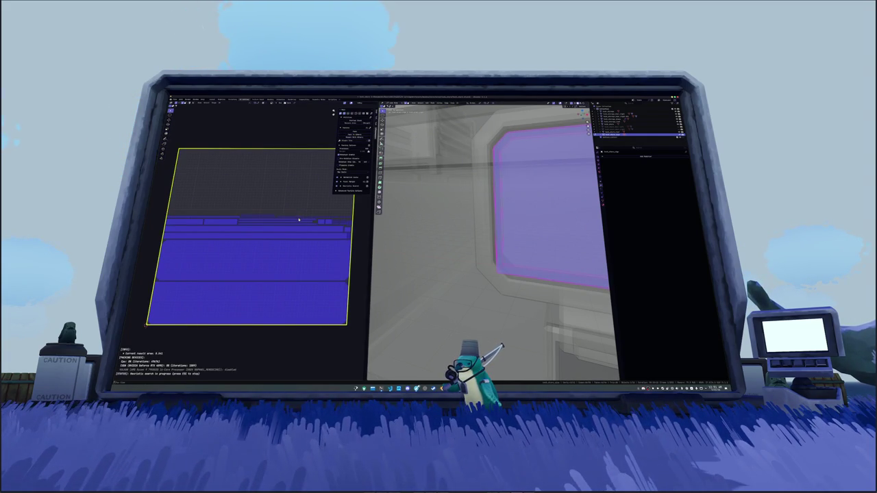
{"action": "key", "text": "Escape"}
{"action": "left_click_drag", "start_coordinate": [500, 244], "coordinate": [429, 291]}
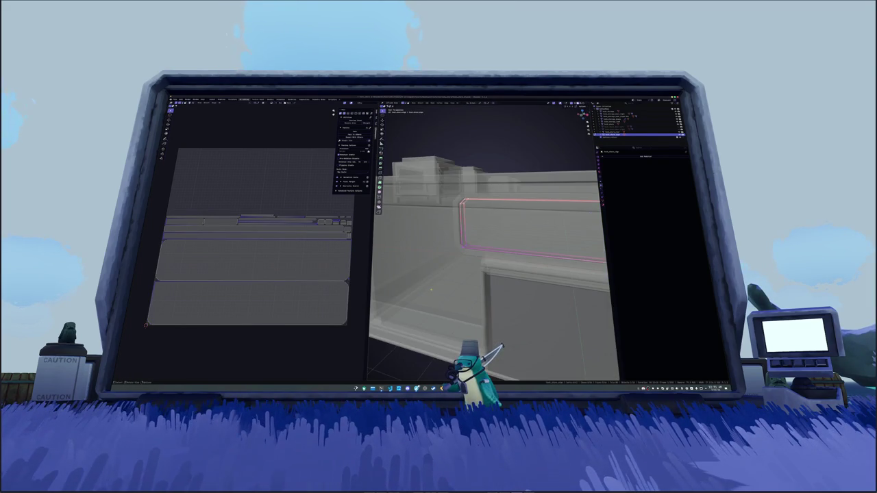
{"action": "key", "text": "KP_1"}
{"action": "scroll", "coordinate": [445, 222], "scroll_direction": "up", "scroll_amount": 5}
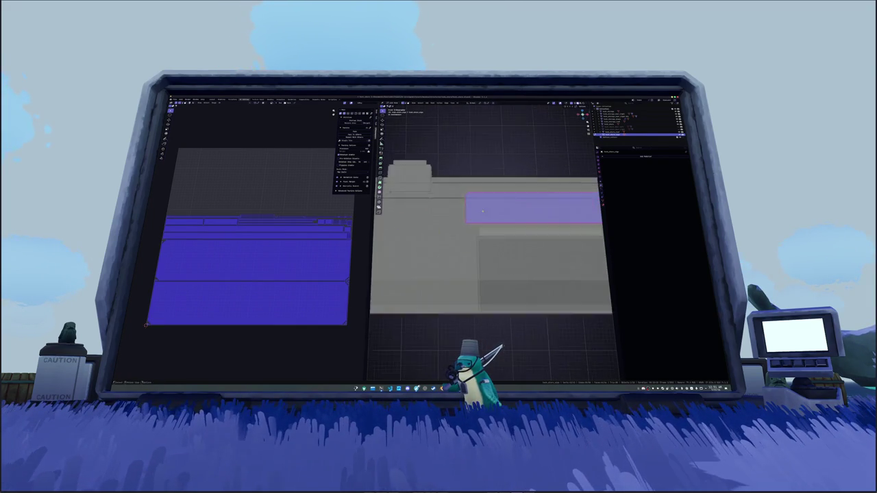
Apply the corner-rounding modifier on the long sign panel
{"action": "left_click_drag", "start_coordinate": [445, 223], "coordinate": [438, 224]}
{"action": "left_click", "coordinate": [578, 105]}
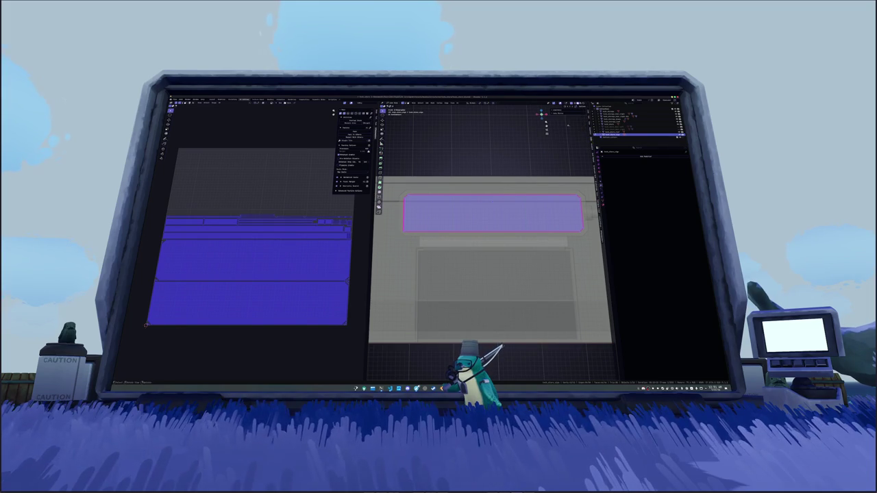
{"action": "left_click", "coordinate": [562, 108]}
{"action": "key", "text": "a"}
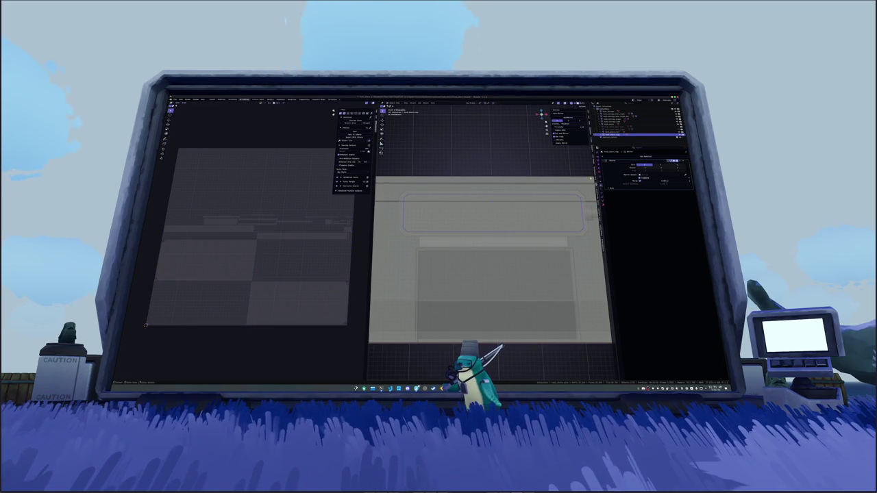
{"action": "key", "text": "ctrl+a"}
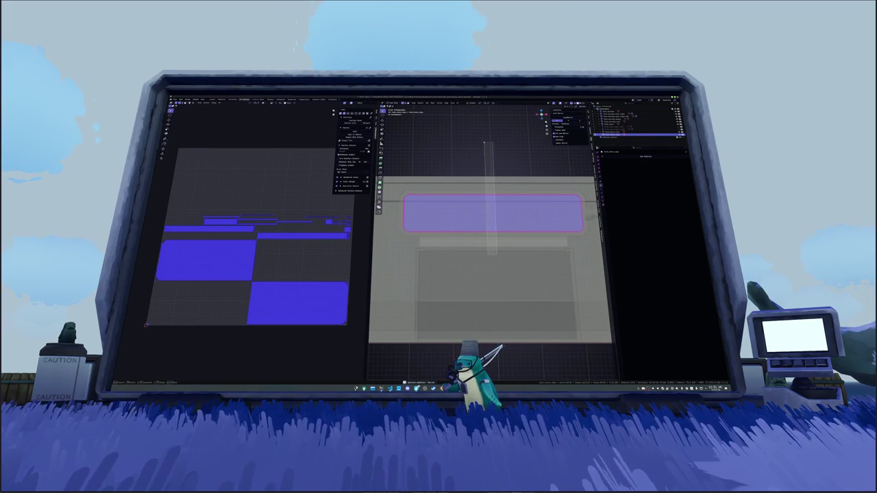
Select all of the sign panel's faces in Edit Mode and UV-unwrap them
{"action": "left_click", "coordinate": [487, 147]}
{"action": "right_click", "coordinate": [483, 148]}
{"action": "right_click", "coordinate": [480, 159]}
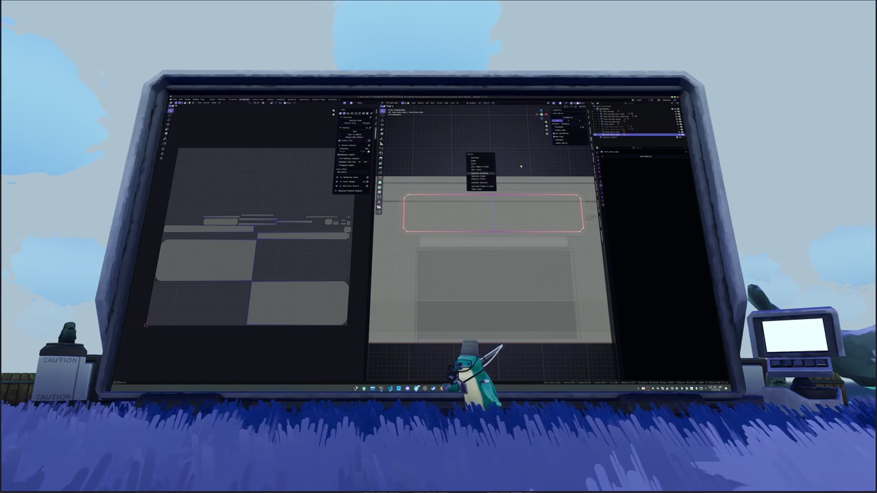
{"action": "left_click", "coordinate": [482, 176]}
{"action": "right_click", "coordinate": [493, 176]}
{"action": "left_click", "coordinate": [494, 219]}
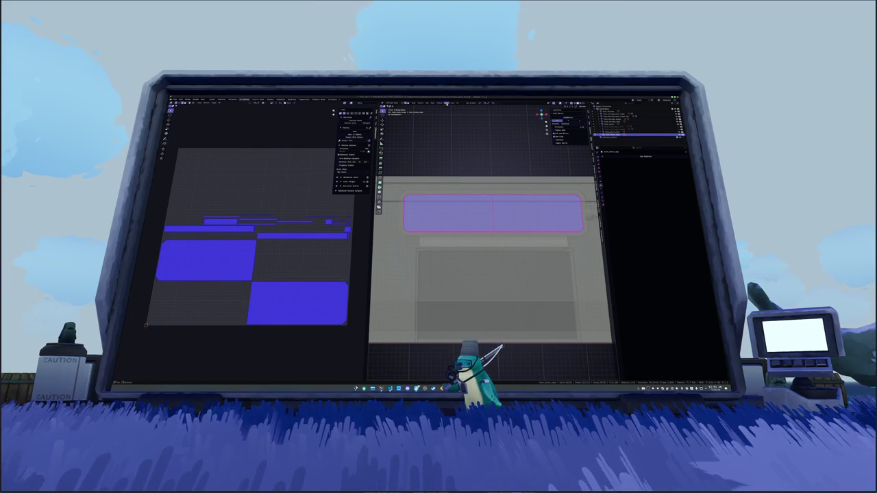
{"action": "left_click", "coordinate": [462, 104]}
{"action": "left_click", "coordinate": [466, 110]}
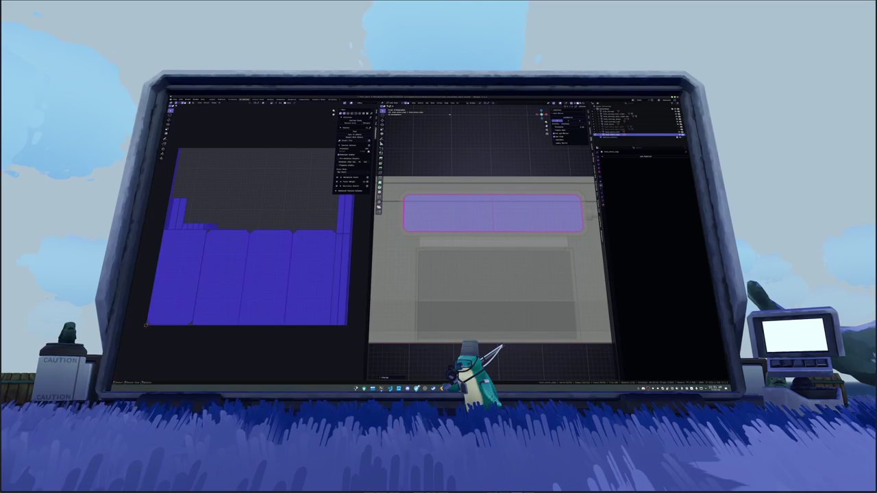
Pack the sign's UV islands with UVPackmaster, keep the result, and return to Object Mode
{"action": "left_click", "coordinate": [359, 131]}
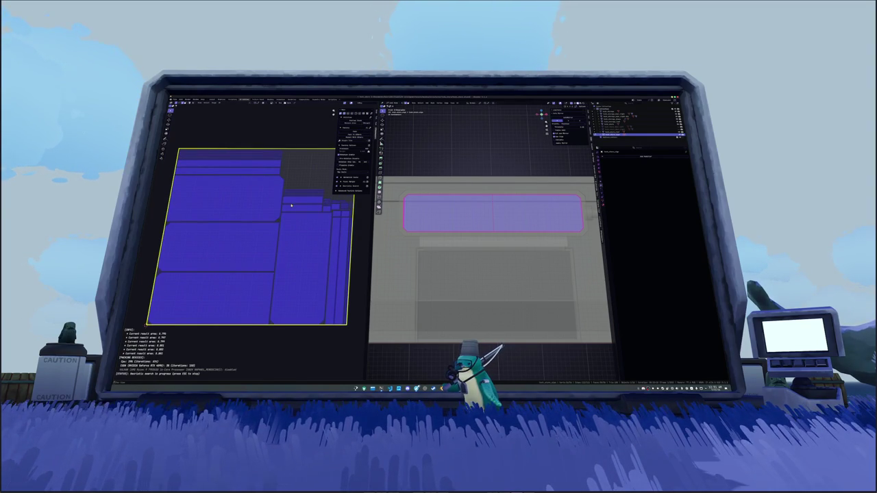
{"action": "key", "text": "Escape"}
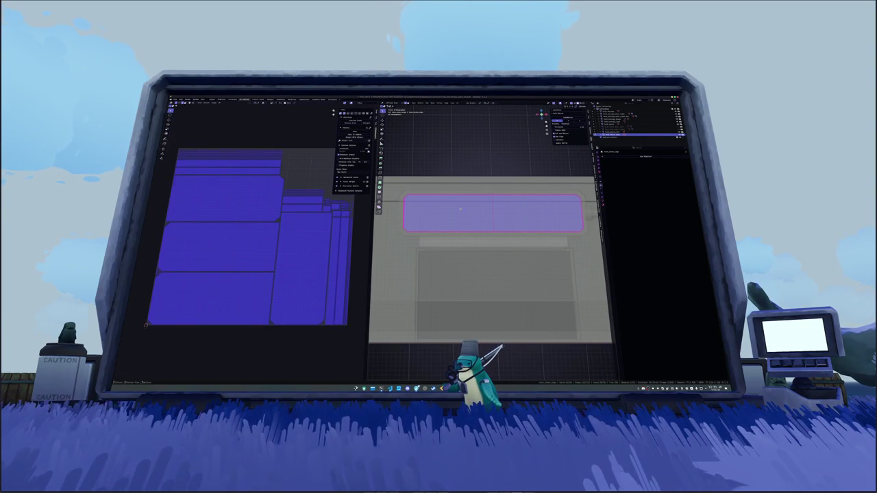
{"action": "key", "text": "Tab"}
{"action": "scroll", "coordinate": [465, 221], "scroll_direction": "down", "scroll_amount": 2}
{"action": "left_click_drag", "start_coordinate": [465, 221], "coordinate": [459, 233]}
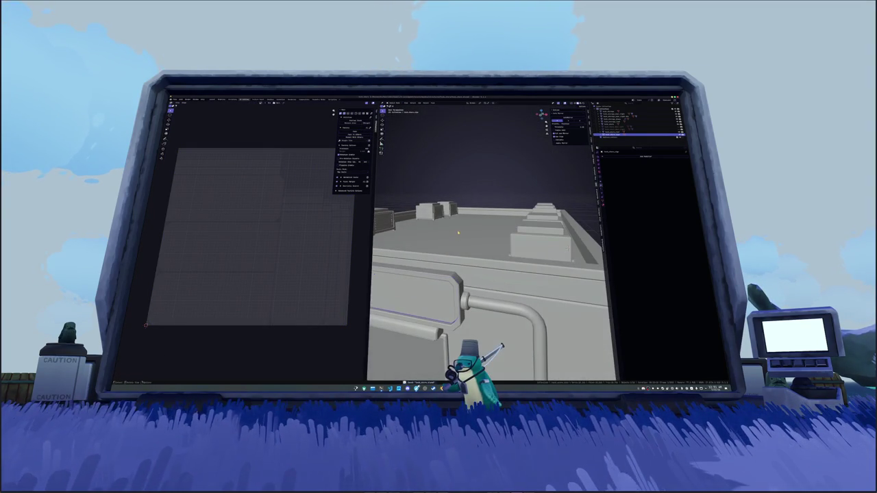
Select the whole rooftop slab mesh in Edit Mode and UV-unwrap it
{"action": "scroll", "coordinate": [467, 278], "scroll_direction": "down", "scroll_amount": 4}
{"action": "key", "text": "Tab"}
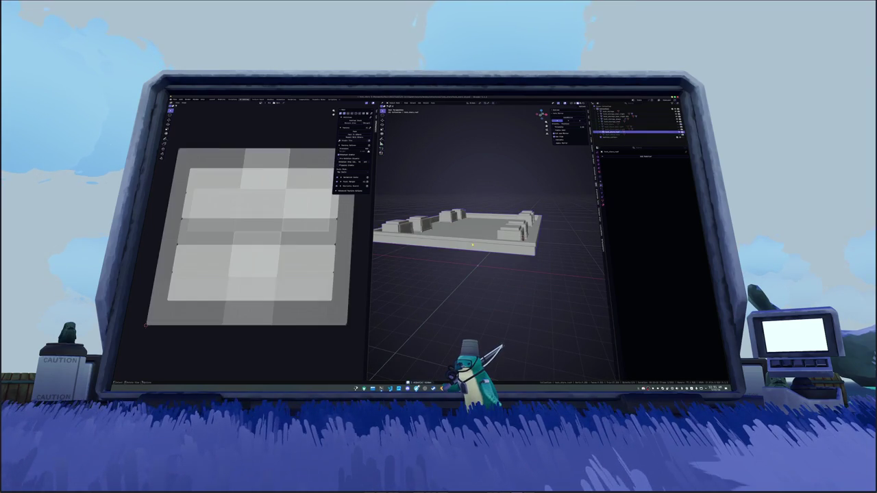
{"action": "key", "text": "Tab"}
{"action": "right_click", "coordinate": [485, 203]}
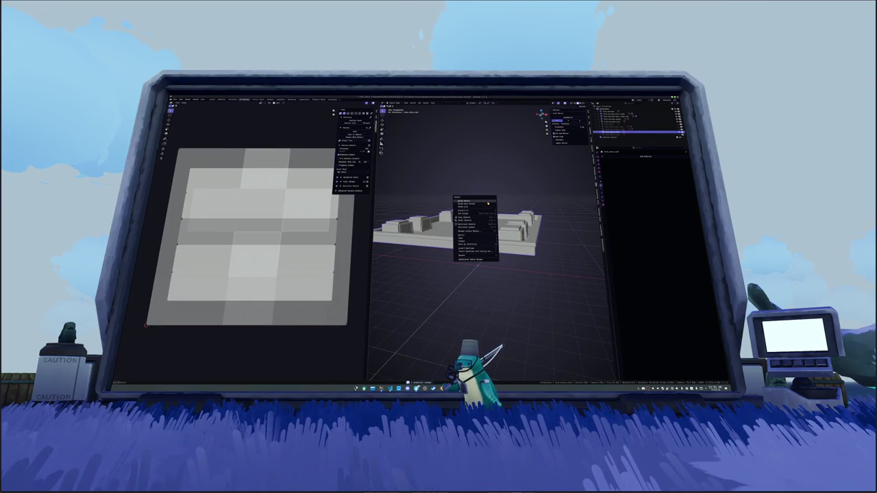
{"action": "left_click", "coordinate": [487, 204]}
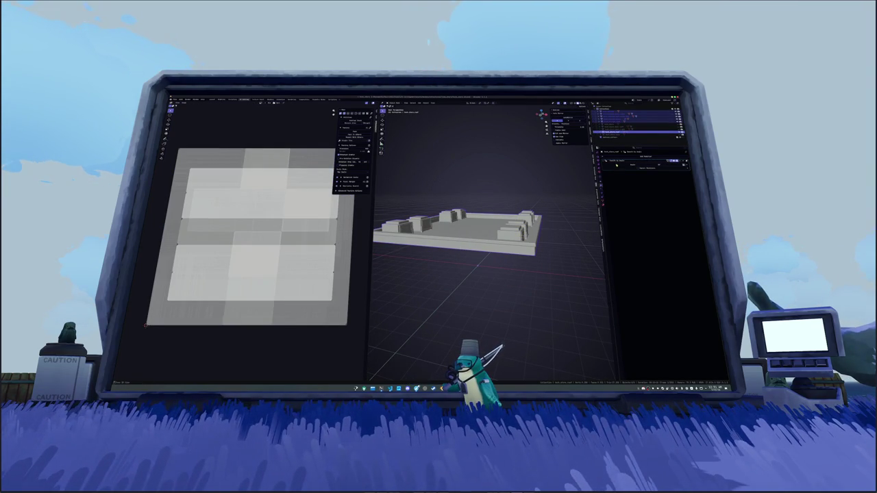
{"action": "key", "text": "Tab"}
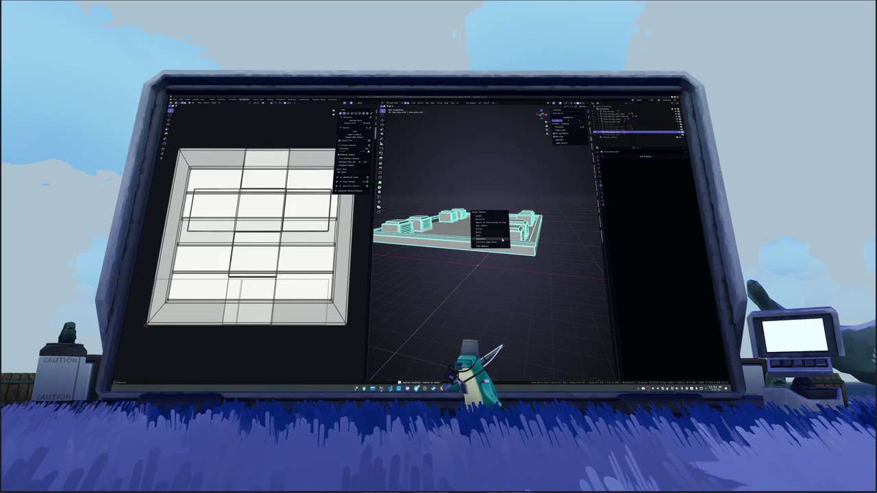
{"action": "key", "text": "a"}
{"action": "right_click", "coordinate": [484, 245]}
{"action": "left_click", "coordinate": [480, 250]}
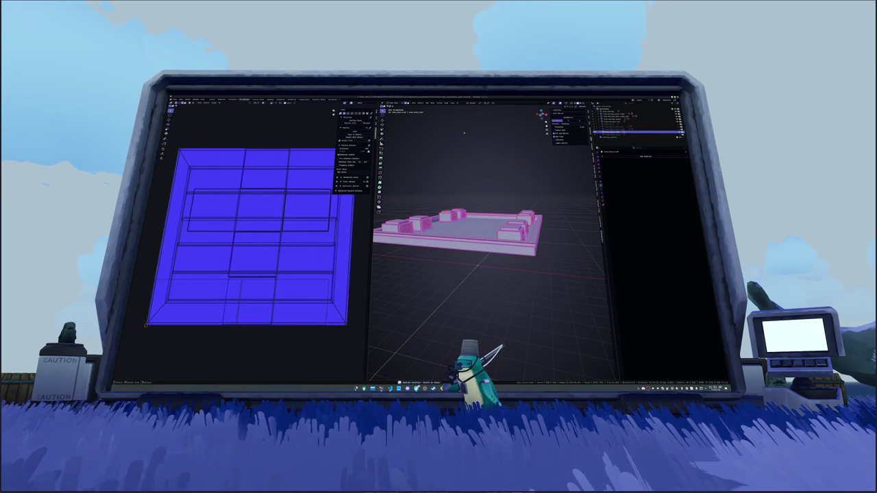
{"action": "left_click", "coordinate": [459, 104]}
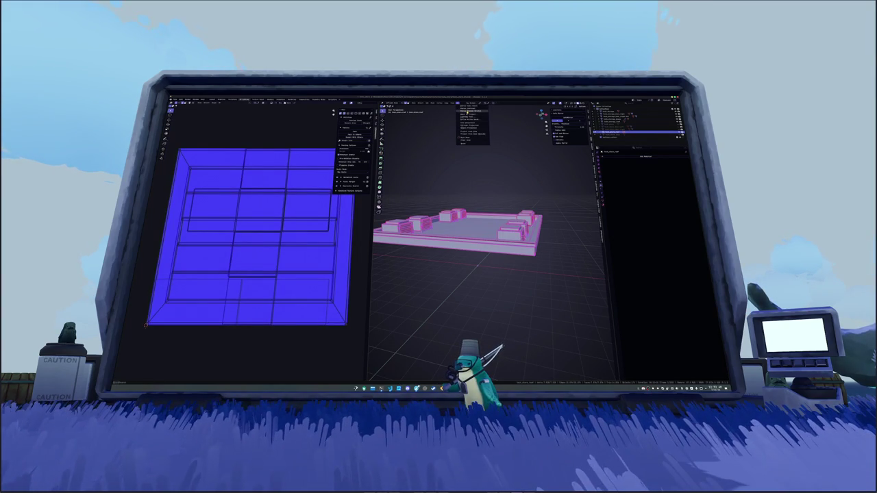
{"action": "left_click", "coordinate": [467, 113]}
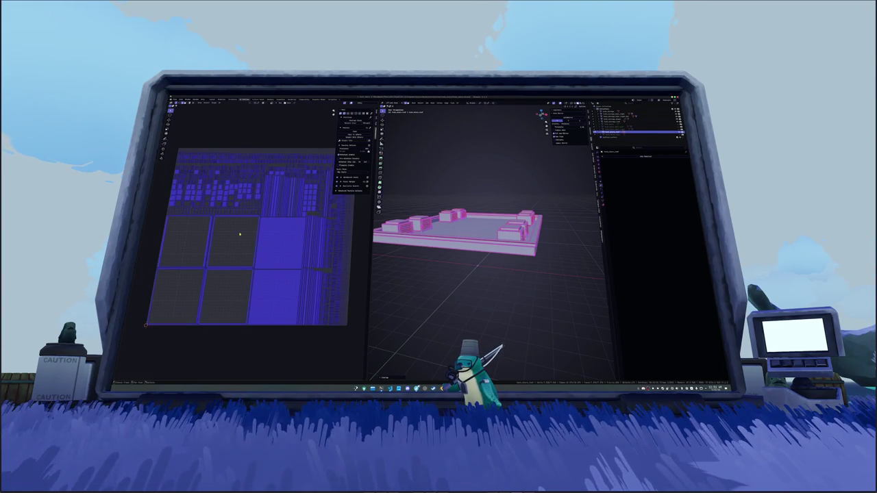
Reselect and re-unwrap the rooftop mesh, pack its islands with UVPackmaster, then exit Edit Mode
{"action": "key", "text": "alt+a"}
{"action": "key", "text": "a"}
{"action": "left_click", "coordinate": [459, 103]}
{"action": "left_click", "coordinate": [469, 117]}
{"action": "left_click", "coordinate": [355, 131]}
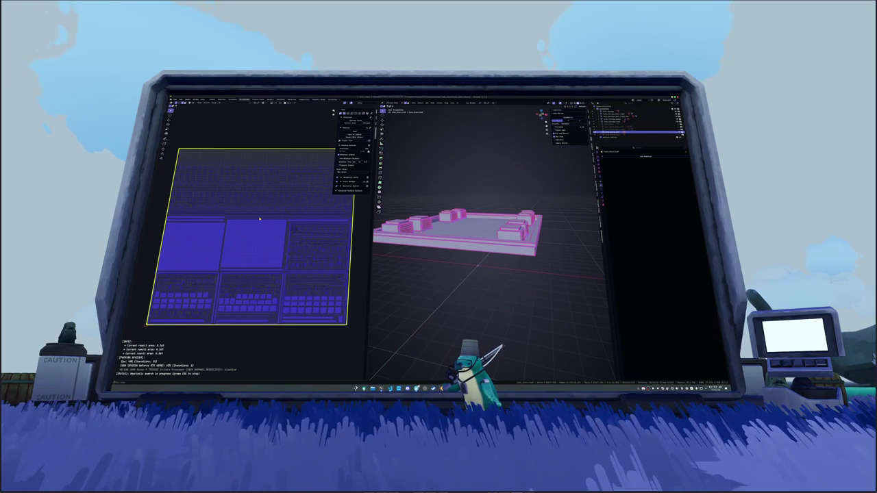
{"action": "key", "text": "Escape"}
{"action": "key", "text": "Tab"}
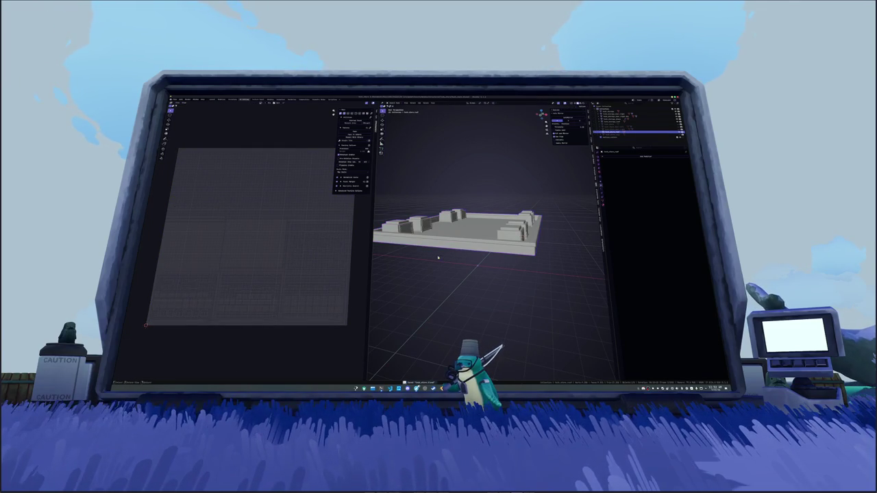
Box-select the whole storefront building and apply All Transforms
{"action": "key", "text": "ctrl+z"}
{"action": "left_click", "coordinate": [623, 124]}
{"action": "mouse_move", "coordinate": [539, 281]}
{"action": "left_mouse_down"}
{"action": "mouse_move", "coordinate": [425, 180]}
{"action": "mouse_move", "coordinate": [438, 192]}
{"action": "mouse_move", "coordinate": [433, 198]}
{"action": "left_mouse_up"}
{"action": "key", "text": "ctrl+a"}
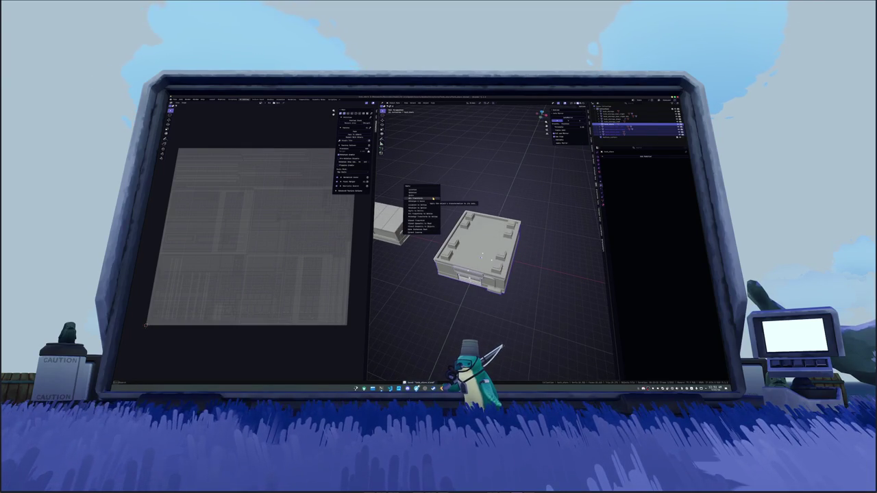
{"action": "left_click", "coordinate": [432, 198]}
{"action": "left_click_drag", "start_coordinate": [432, 198], "coordinate": [441, 205]}
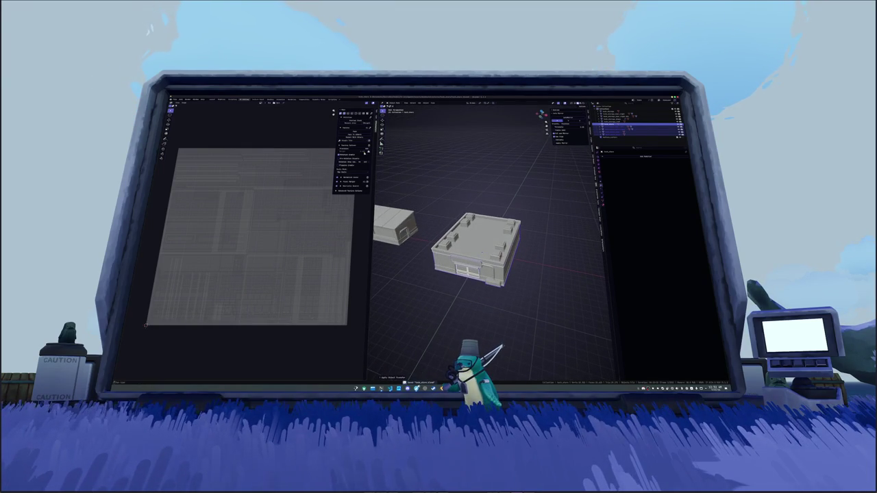
Save the scene via File > Save As, then save again with Ctrl+S
{"action": "left_click", "coordinate": [174, 99]}
{"action": "mouse_move", "coordinate": [182, 141]}
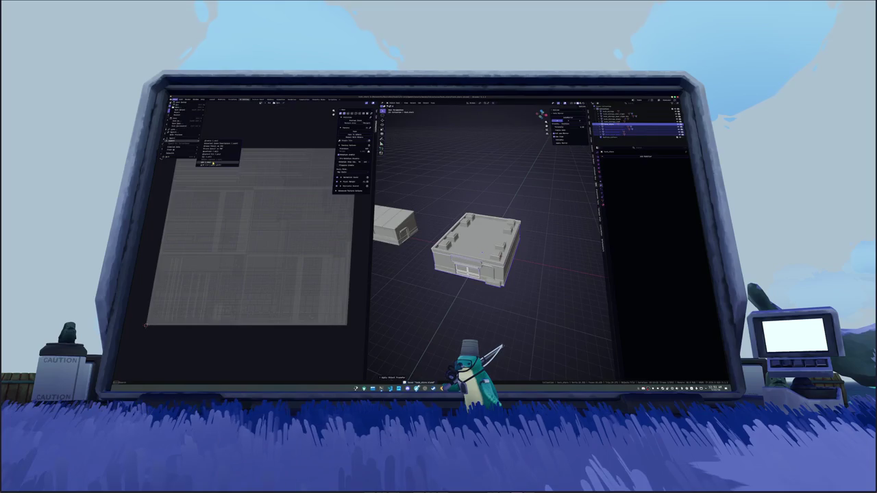
{"action": "left_click", "coordinate": [212, 165]}
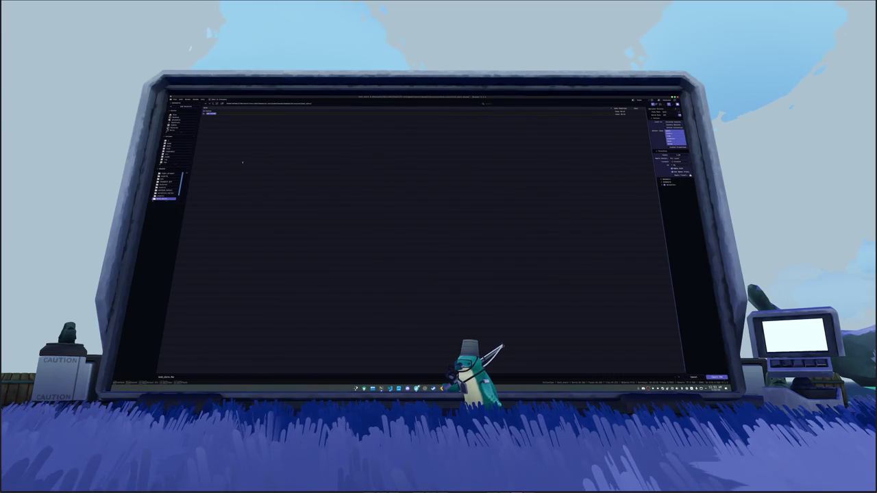
{"action": "left_click", "coordinate": [260, 184]}
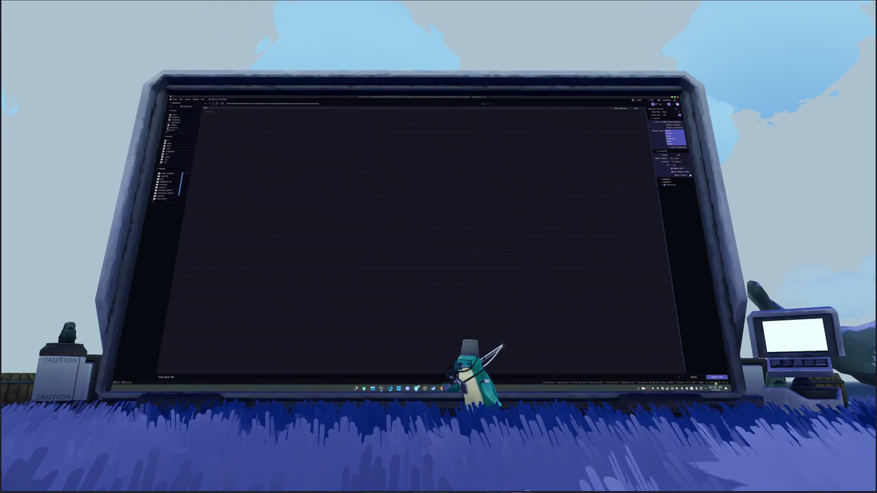
{"action": "left_click", "coordinate": [715, 378]}
{"action": "key", "text": "ctrl+s"}
Export the building model from the File > Export browser after adjusting export settings
{"action": "left_click", "coordinate": [176, 100]}
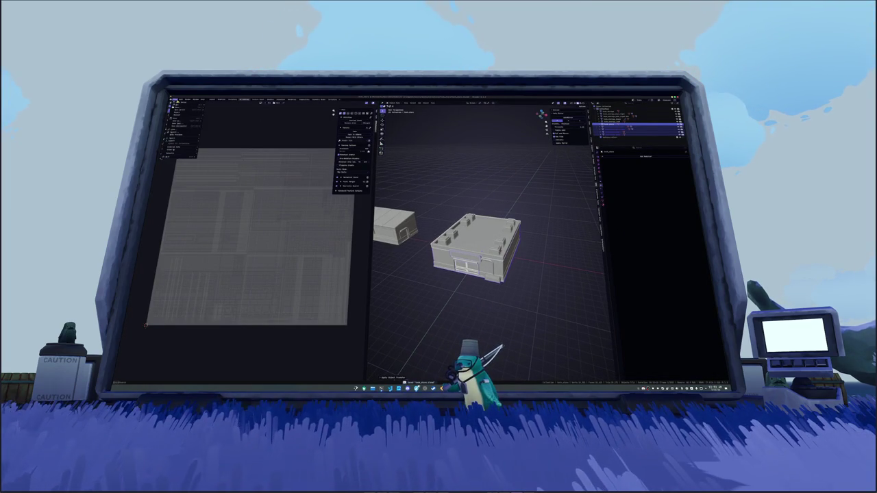
{"action": "mouse_move", "coordinate": [182, 149]}
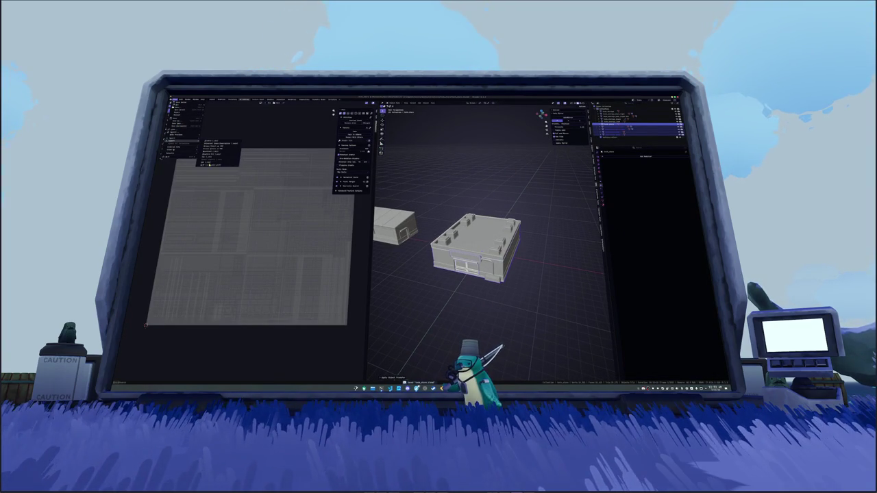
{"action": "left_click", "coordinate": [214, 163]}
{"action": "left_click", "coordinate": [656, 121]}
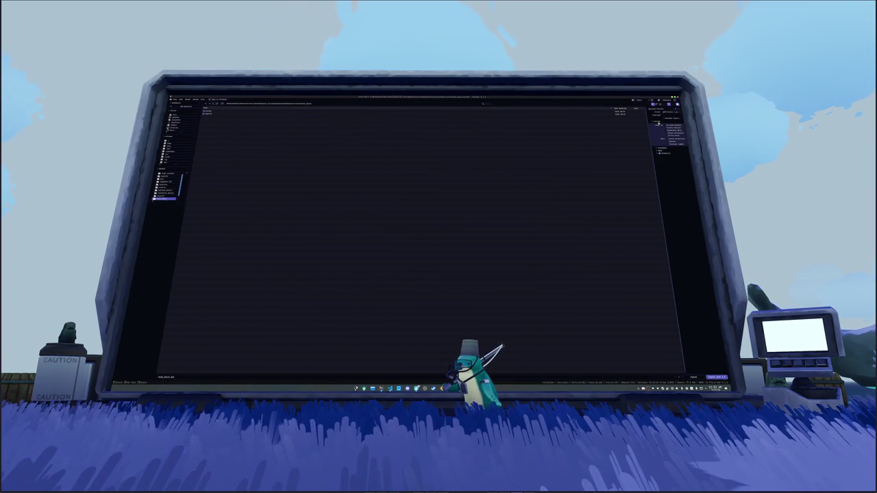
{"action": "left_click", "coordinate": [662, 151]}
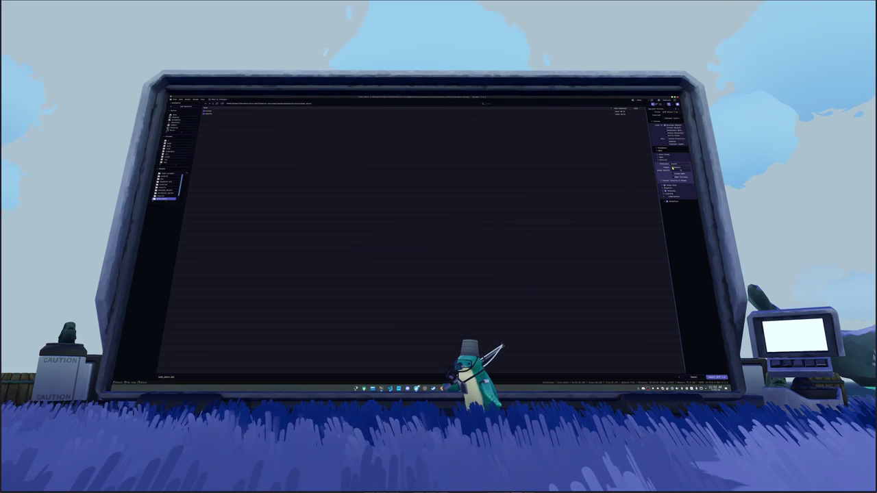
{"action": "left_click", "coordinate": [716, 376]}
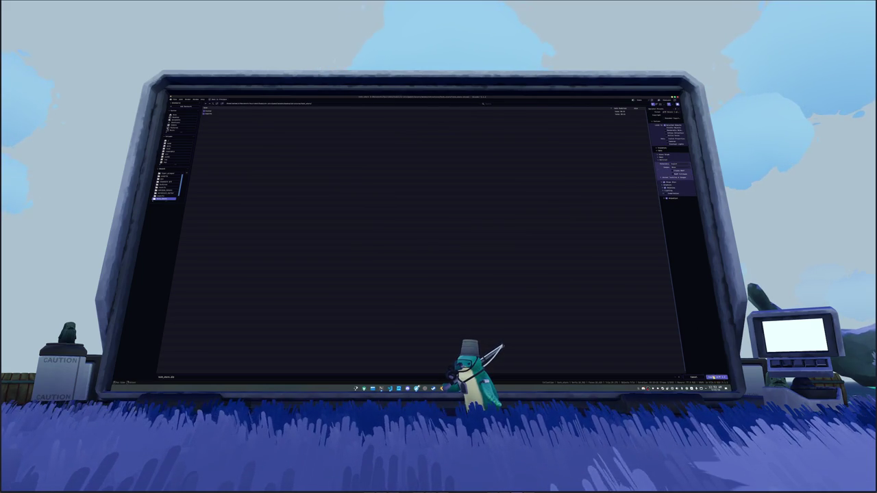